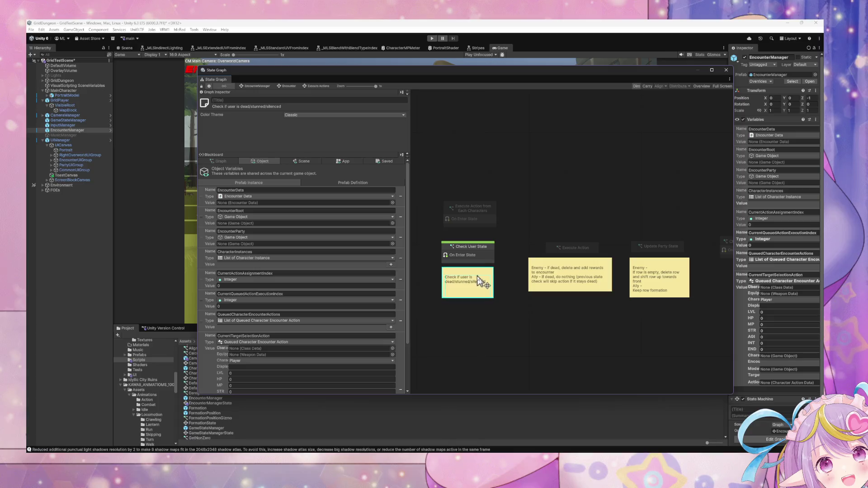
Peek into Check User State's script, then go back to the Execute Actions state graph.
left_click(488, 254)
left_click(498, 267)
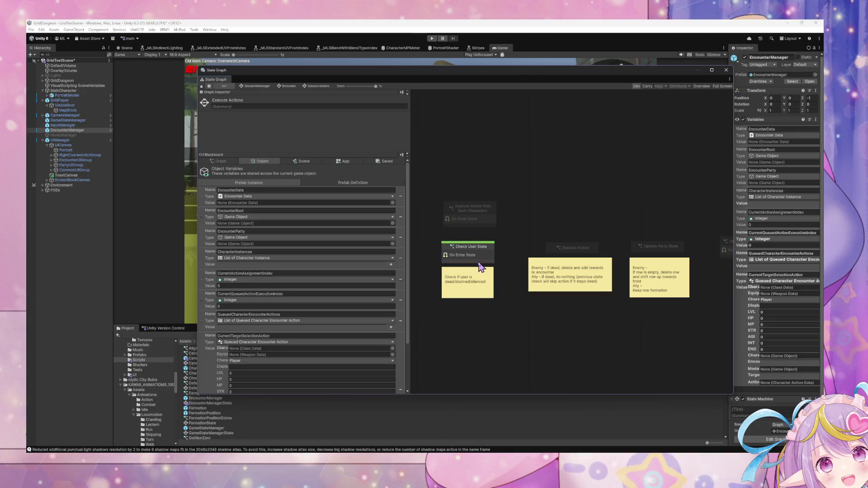
double_click(481, 265)
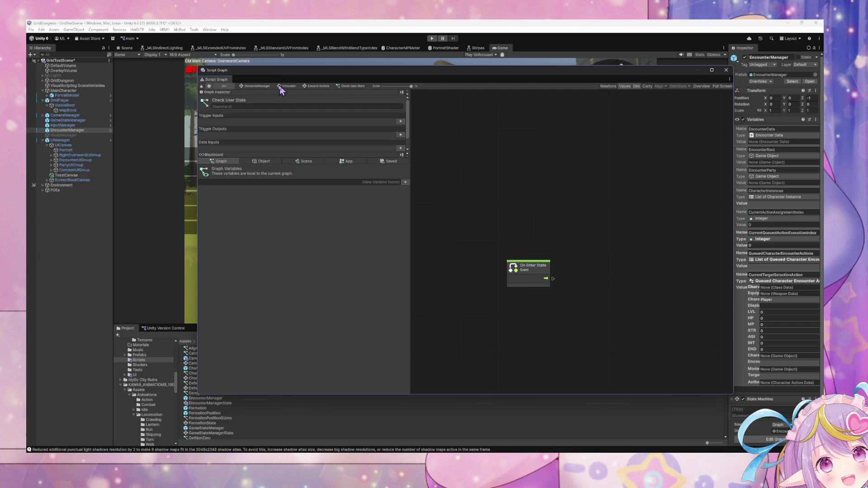
left_click(281, 91)
double_click(599, 243)
Add transitions from Check User State to Execute Action and from Execute Action to Update Party State.
right_click(485, 259)
left_click(542, 291)
left_click(568, 249)
right_click(595, 248)
left_click(606, 270)
left_click(668, 254)
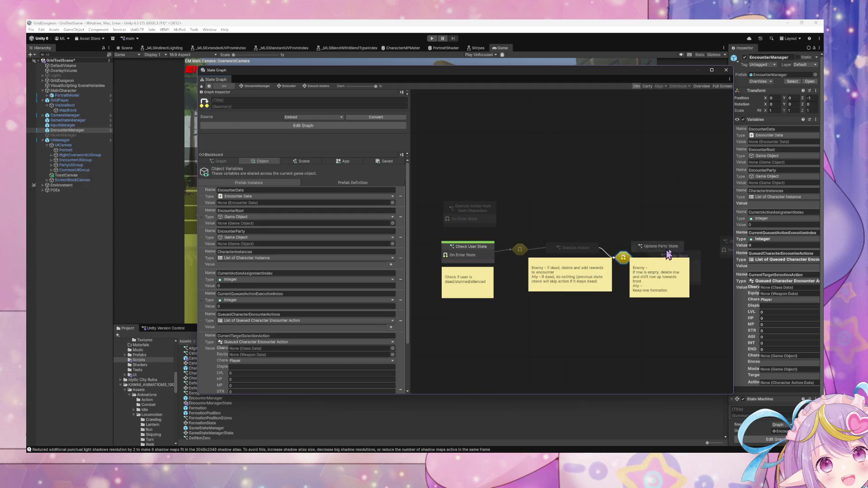
Move the 'if dead' and 'row is empty' sticky notes aside and delete the leftover Script State.
left_click_drag(538, 283, 539, 311)
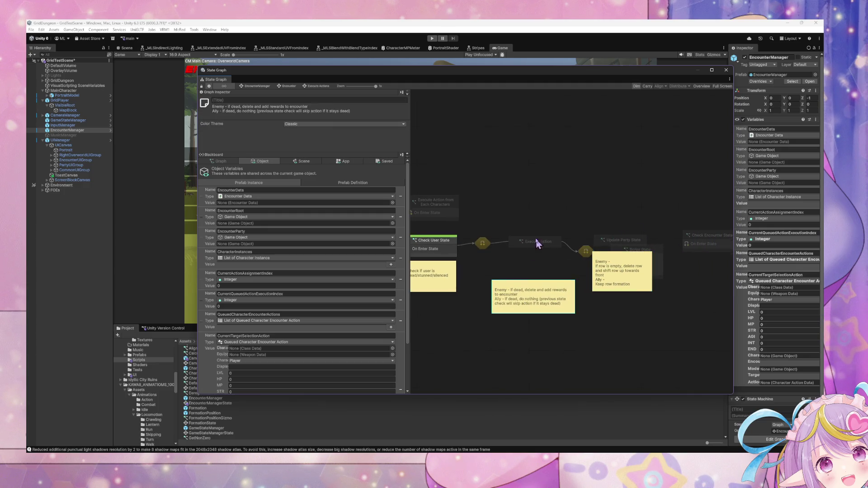
left_click_drag(538, 244, 535, 252)
left_click_drag(624, 270, 644, 305)
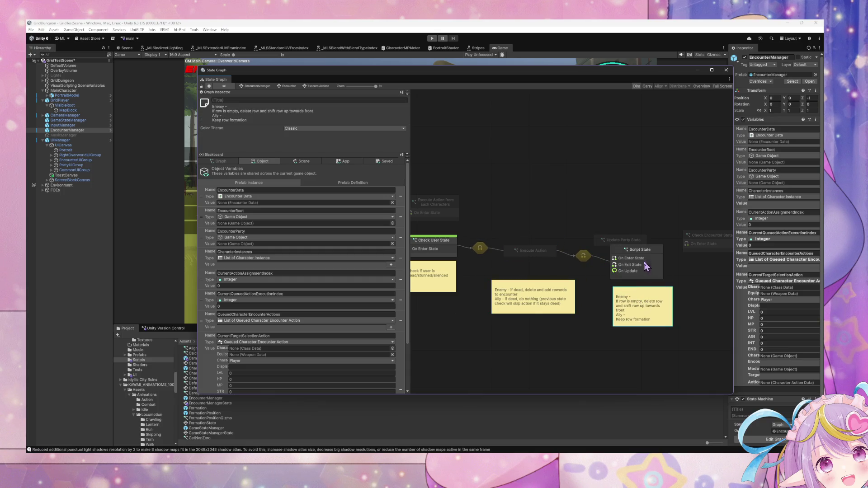
left_click(647, 267)
key("Delete")
Relink Execute Action to Update Party State and place Check Encounter State after it.
right_click(547, 256)
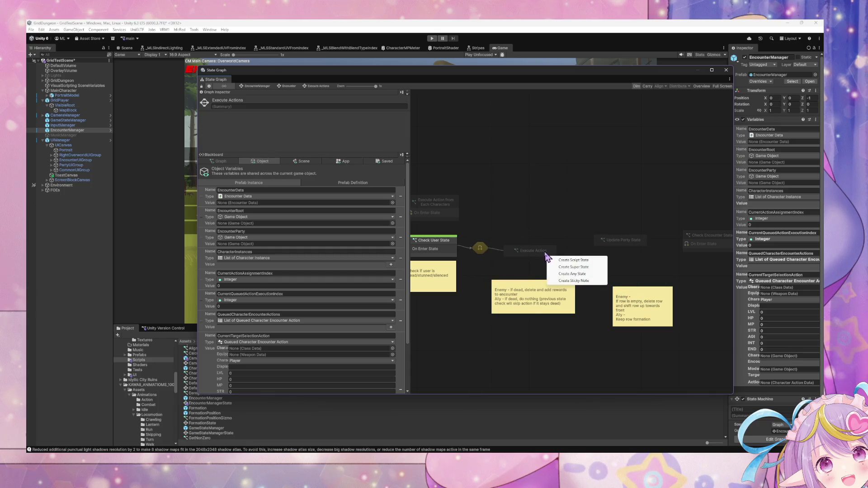
right_click(548, 251)
left_click(570, 256)
left_click(631, 241)
left_click_drag(637, 247, 656, 255)
scroll(591, 244, "right", 5)
left_click_drag(592, 230, 632, 241)
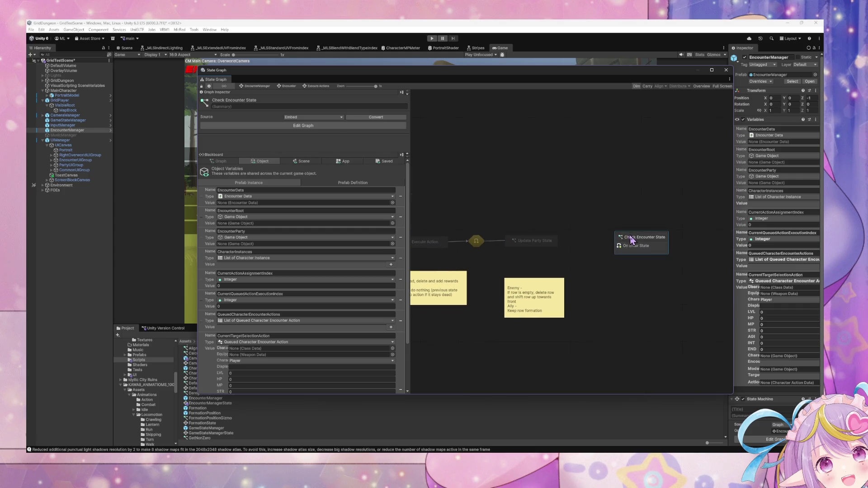
Link Update Party State to Check Encounter State and reposition Check User State with its note.
right_click(555, 241)
left_click(592, 266)
left_click(631, 244)
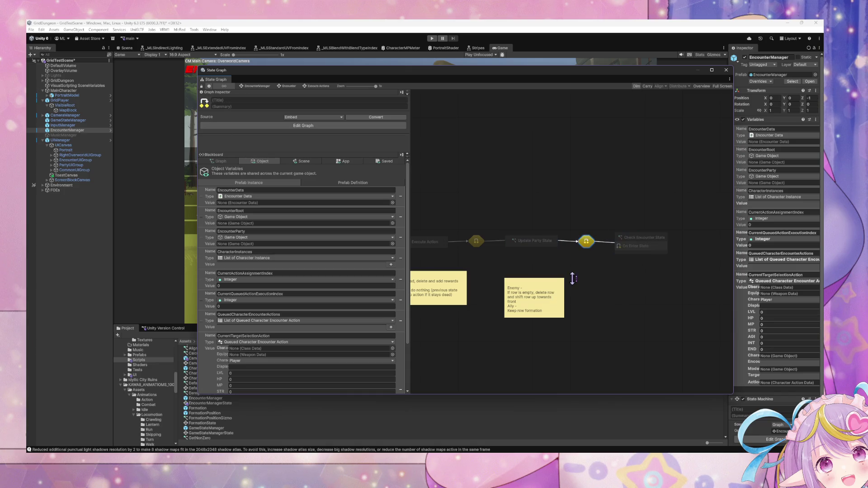
scroll(573, 278, "left", 10)
mouse_move(561, 292)
left_mouse_down()
mouse_move(493, 217)
mouse_move(505, 235)
left_mouse_up()
left_click(617, 319)
scroll(669, 297, "right", 2)
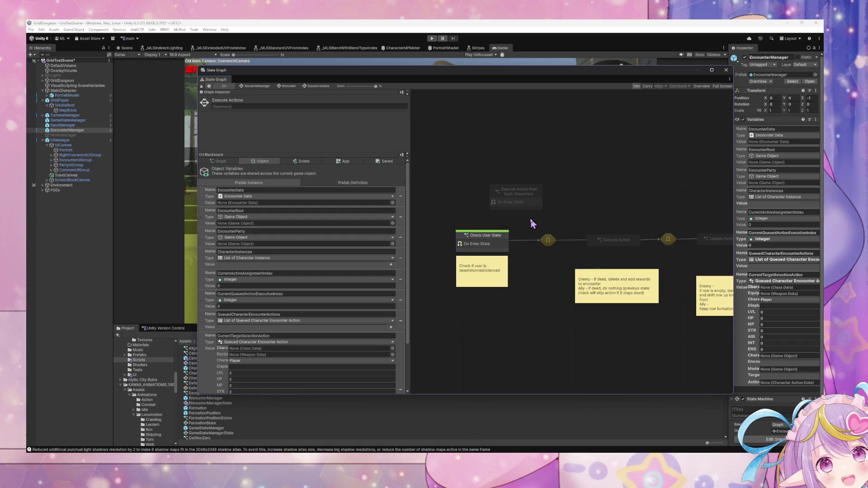
double_click(546, 242)
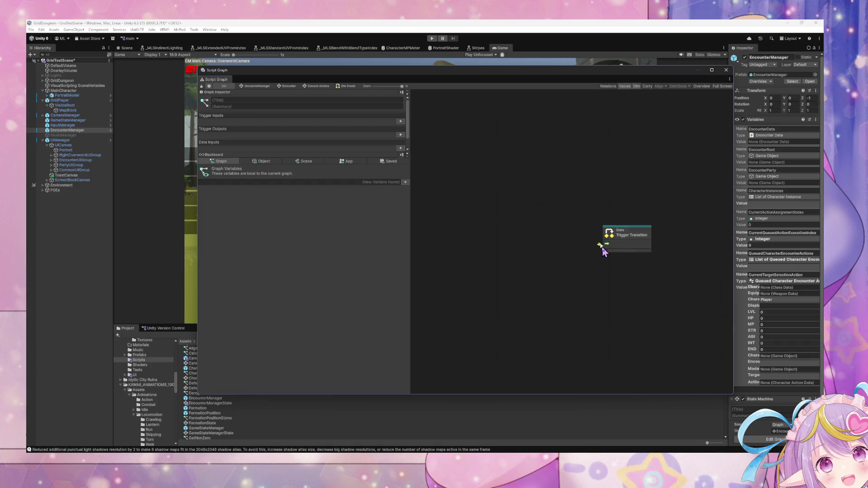
Feed the first transition's Trigger Transition from a Custom Event named ExecuteAction.
left_click_drag(600, 244, 542, 247)
type("custom ")
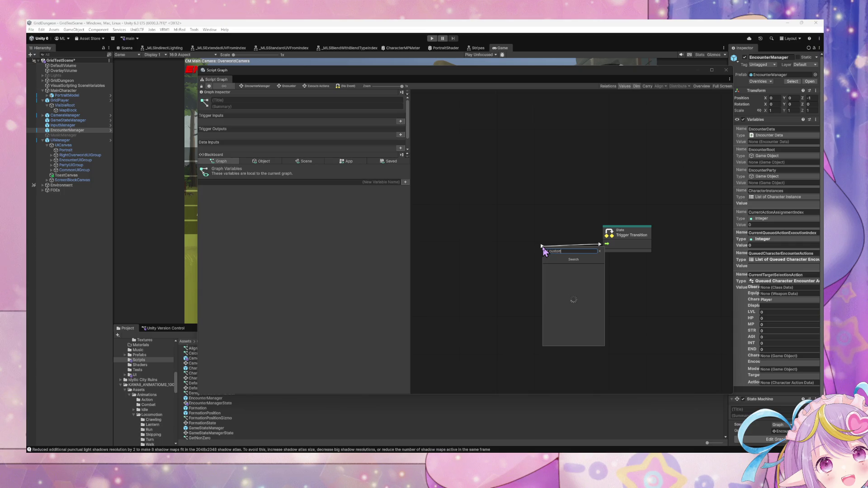
type("event")
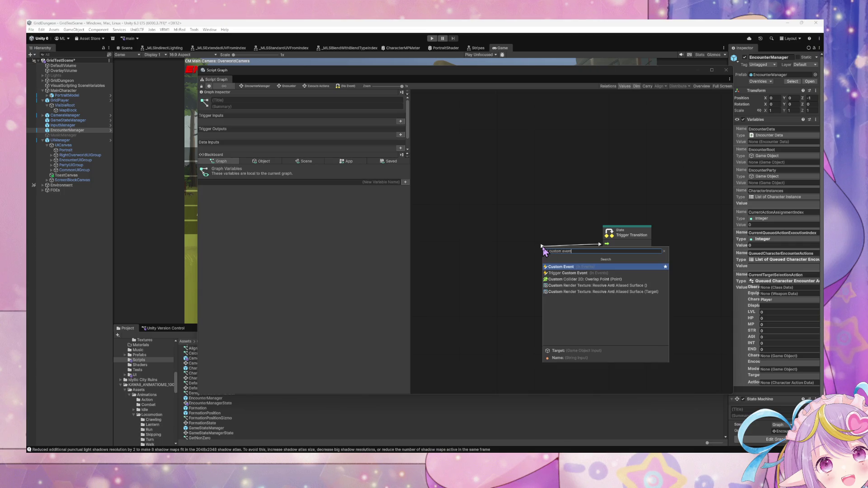
key("Return")
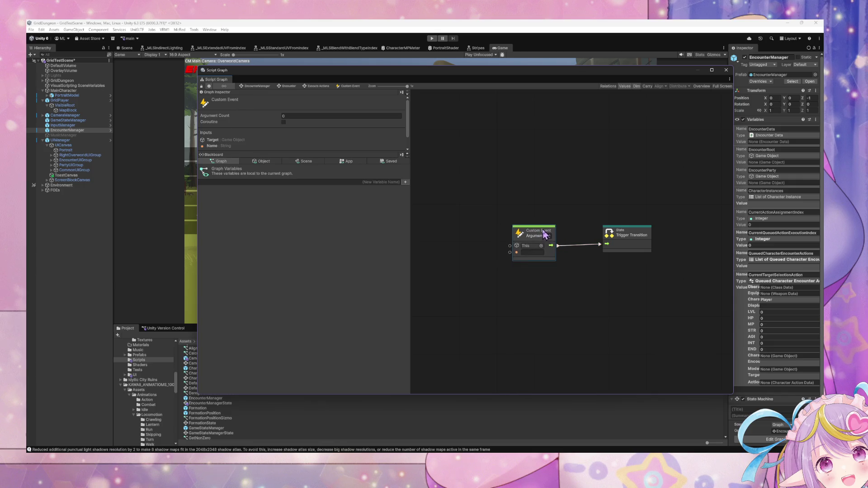
left_click(318, 87)
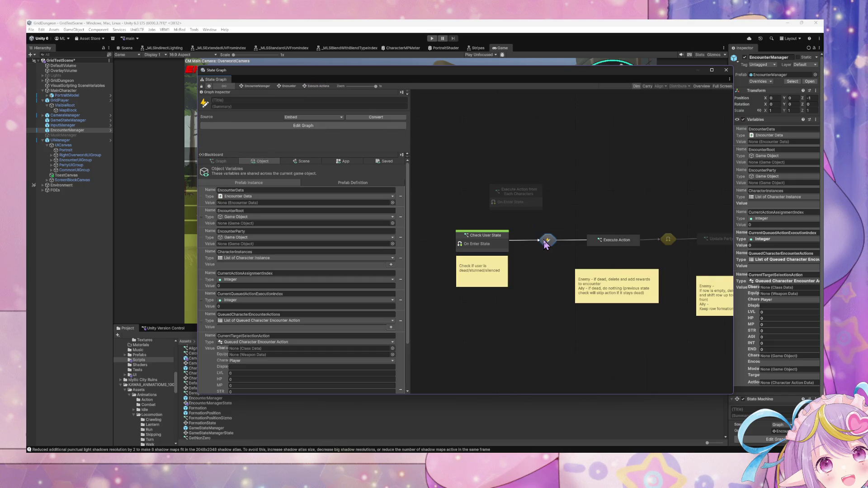
double_click(546, 243)
left_click(536, 253)
type("ExecuteAction")
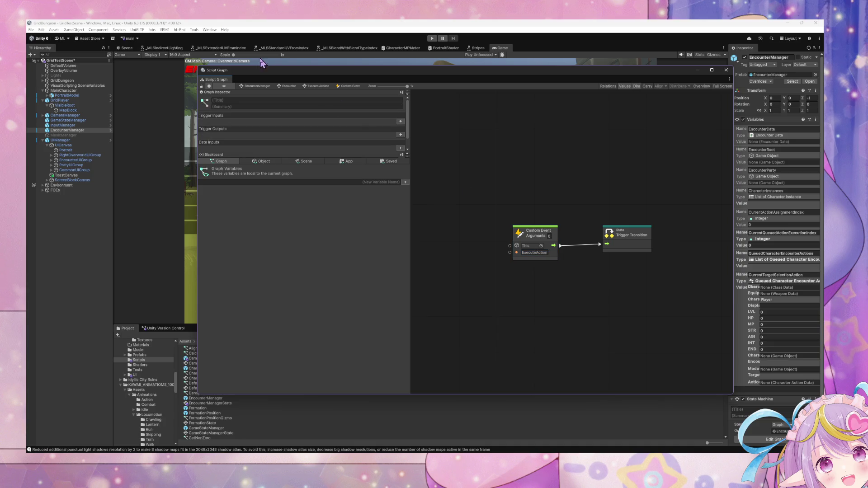
Review the Execute Actions on-enter script and the first two transitions' script graphs.
left_click(288, 86)
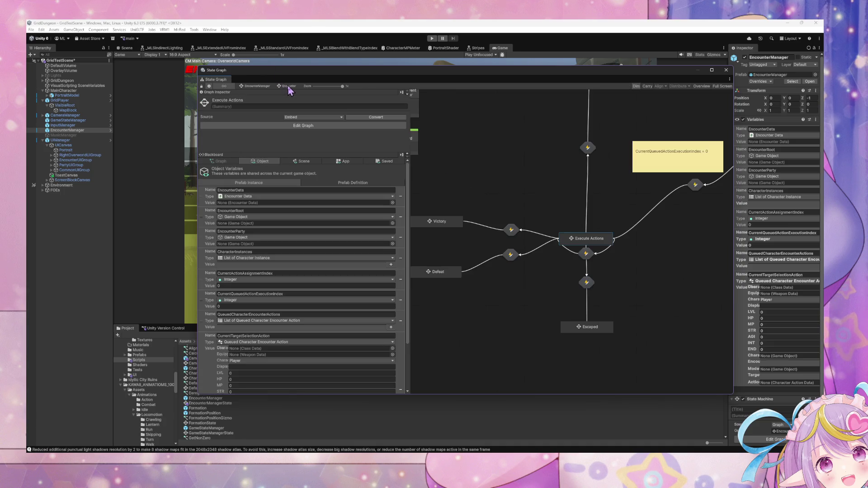
double_click(600, 242)
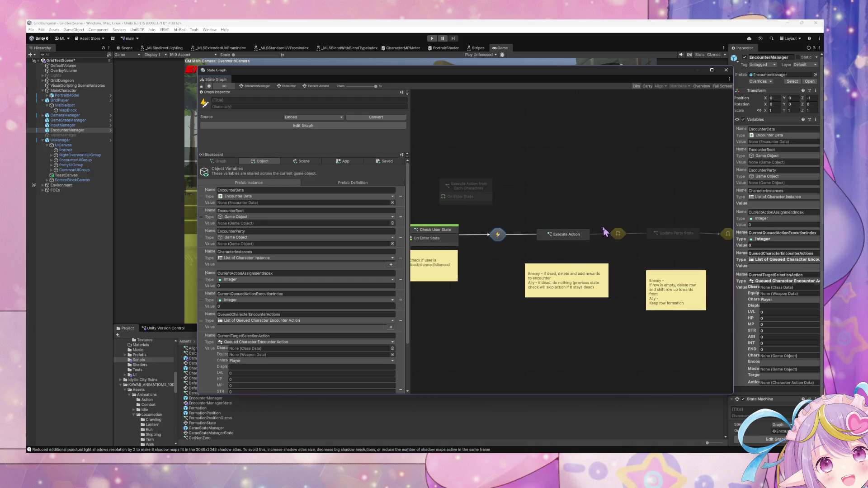
double_click(620, 234)
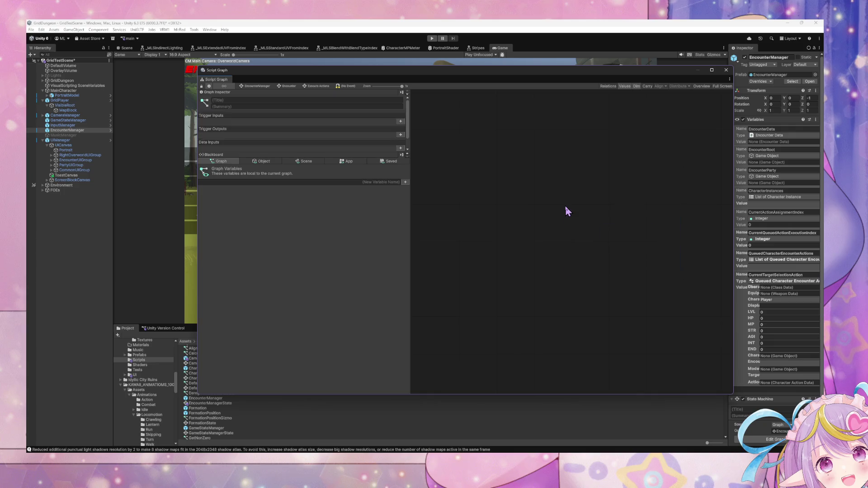
left_click(285, 86)
double_click(595, 239)
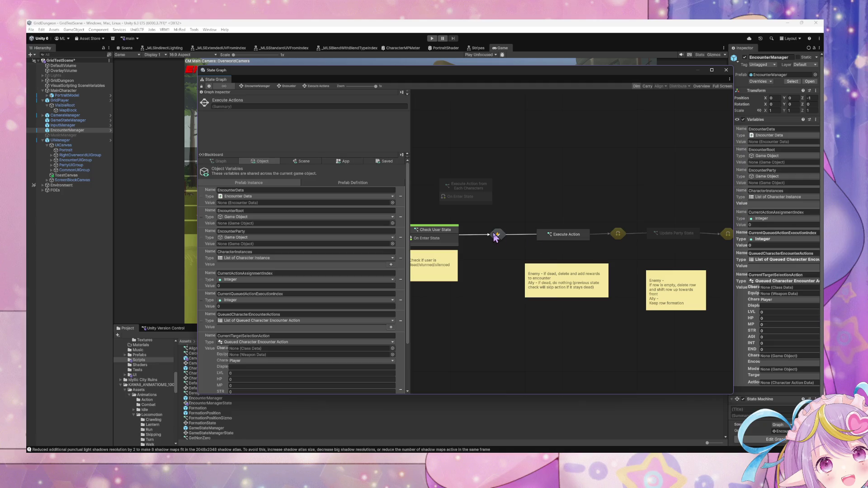
double_click(496, 235)
left_click(324, 87)
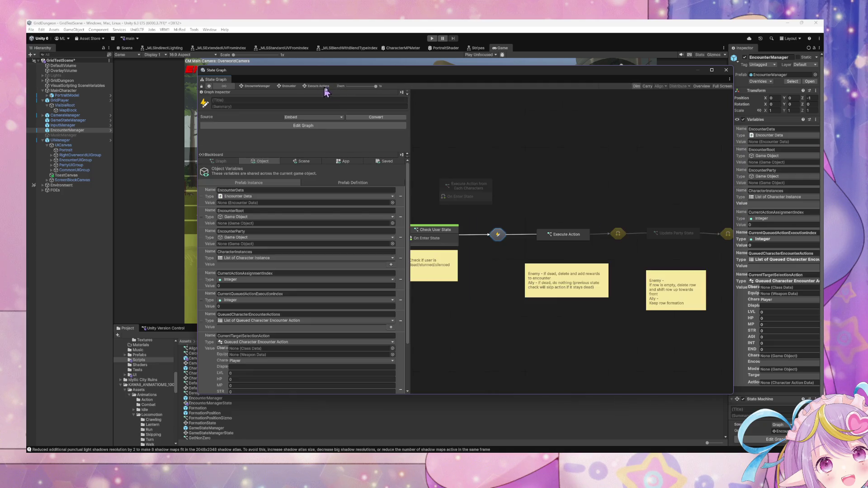
double_click(618, 233)
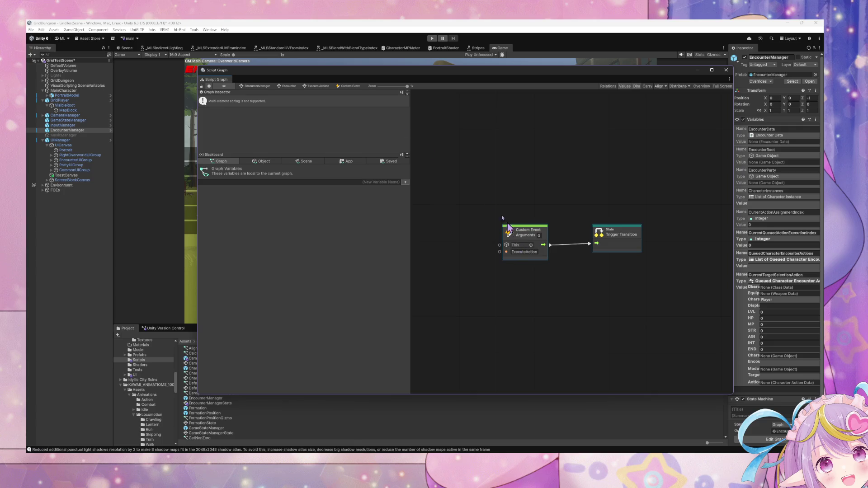
left_click(309, 86)
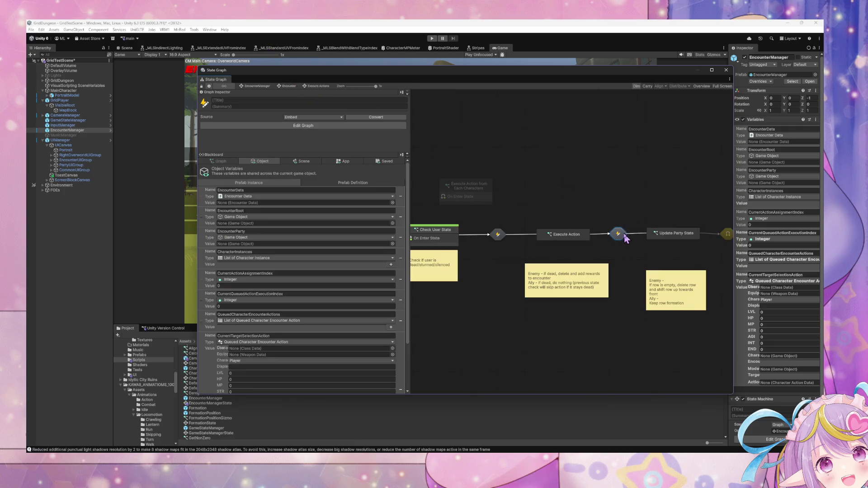
Rename the custom event on the transition after Execute Action to UpdateParty.
double_click(625, 235)
left_click(533, 252)
type("Upda")
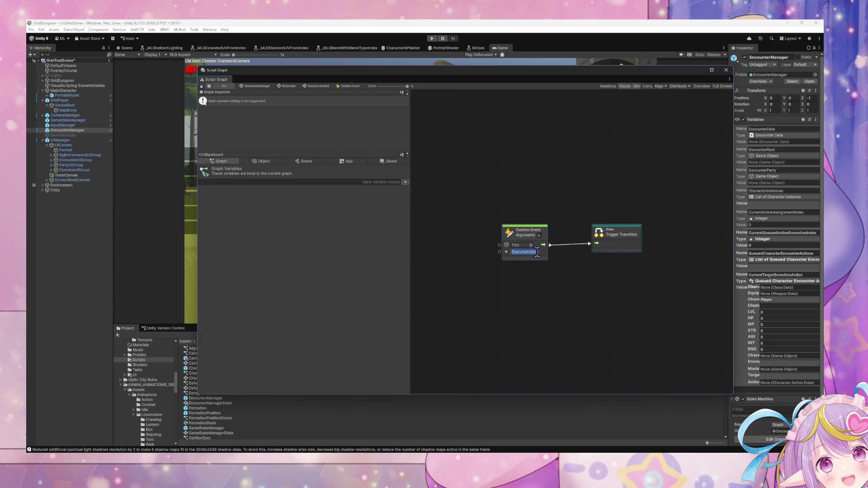
type("teParty")
left_click(319, 86)
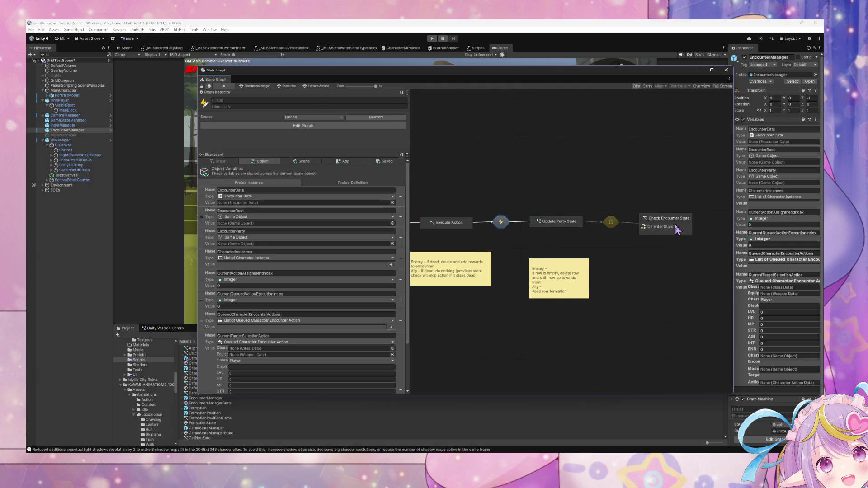
Line Check Encounter State up with the rest of the state chain.
left_click(664, 225)
left_click_drag(674, 228, 675, 233)
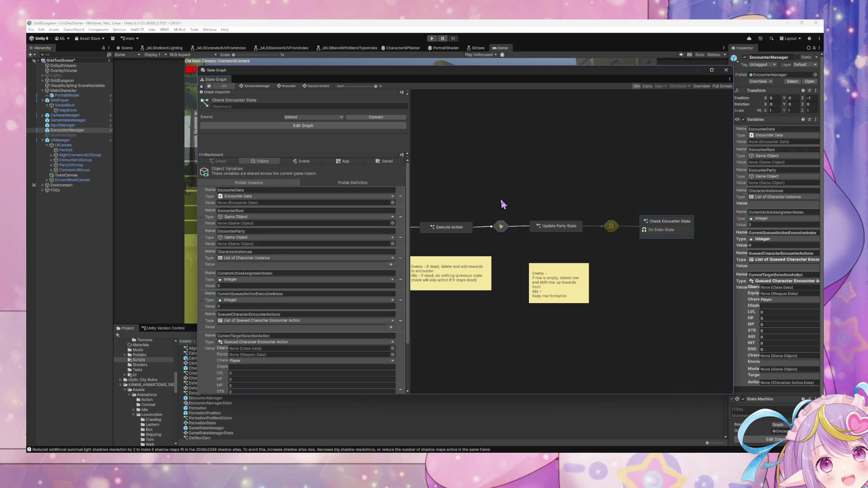
left_click(548, 232)
left_click(680, 228)
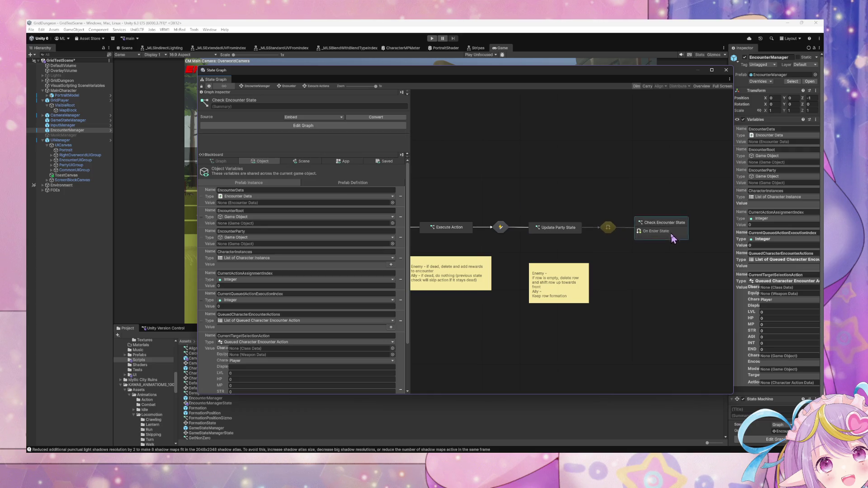
mouse_move(605, 212)
left_mouse_down()
mouse_move(633, 207)
mouse_move(497, 194)
left_mouse_up()
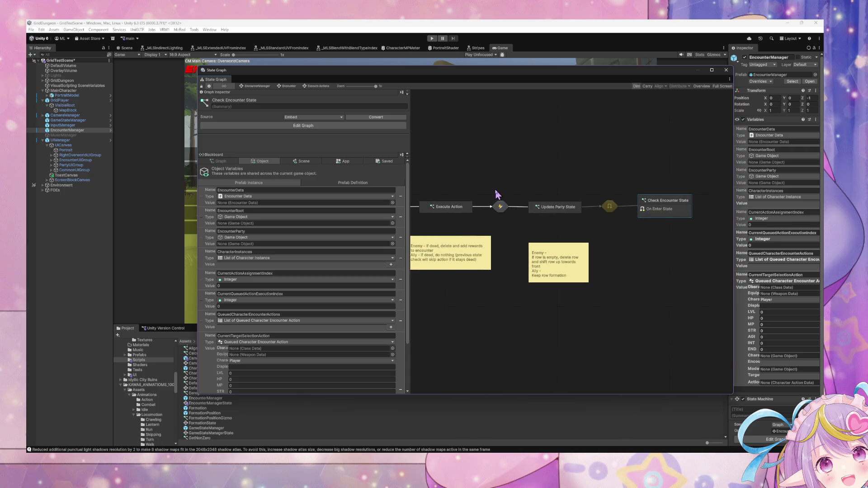
left_click_drag(658, 204, 665, 206)
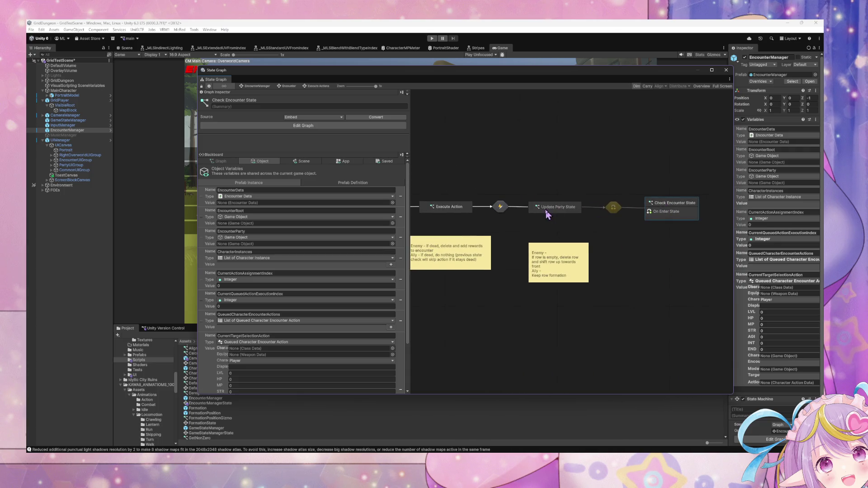
left_click_drag(449, 213, 617, 223)
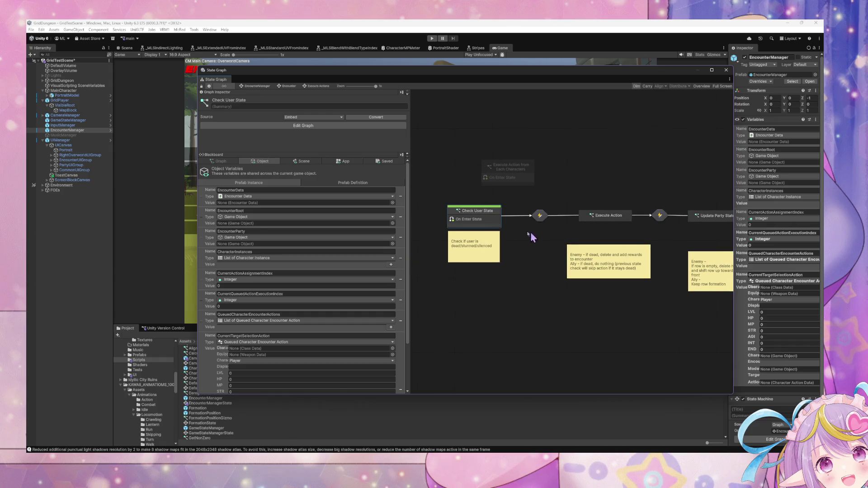
Connect Check User State's On Enter State to a Trigger Custom Event named ExecuteAction.
double_click(467, 220)
left_click_drag(552, 278, 594, 276)
type("trigger custom event")
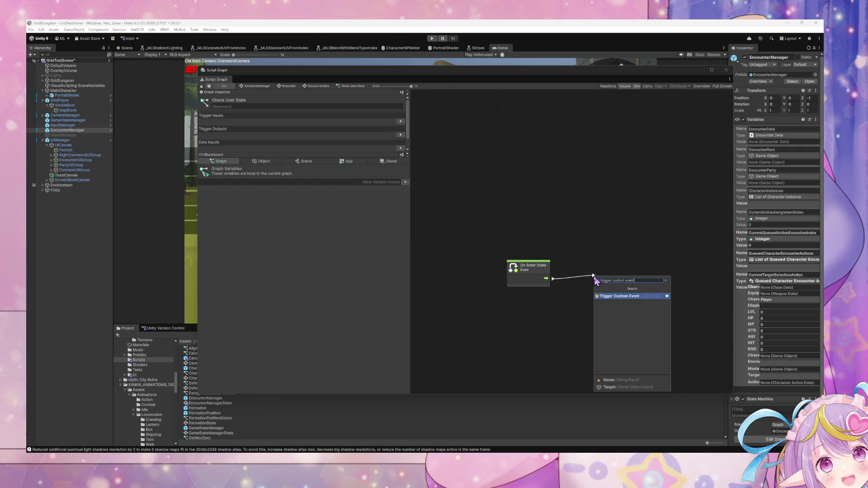
key("Return")
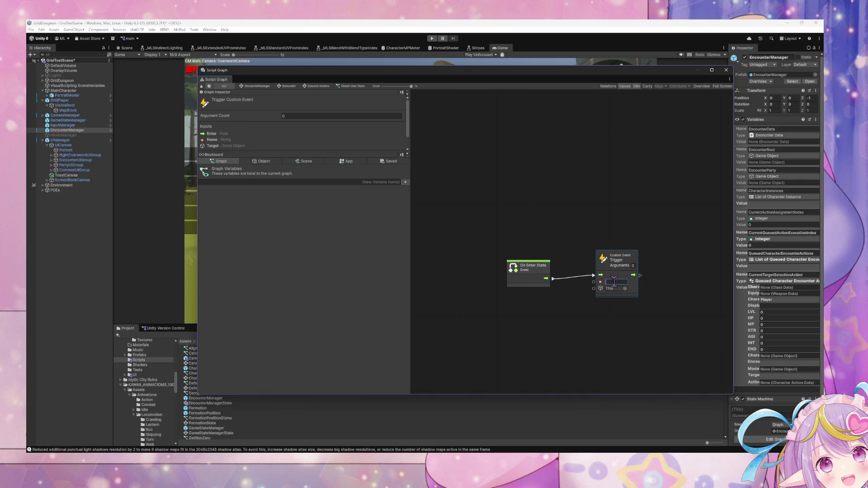
type("ecuteAction")
left_click_drag(670, 307, 472, 235)
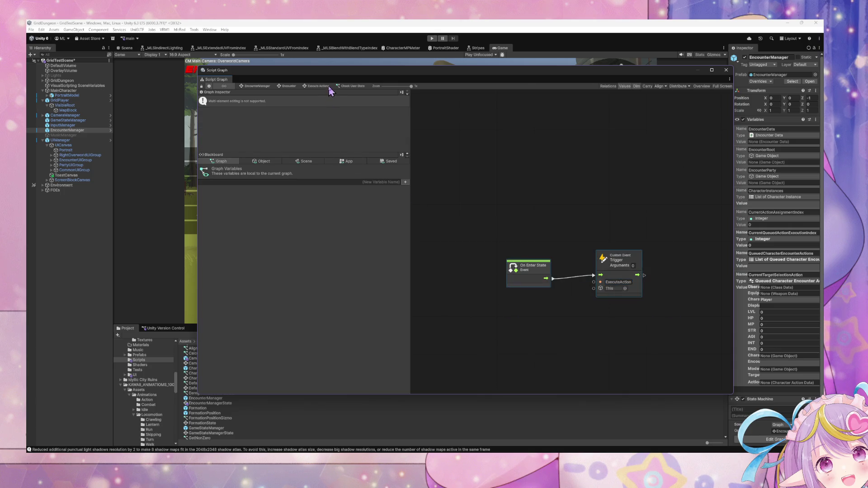
Check the transition's graph and tidy the Execute Action state's On Enter State node.
left_click(319, 85)
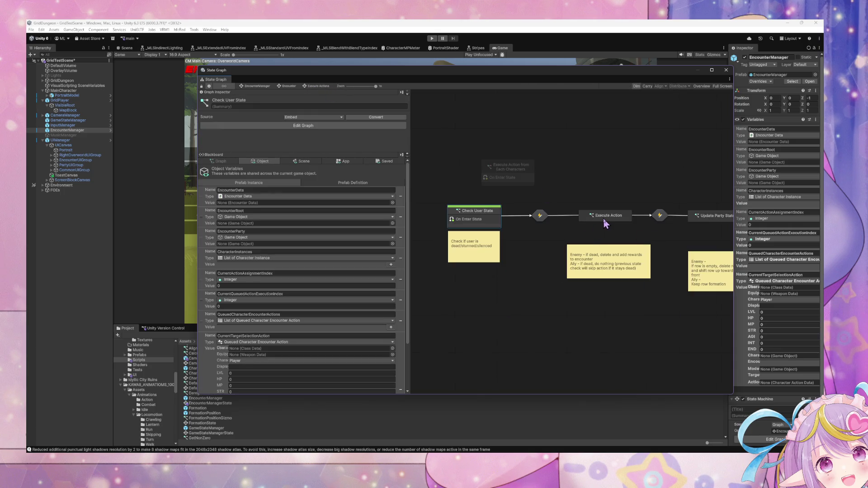
double_click(540, 216)
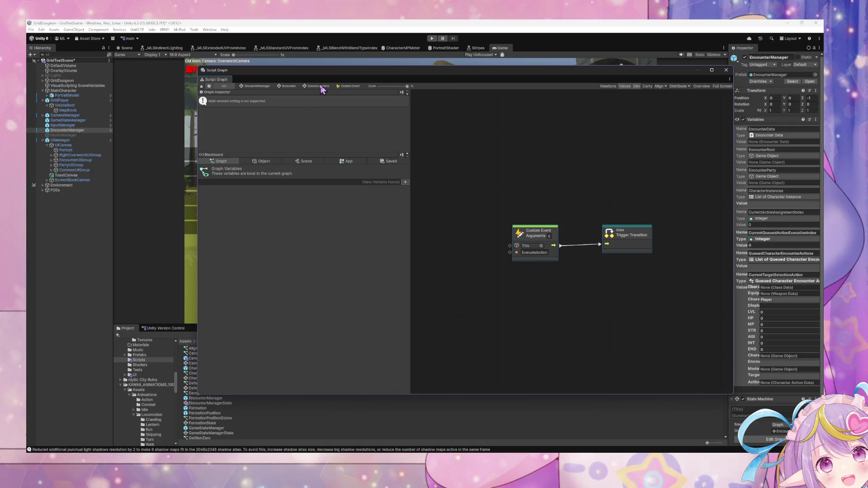
left_click(321, 86)
double_click(576, 225)
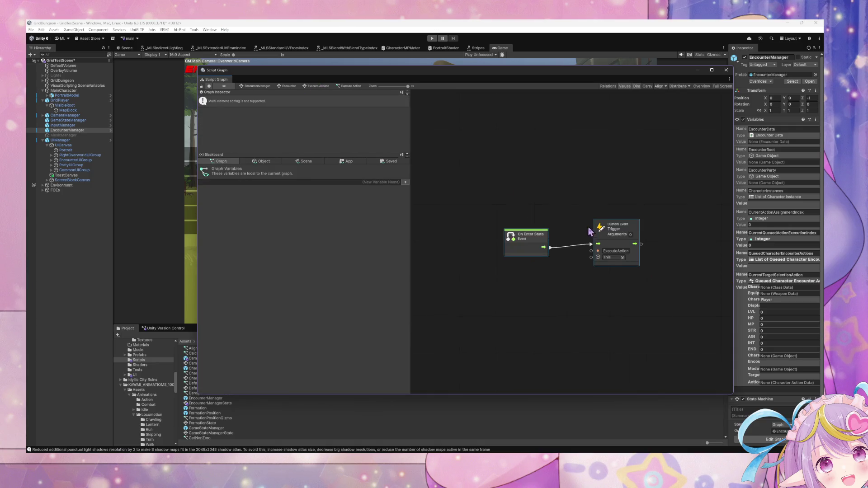
left_click_drag(541, 234, 537, 231)
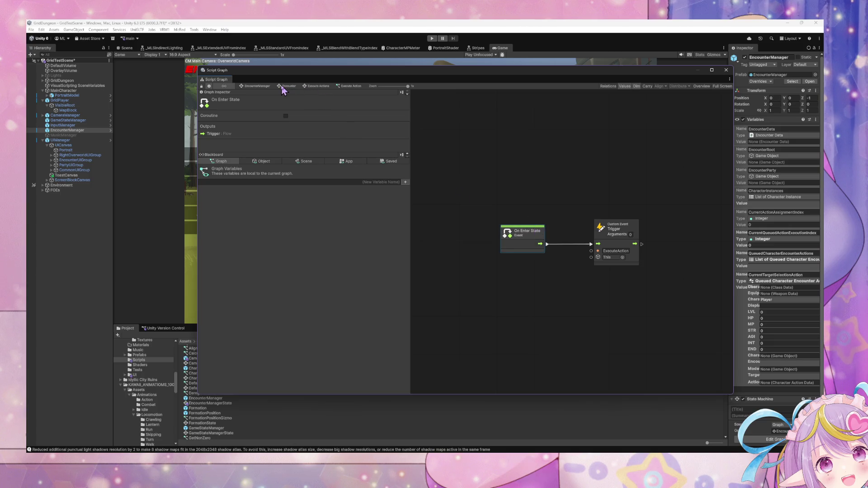
Move Check User State with its note down and reposition Execute Action from Each Characters.
left_click(322, 87)
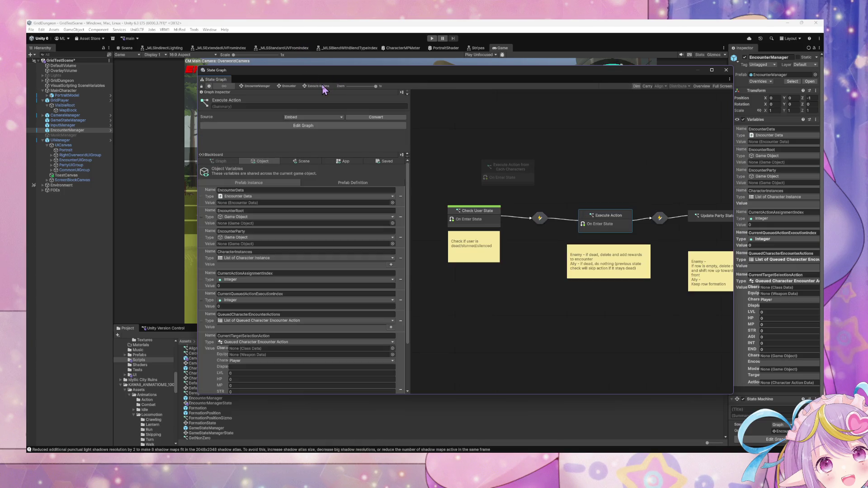
mouse_move(487, 217)
left_mouse_down()
mouse_move(481, 273)
mouse_move(480, 261)
left_mouse_up()
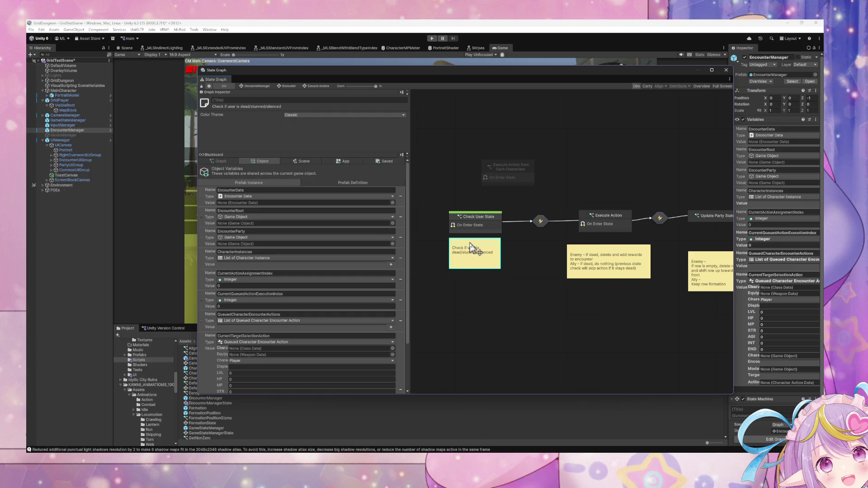
scroll(561, 164, "right", 2)
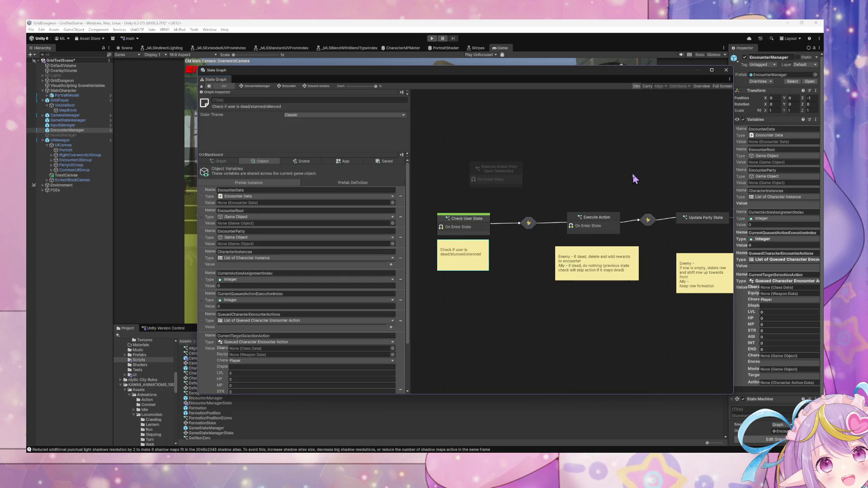
left_click_drag(512, 175, 596, 188)
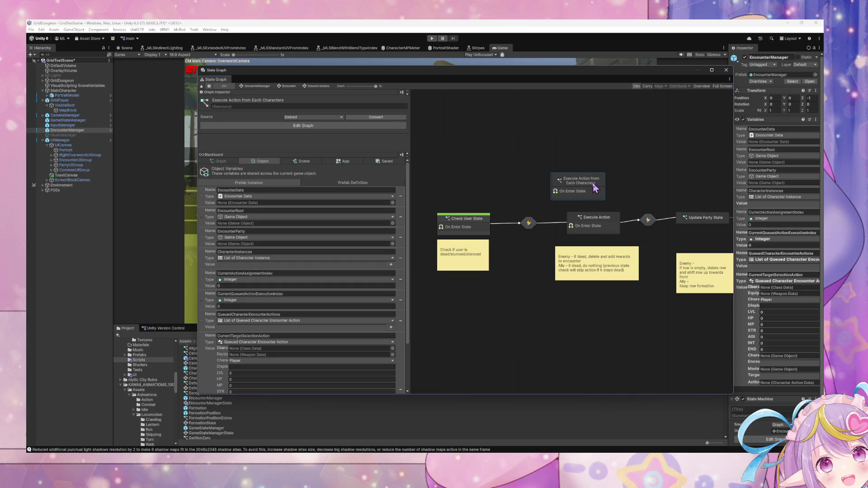
Recheck the transition, Execute Action and Check User State graphs, then open the UpdateParty transition.
double_click(528, 226)
left_click(303, 87)
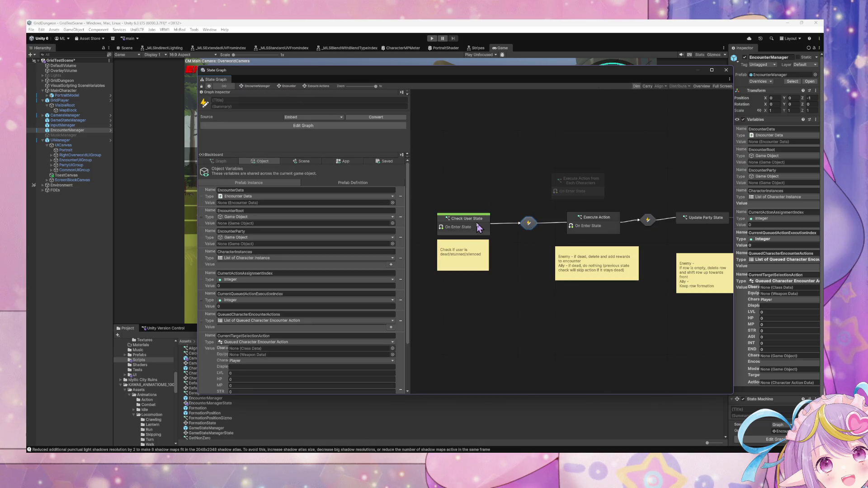
double_click(596, 231)
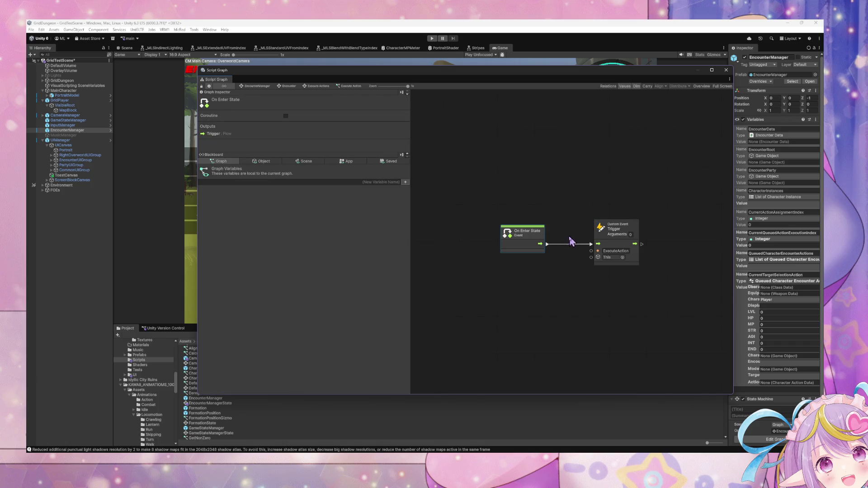
left_click(316, 86)
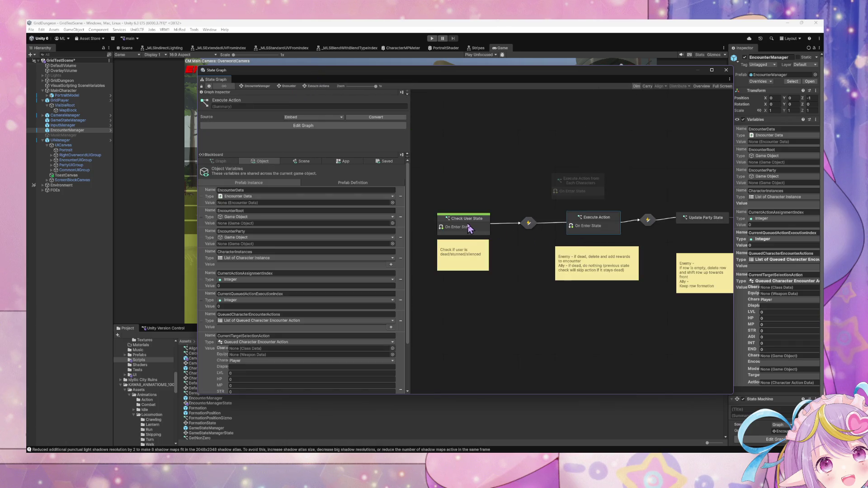
double_click(469, 230)
left_click(322, 87)
left_click(590, 222)
double_click(646, 221)
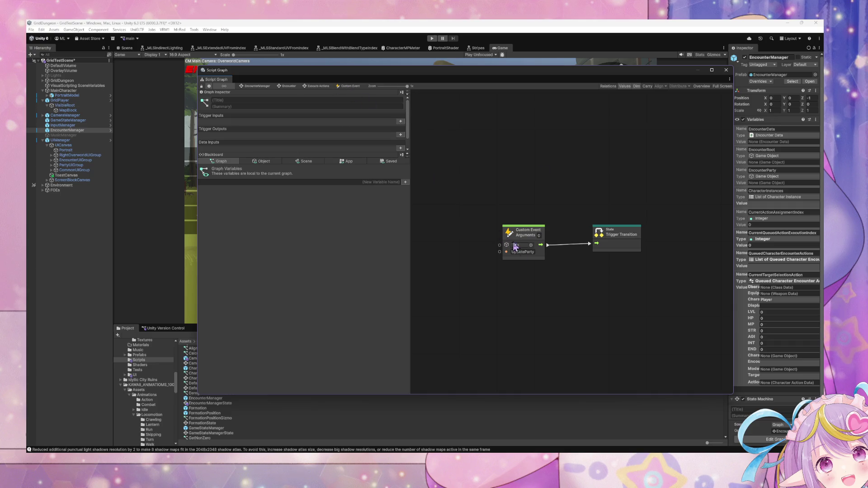
double_click(534, 252)
left_click(535, 252)
Replace the Execute Action state's triggered event name ExecuteAction with UpdateParty.
left_click(318, 86)
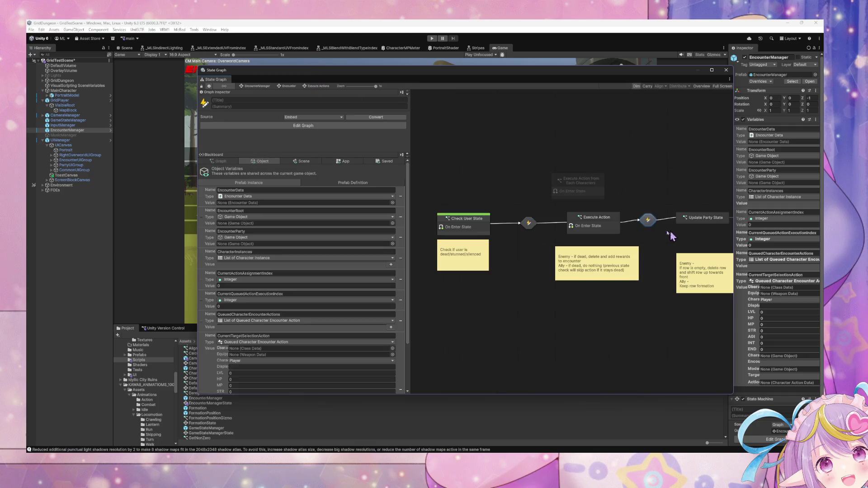
double_click(613, 226)
double_click(613, 251)
key("ctrl+v")
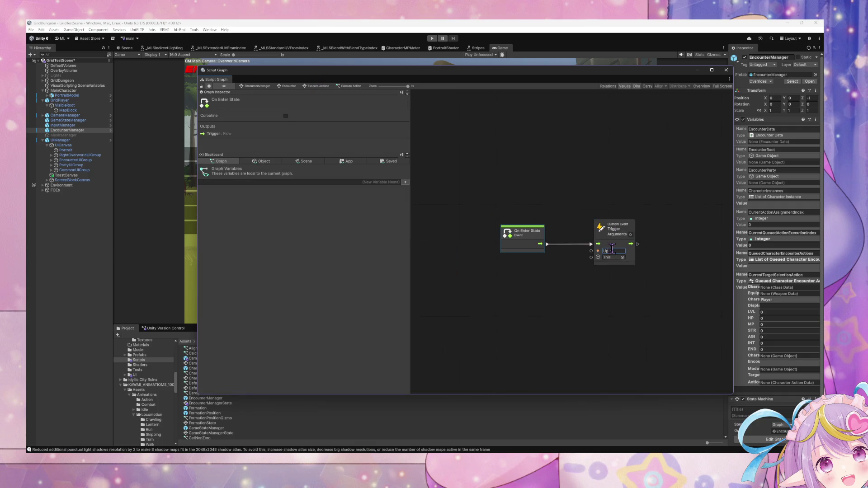
key("Return")
left_click(323, 87)
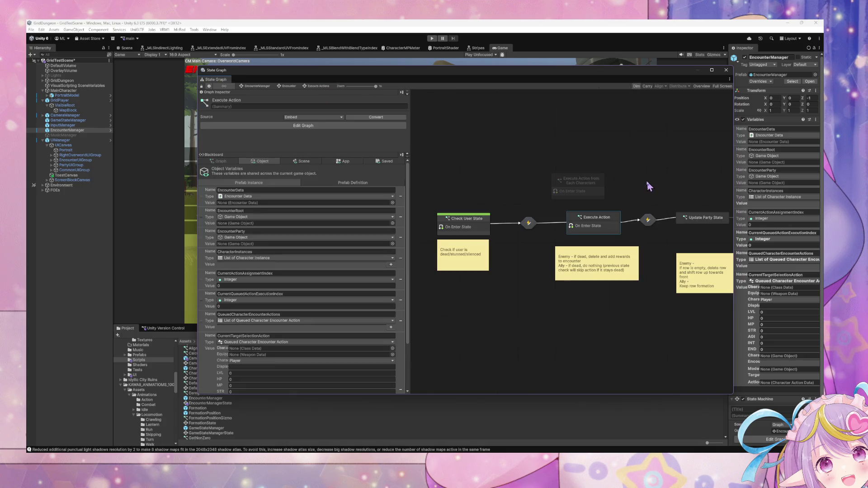
left_click_drag(711, 214, 713, 220)
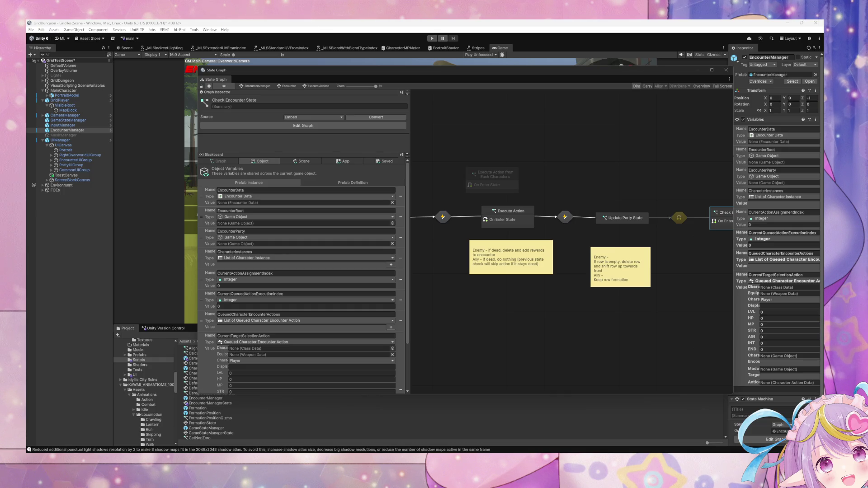
Move Update Party State toward the centre and look at its triggered ExecuteAction event.
left_click(619, 217)
mouse_move(621, 221)
left_mouse_down()
mouse_move(527, 223)
mouse_move(610, 228)
left_mouse_up()
double_click(561, 222)
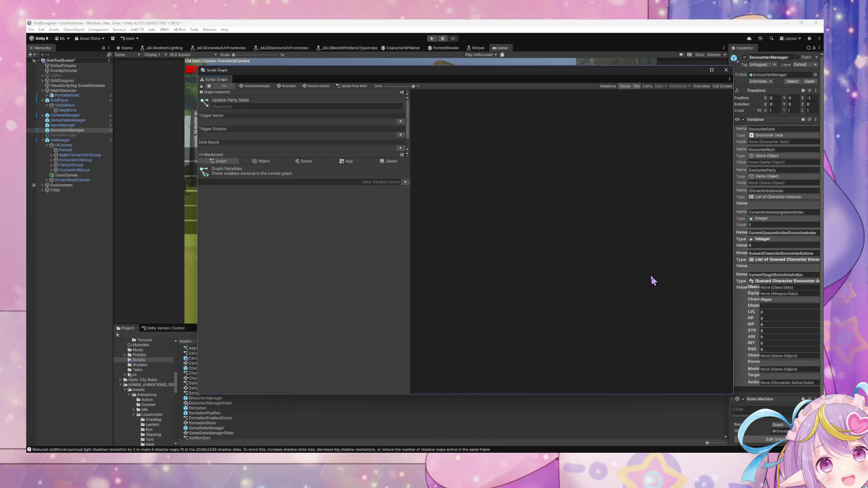
left_click(616, 250)
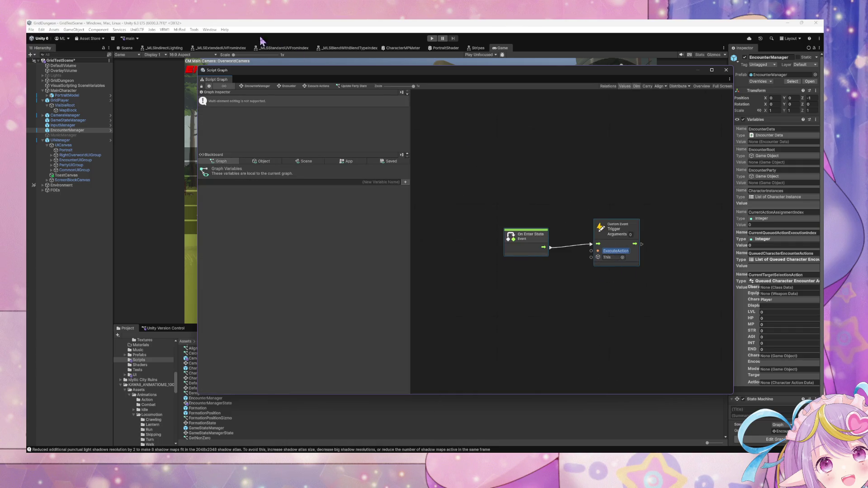
left_click(327, 86)
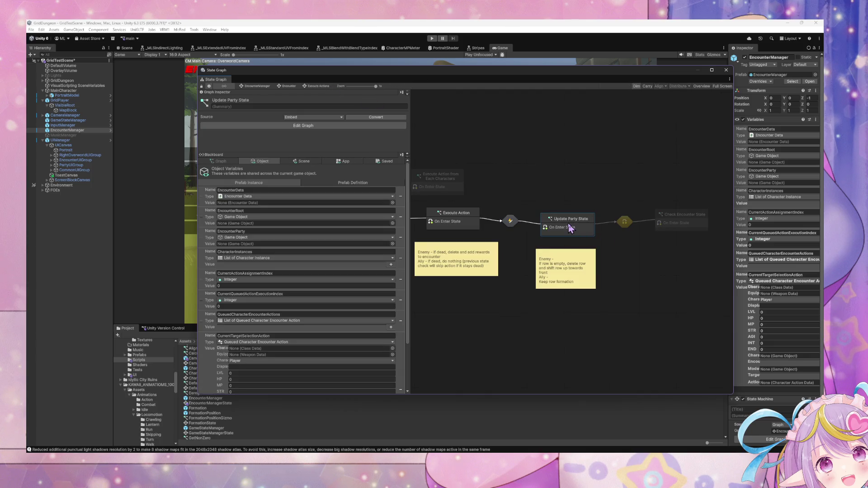
left_click(683, 219)
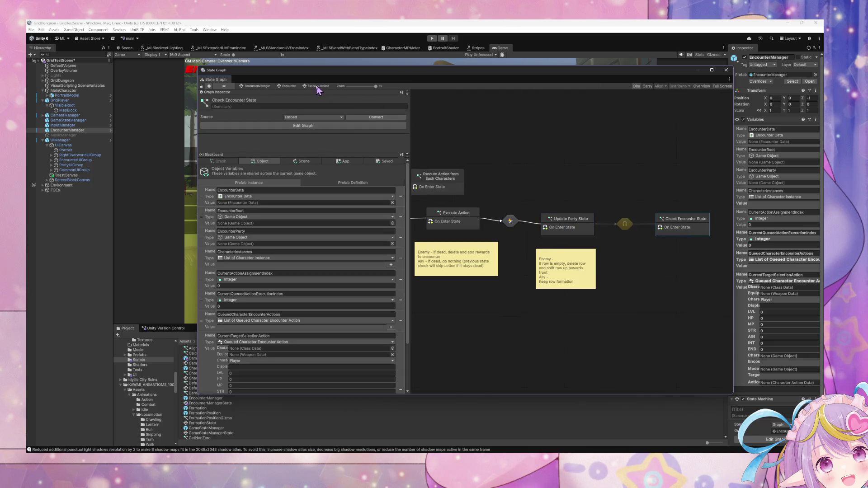
left_click(573, 230)
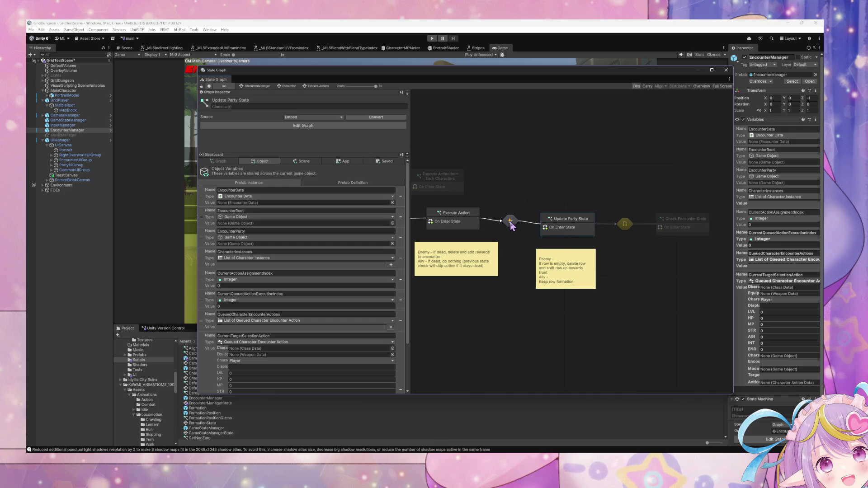
Rename Update Party State's triggered custom event to CheckEncounterState.
double_click(564, 230)
left_click(613, 252)
type("CheckEncounterState")
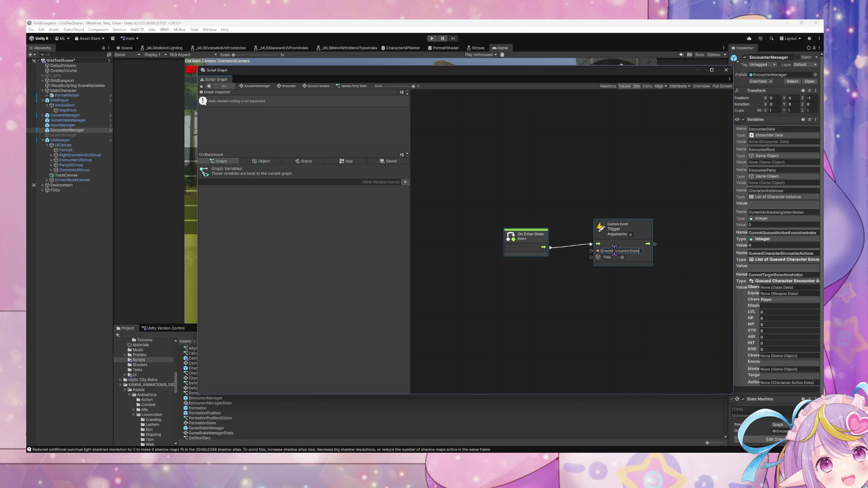
left_click(584, 186)
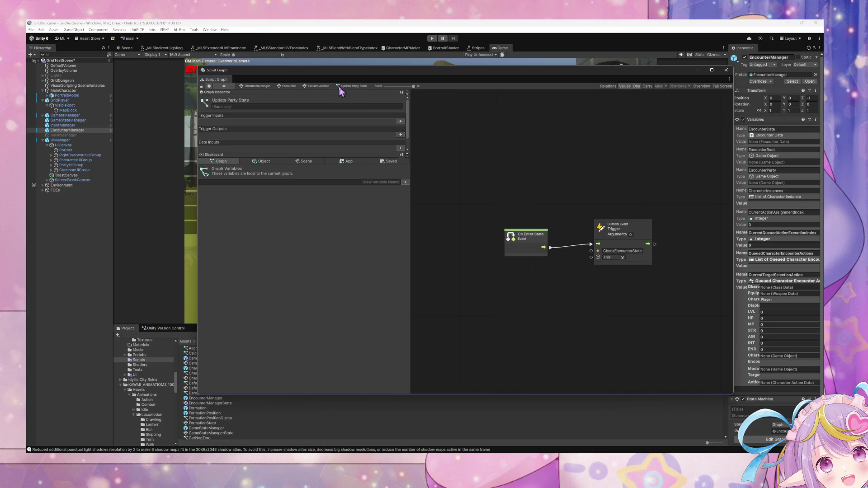
left_click(316, 87)
left_click_drag(544, 224, 549, 218)
left_click(689, 226)
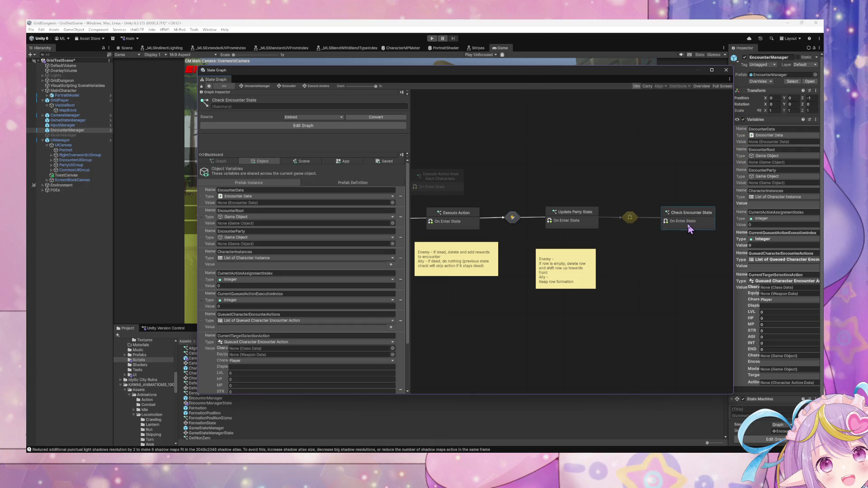
double_click(580, 222)
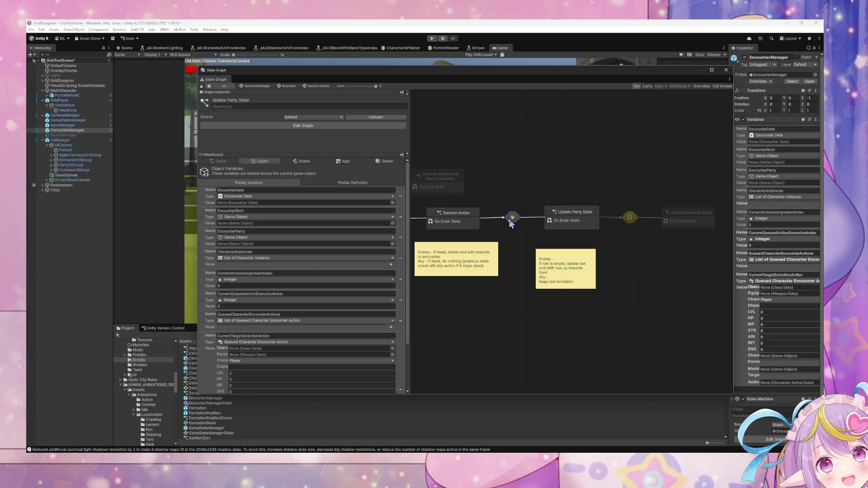
Rename the UpdateParty transition's custom event to UpdatePartyState.
double_click(511, 219)
left_click(524, 252)
type("State")
key("Return")
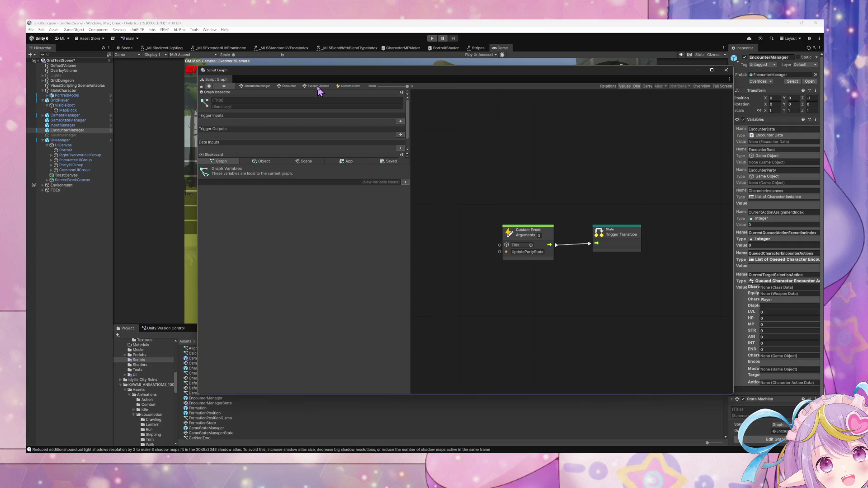
left_click(318, 87)
Feed the next transition's Trigger Transition from a Custom Event named CheckEncounterState.
double_click(615, 219)
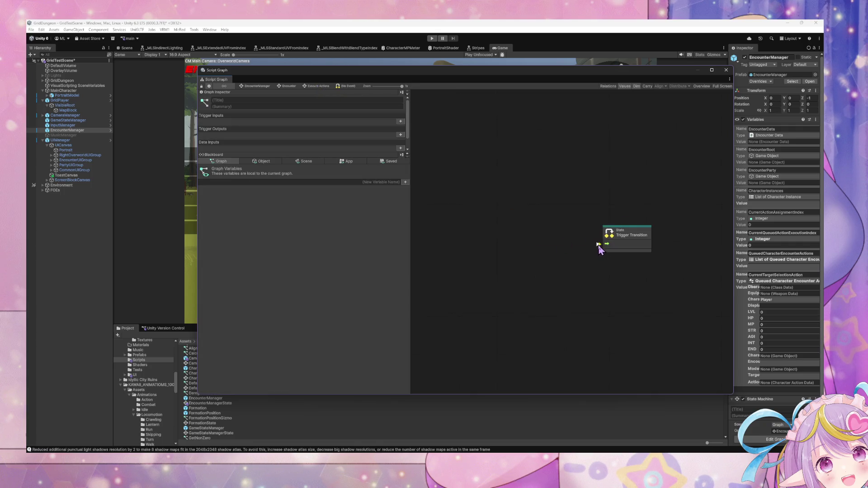
left_click_drag(602, 244, 545, 243)
type("custom")
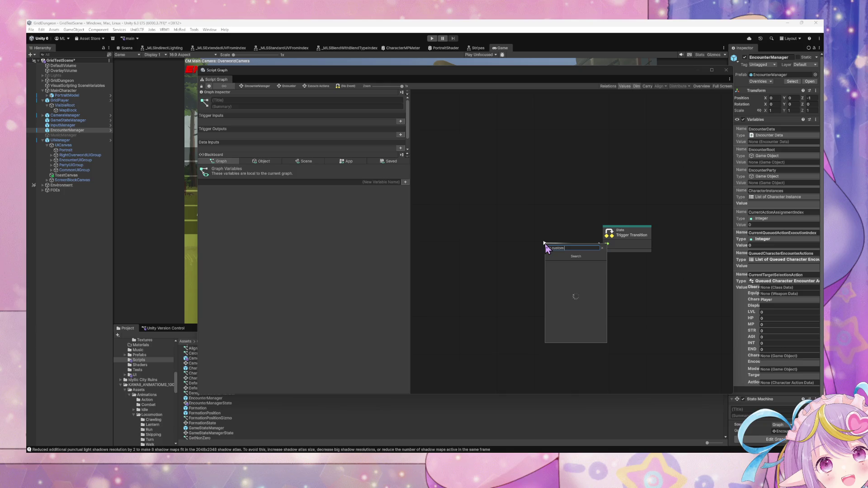
type("even")
key("Return")
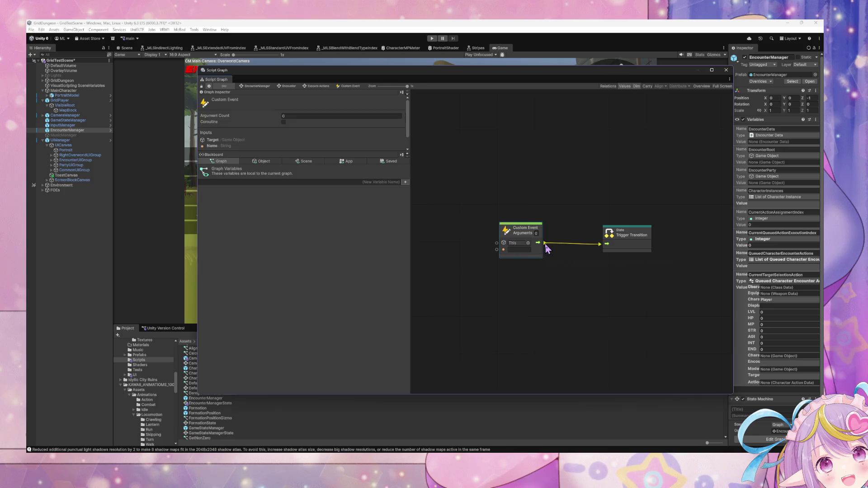
left_click(523, 249)
type("UpdatePartyState")
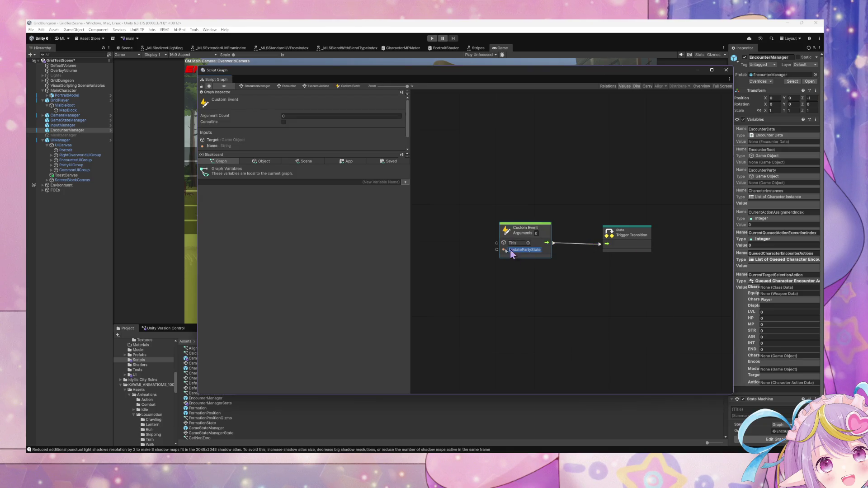
type("Check")
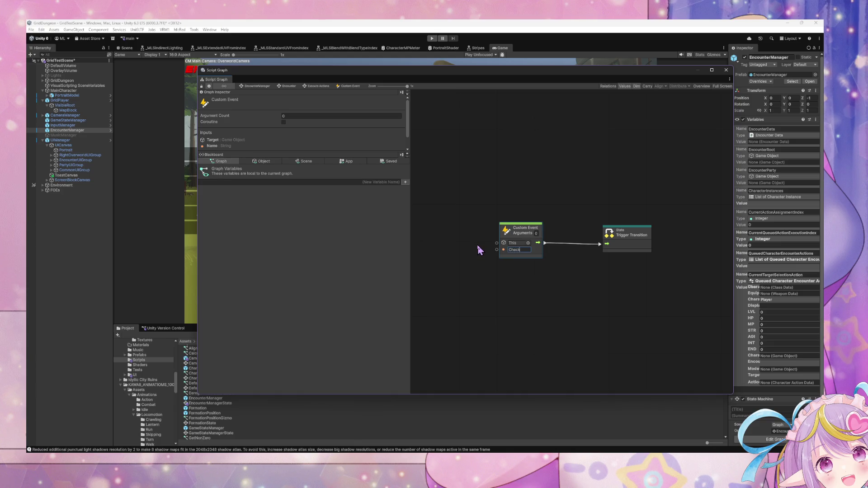
type("EncounterState")
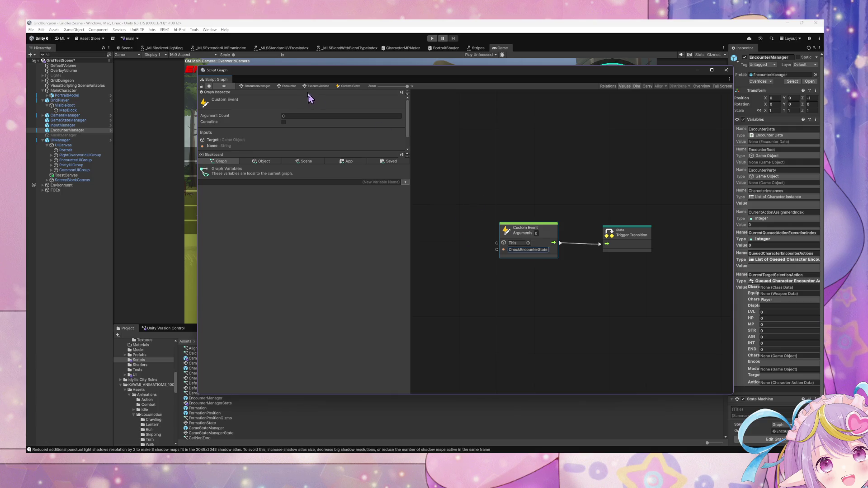
left_click(312, 87)
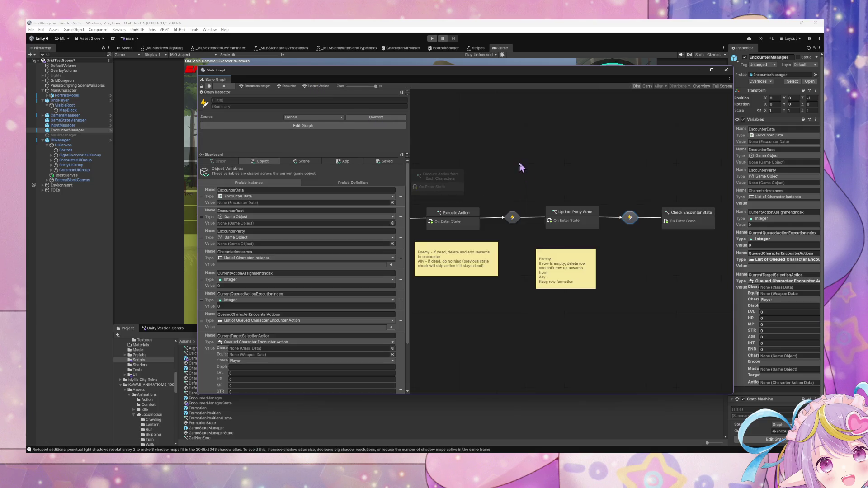
Place Execute Action from Each Characters above Execute Action and lower the three sticky notes.
left_click_drag(516, 196, 529, 194)
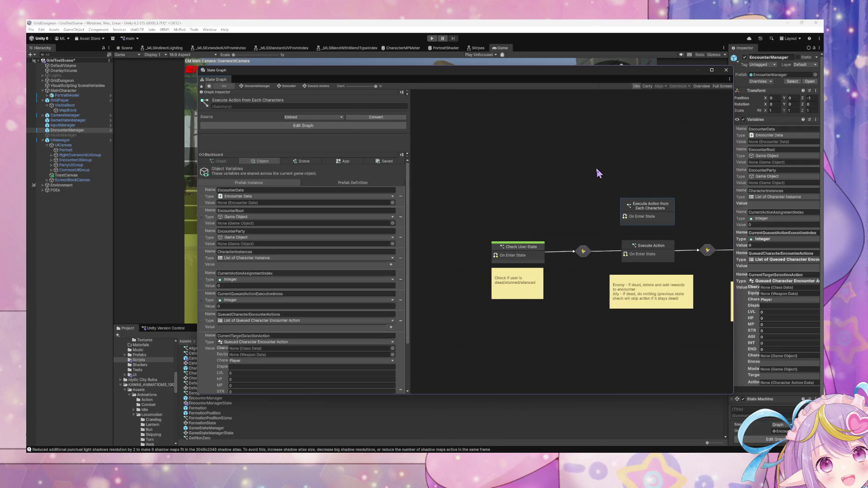
left_click_drag(674, 190, 579, 176)
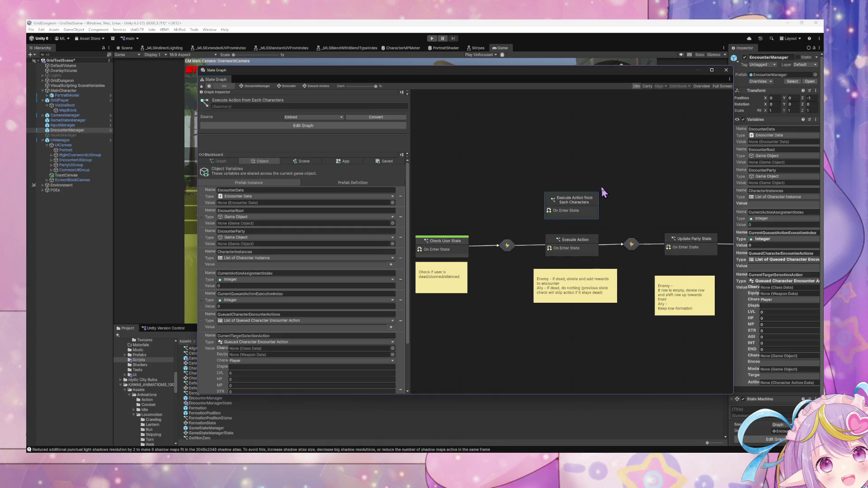
left_click_drag(583, 270, 583, 285)
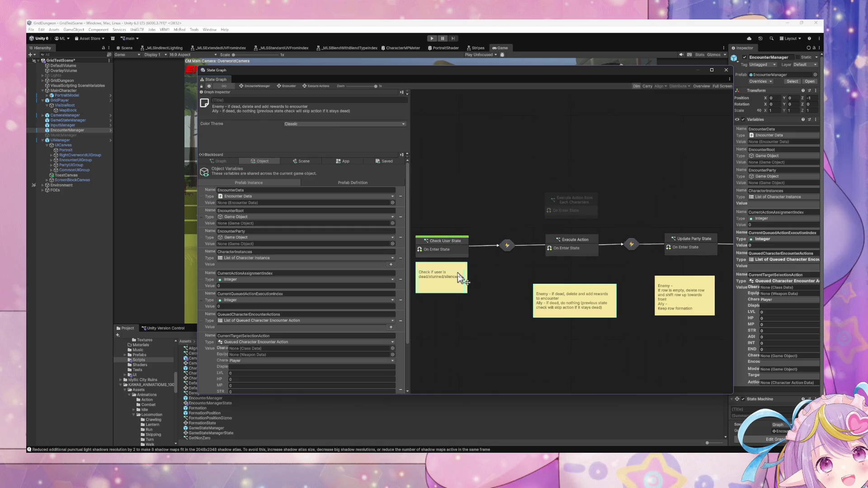
left_click_drag(459, 277, 458, 298)
mouse_move(695, 286)
left_mouse_down()
mouse_move(696, 300)
mouse_move(540, 301)
left_mouse_up()
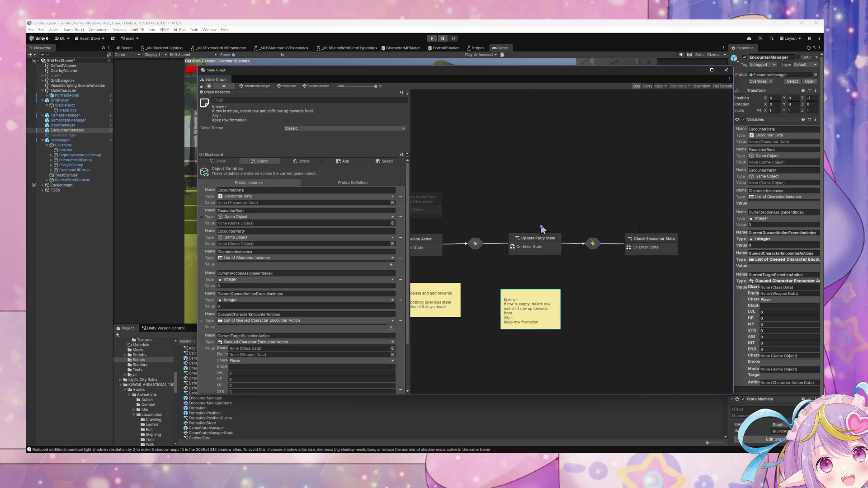
double_click(637, 243)
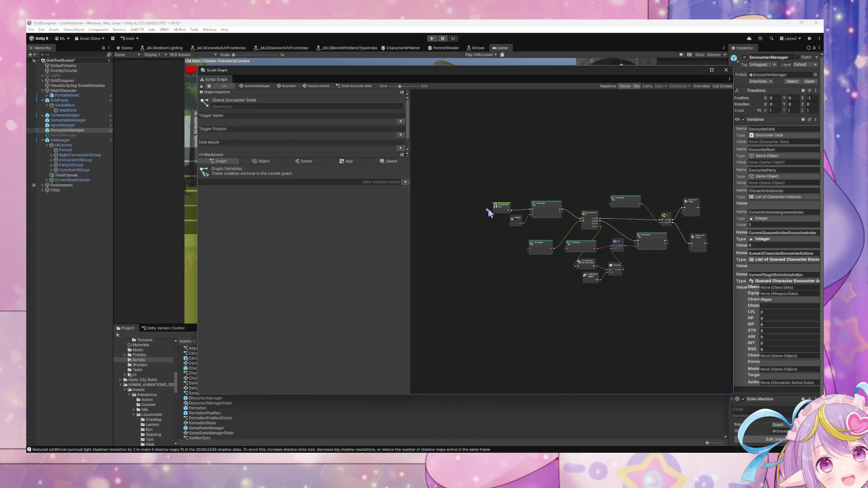
scroll(551, 195, "up", 4)
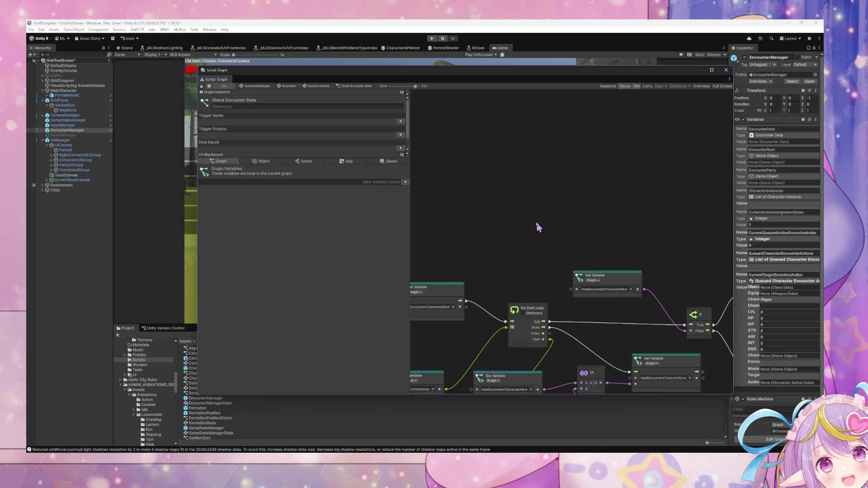
left_click(324, 87)
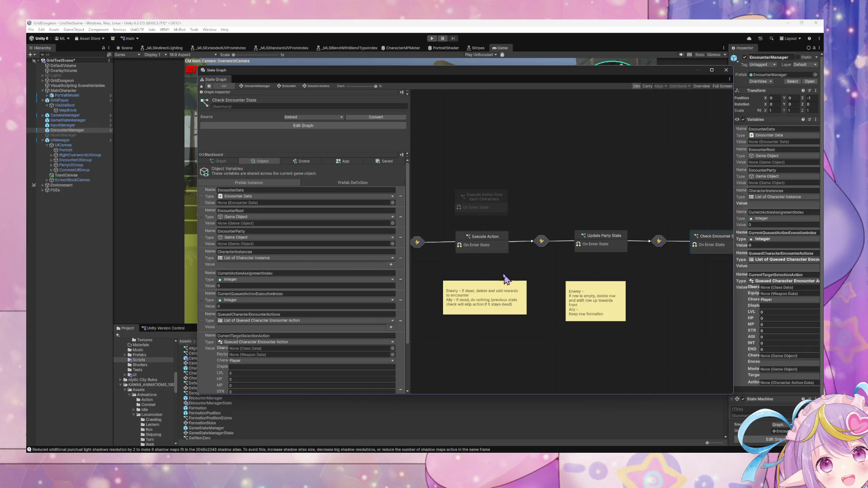
Open the Execute Action from Each Characters script graph and inspect On Enter State and the loop.
double_click(482, 200)
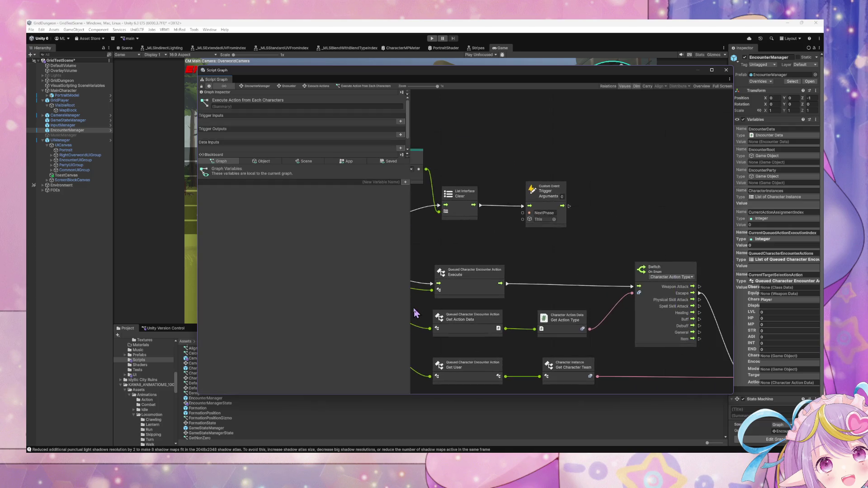
mouse_move(496, 284)
left_mouse_down()
mouse_move(339, 257)
mouse_move(678, 293)
left_mouse_up()
mouse_move(397, 236)
left_mouse_down()
mouse_move(494, 277)
mouse_move(510, 294)
mouse_move(676, 303)
mouse_move(508, 285)
mouse_move(422, 287)
mouse_move(515, 278)
mouse_move(648, 312)
left_mouse_up()
left_click(481, 206)
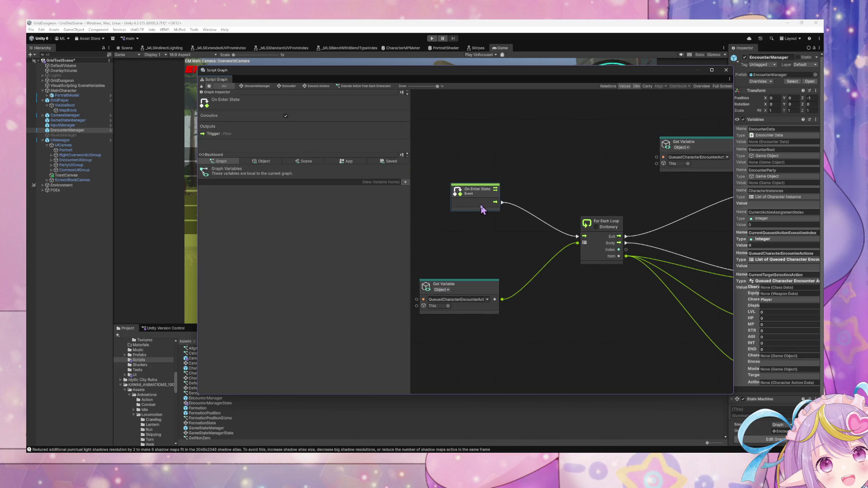
left_click(497, 293)
mouse_move(608, 299)
left_mouse_down()
mouse_move(553, 297)
mouse_move(581, 333)
mouse_move(597, 293)
left_mouse_up()
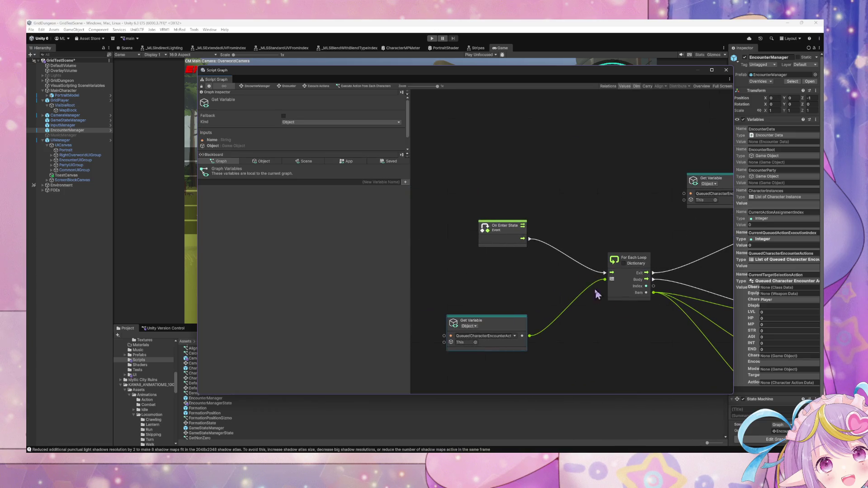
Drag a CurrentQueuedActionExecutionIndex getter from the Object variables onto the graph.
left_click(261, 161)
scroll(272, 332, "down", 5)
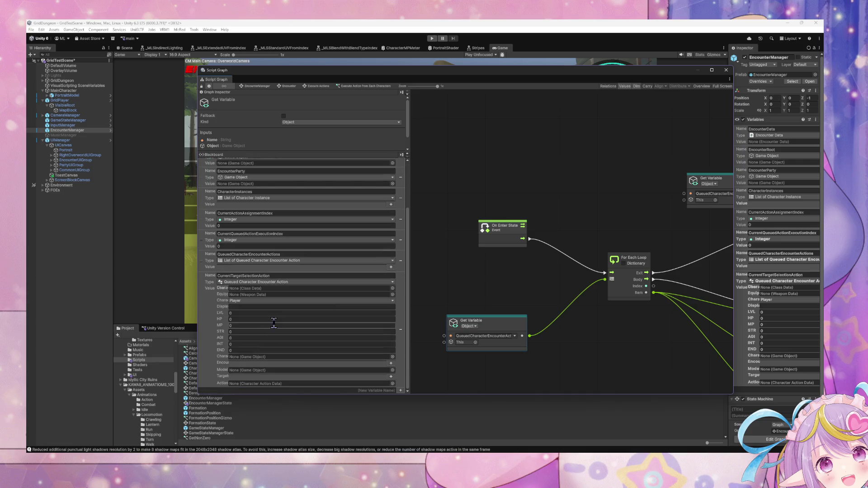
mouse_move(199, 240)
left_mouse_down()
mouse_move(540, 267)
mouse_move(457, 262)
left_mouse_up()
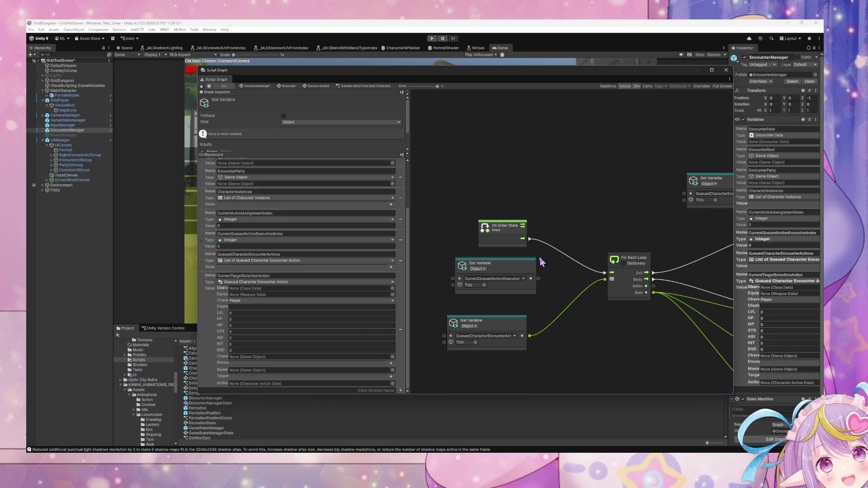
left_click_drag(527, 263, 523, 262)
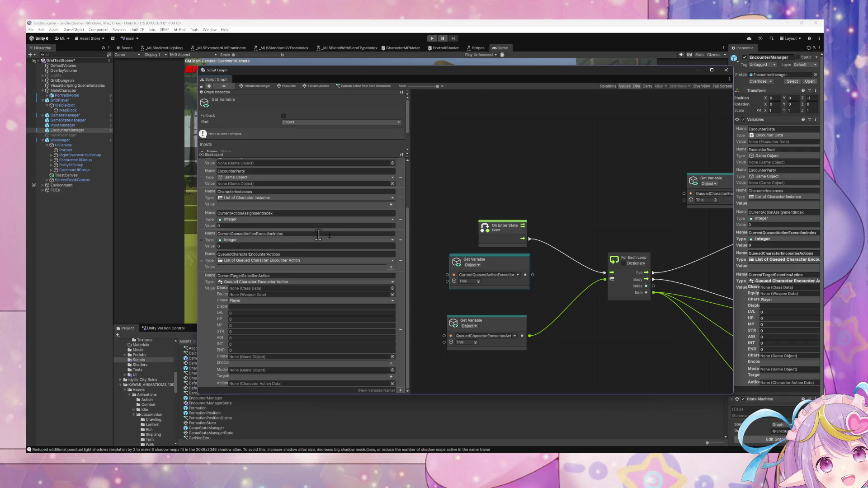
Add a Get List Item node from Collections > Lists, fed by the queued actions list.
left_click_drag(534, 275, 553, 275)
type("list get")
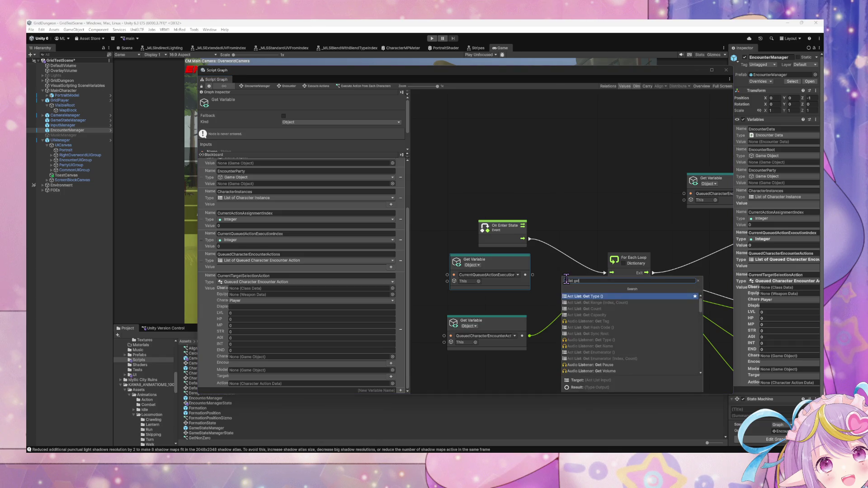
key("Escape")
right_click(566, 280)
left_click(588, 294)
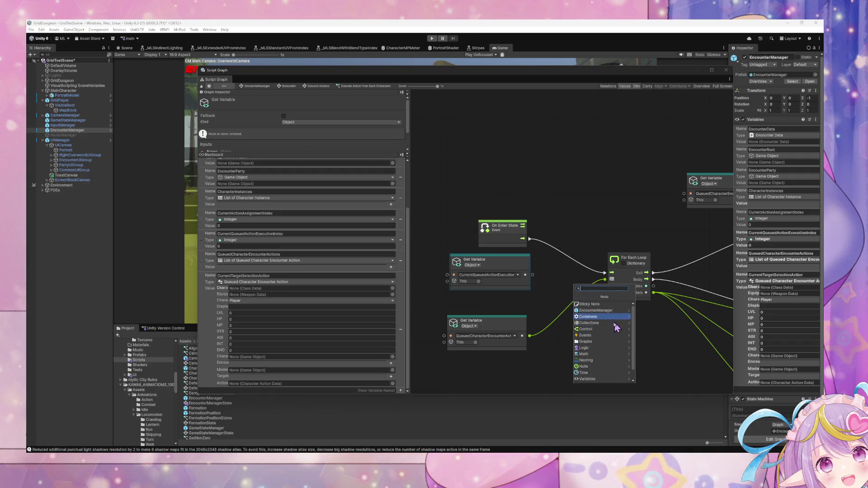
left_click(613, 327)
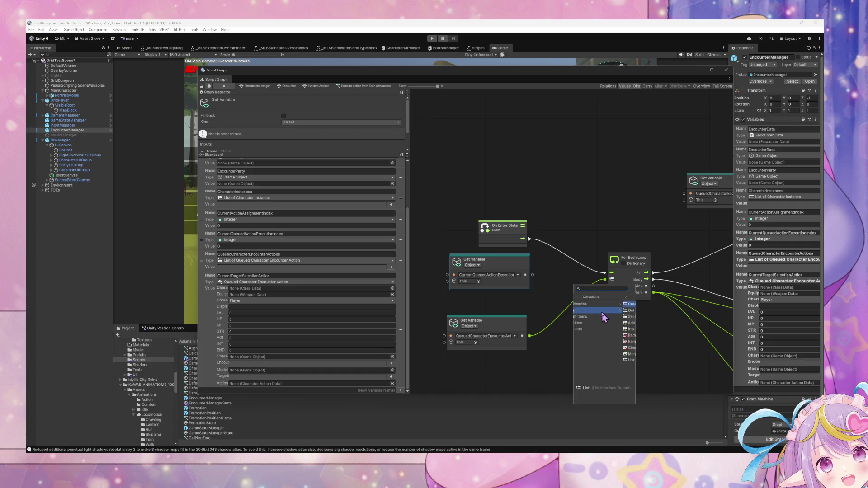
left_click(596, 310)
left_click(610, 310)
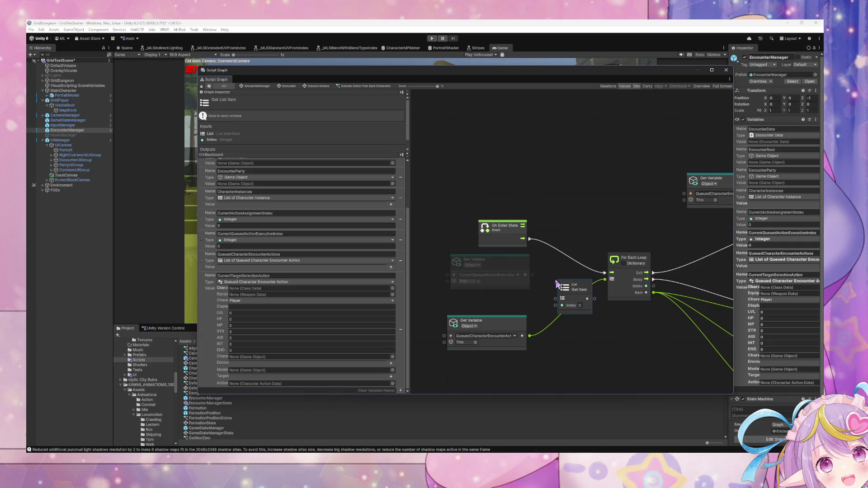
mouse_move(522, 336)
left_mouse_down()
mouse_move(542, 328)
mouse_move(555, 277)
mouse_move(550, 284)
mouse_move(561, 283)
left_mouse_up()
mouse_move(622, 254)
left_mouse_down()
mouse_move(629, 278)
mouse_move(660, 245)
left_mouse_up()
Rearrange the index getter and On Enter State, then feed the fetched list item into Get User.
left_click_drag(511, 262, 574, 170)
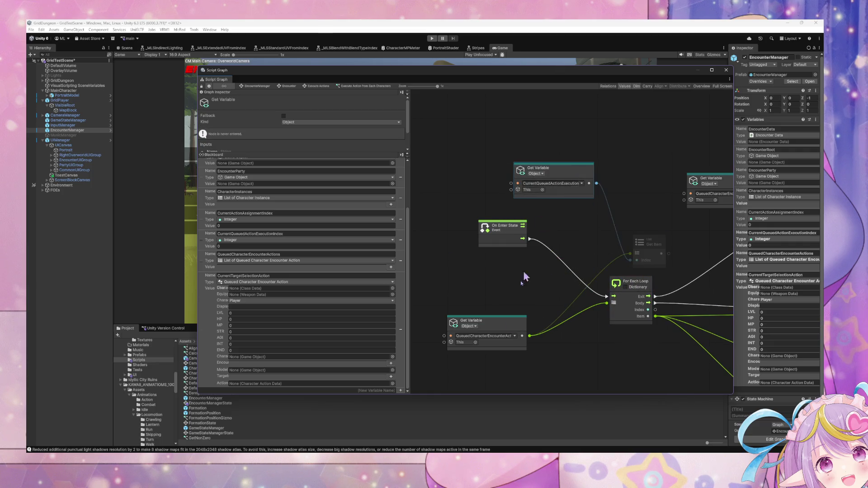
left_click_drag(514, 335, 573, 200)
left_click_drag(497, 226, 470, 254)
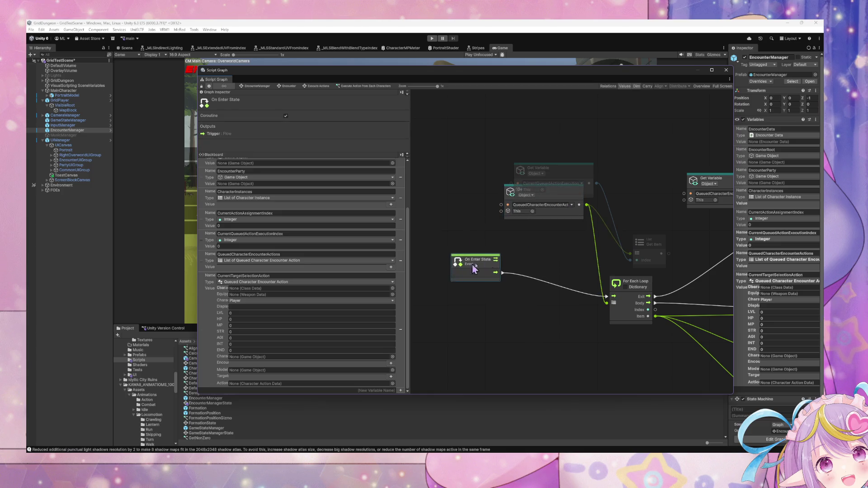
left_click_drag(569, 249, 386, 255)
left_click_drag(494, 254, 650, 259)
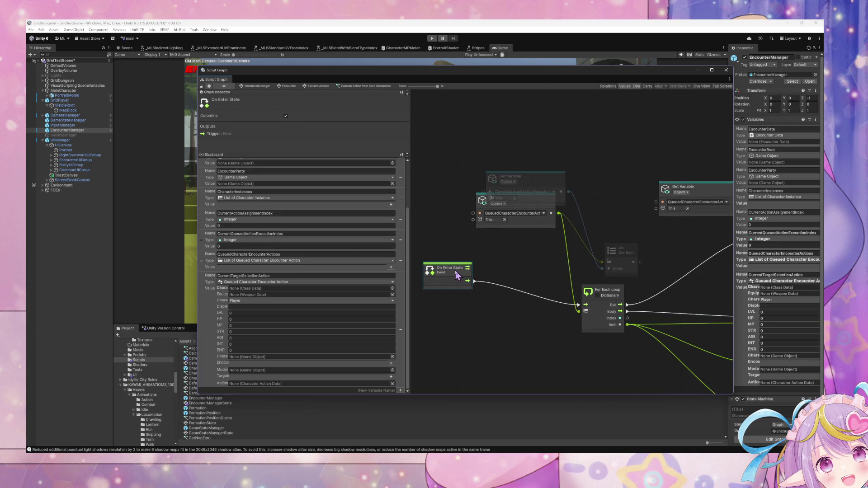
left_click_drag(565, 284, 431, 280)
mouse_move(475, 245)
left_mouse_down()
mouse_move(514, 220)
mouse_move(498, 197)
mouse_move(462, 238)
left_mouse_up()
mouse_move(588, 246)
left_mouse_down()
mouse_move(530, 240)
mouse_move(511, 228)
mouse_move(490, 234)
mouse_move(706, 265)
mouse_move(475, 218)
mouse_move(570, 264)
left_mouse_up()
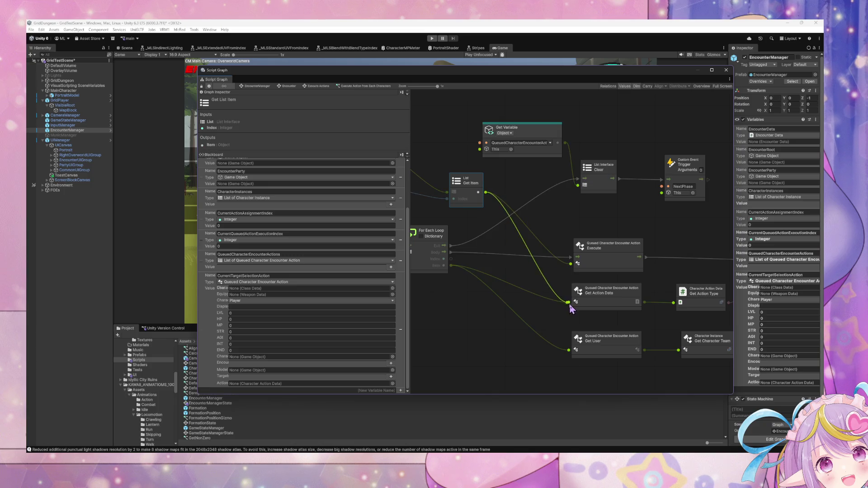
mouse_move(486, 192)
left_mouse_down()
mouse_move(577, 339)
mouse_move(542, 330)
mouse_move(502, 308)
mouse_move(508, 302)
left_mouse_up()
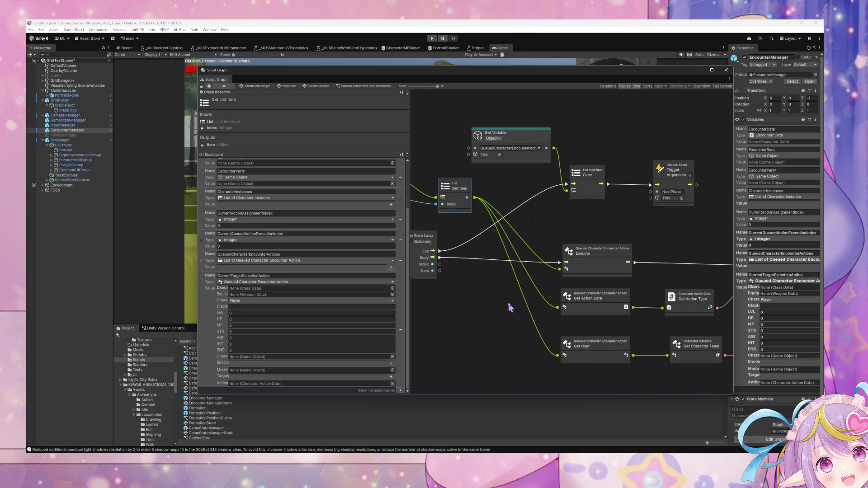
Box-select the List Clear and Custom Event nodes and delete them.
left_click_drag(559, 278, 626, 264)
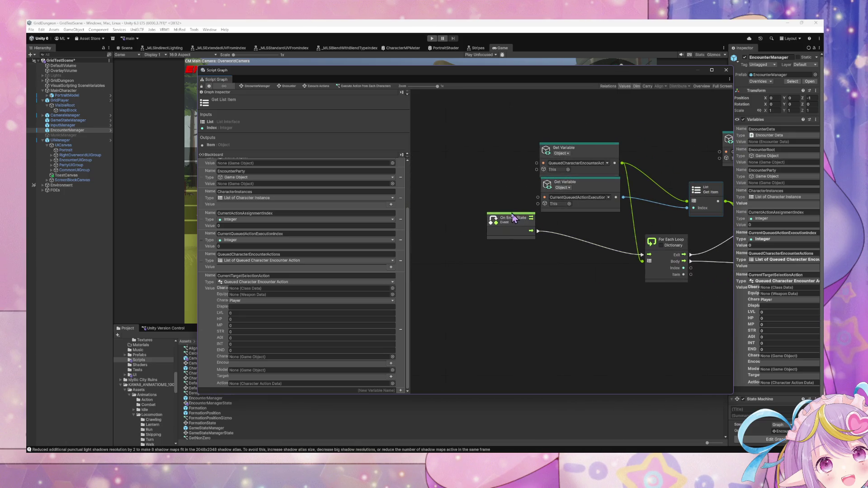
left_click(504, 251)
left_click_drag(769, 292, 523, 275)
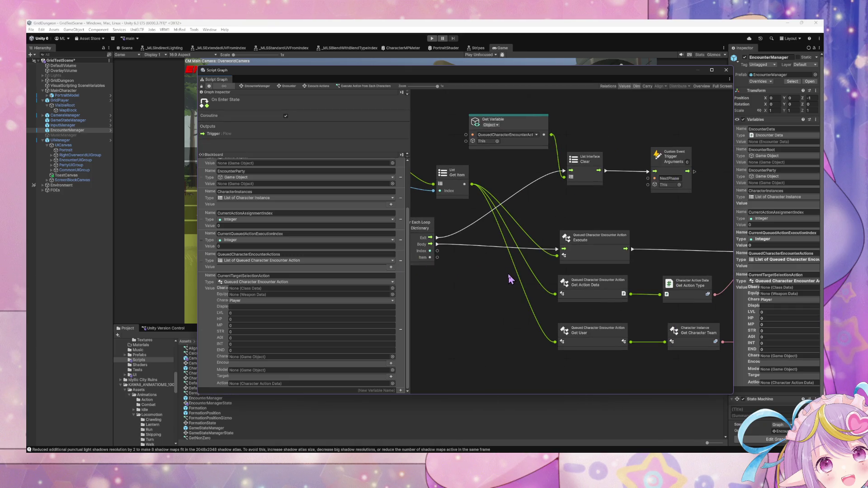
left_click_drag(496, 271, 480, 304)
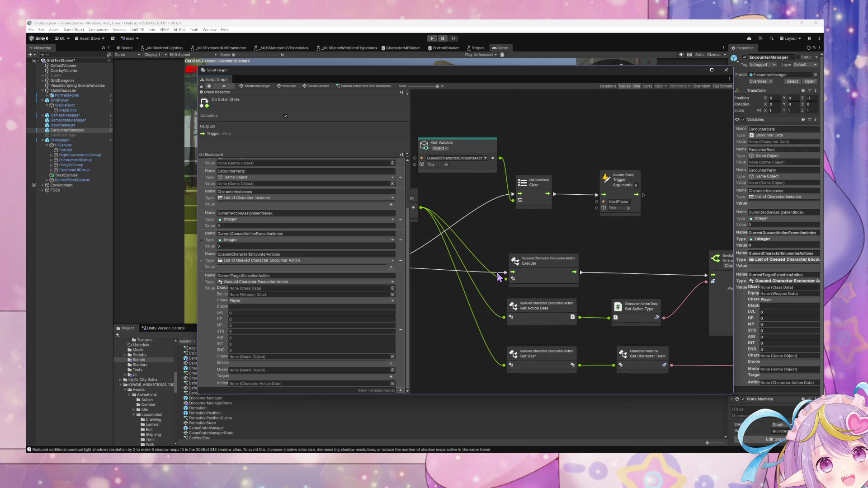
mouse_move(569, 208)
left_mouse_down()
mouse_move(655, 194)
mouse_move(629, 203)
mouse_move(664, 206)
mouse_move(574, 197)
left_mouse_up()
mouse_move(674, 215)
left_mouse_down()
mouse_move(524, 136)
mouse_move(480, 142)
left_mouse_up()
key("Delete")
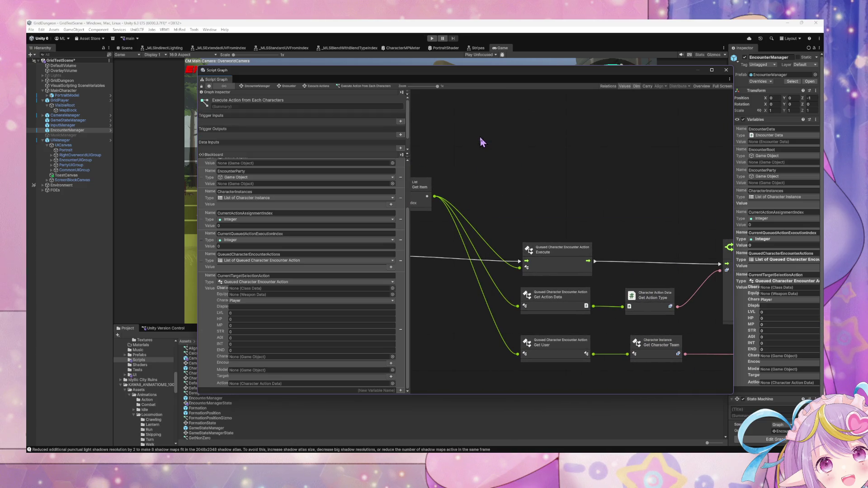
Undo the recent graph edits to restore the On Enter State node on the left.
key("ctrl+z")
key("ctrl+z")
key("ctrl+z")
key("ctrl+z")
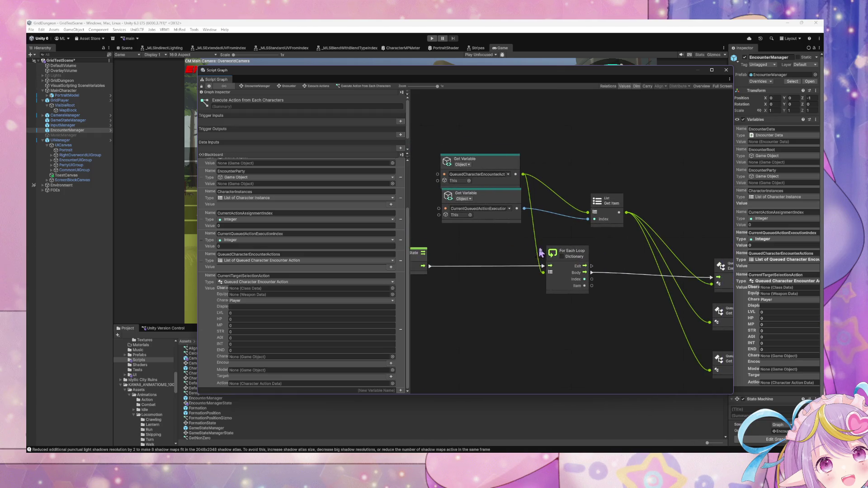
key("ctrl+z")
key("ctrl+z")
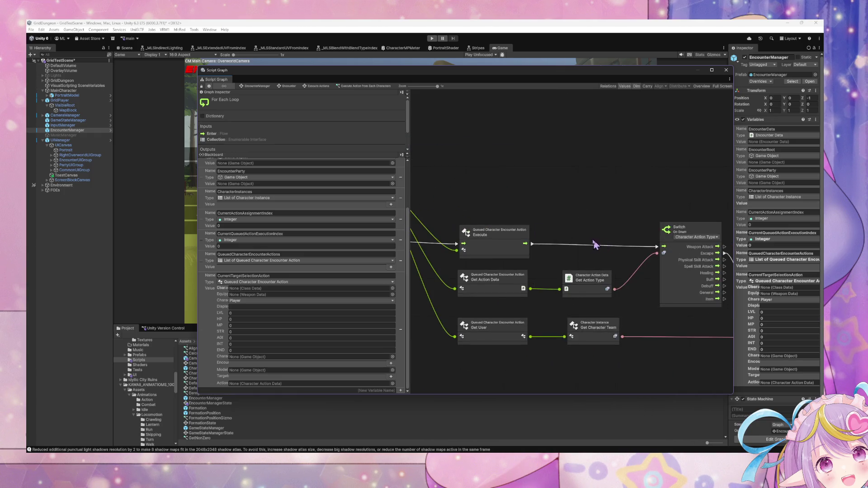
key("ctrl+z")
left_click(596, 261)
key("ctrl+z")
key("ctrl+z")
key("ctrl+z")
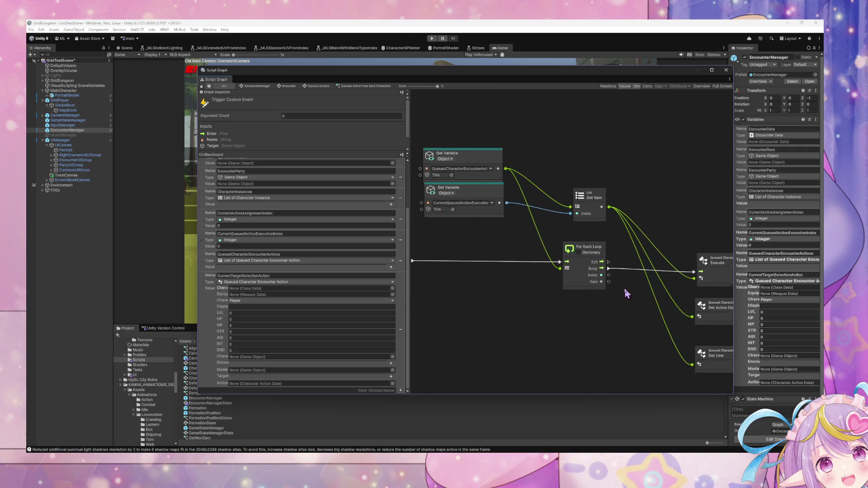
key("ctrl+z")
key("ctrl+z")
key("ctrl+z")
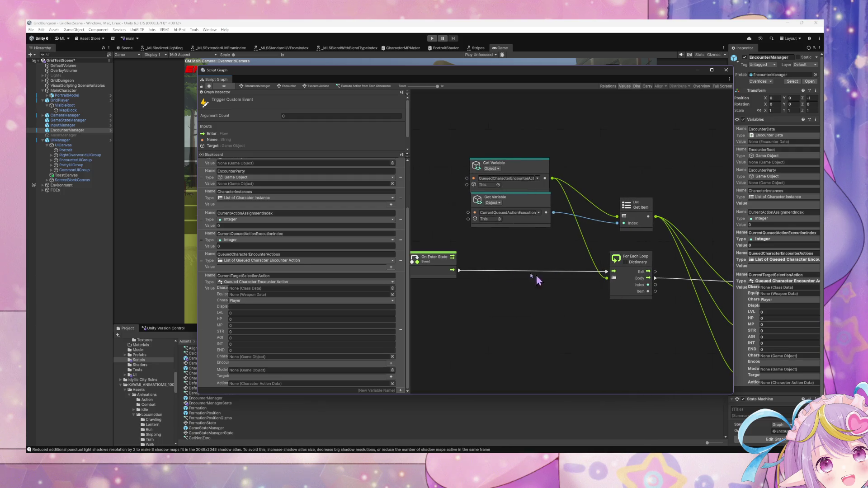
key("ctrl+z")
key("ctrl+z")
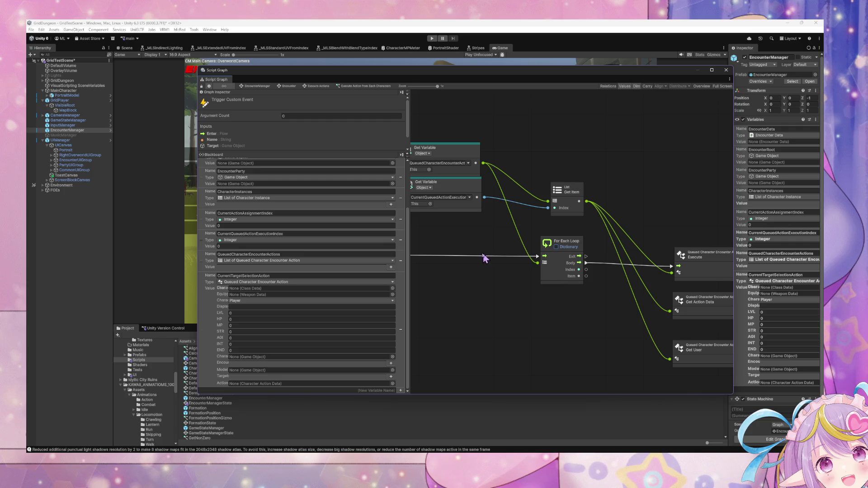
key("ctrl+z")
key("ctrl+z")
key("ctrl+z")
key("ctrl+z")
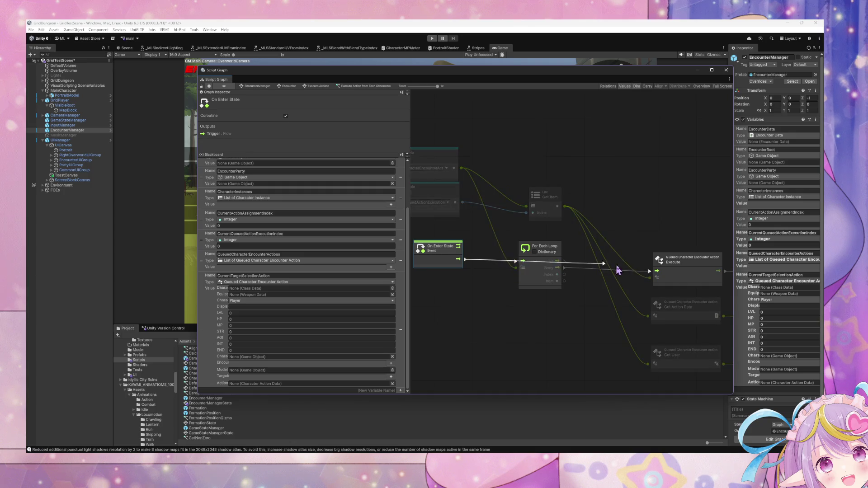
Toggle the For Each Loop's Dictionary option off again, remove the loop, and select Break Loop.
left_click(535, 252)
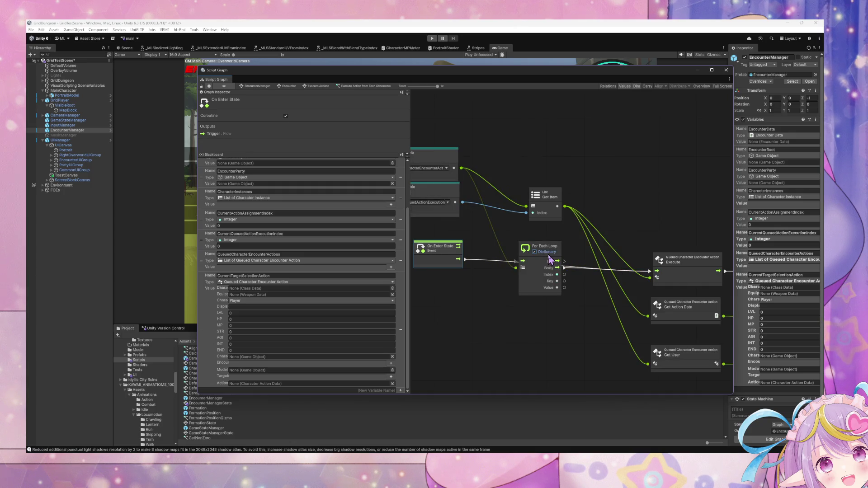
left_click(548, 252)
key("ctrl+z")
key("ctrl+z")
key("ctrl+z")
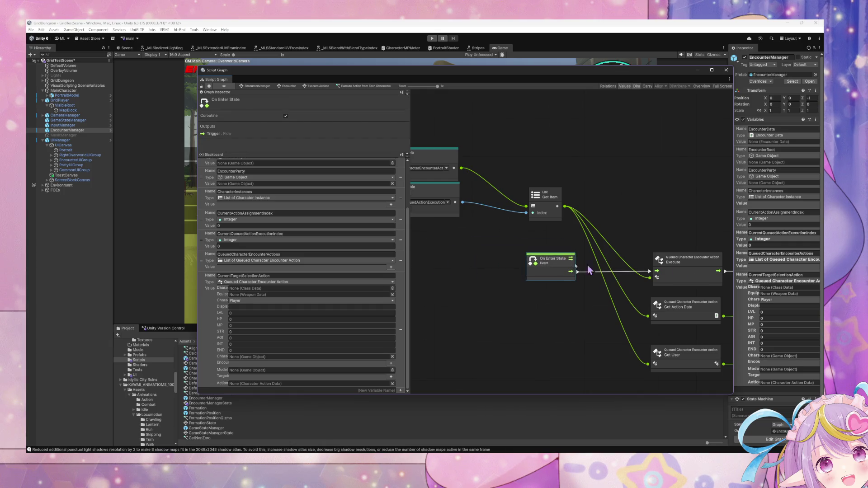
scroll(566, 261, "right", 10)
left_click(603, 306)
scroll(624, 285, "left", 10)
scroll(669, 266, "left", 10)
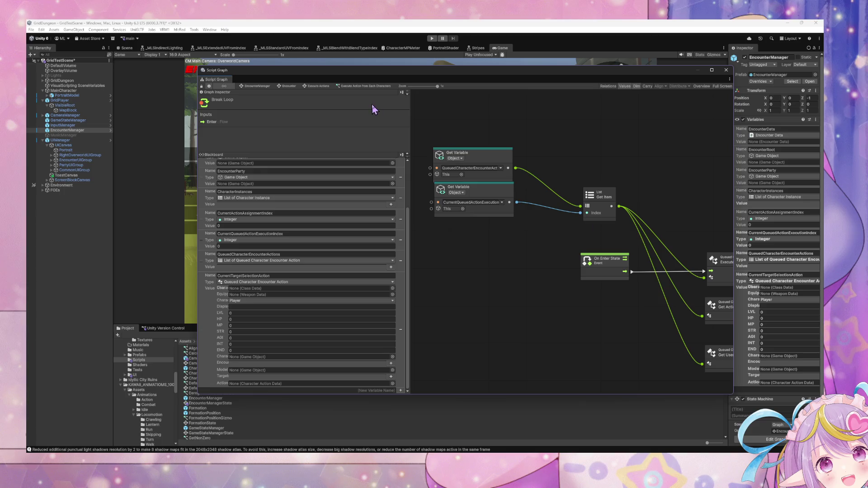
From the Execute Actions state graph, double-click the Execute Action state to open its script graph.
left_click(318, 86)
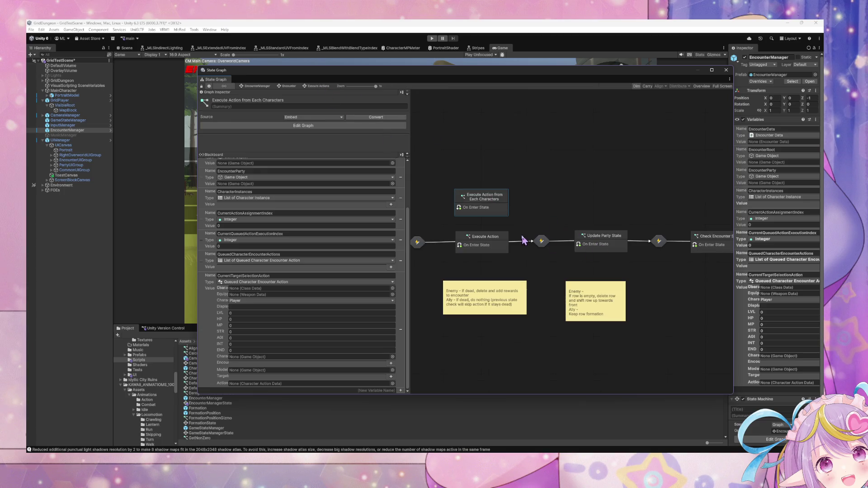
mouse_move(545, 244)
left_mouse_down()
mouse_move(462, 235)
mouse_move(516, 246)
left_mouse_up()
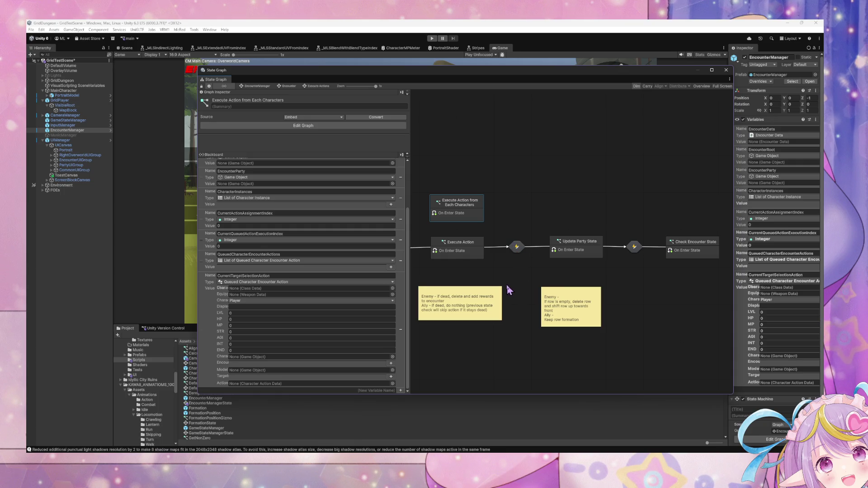
left_click(456, 250)
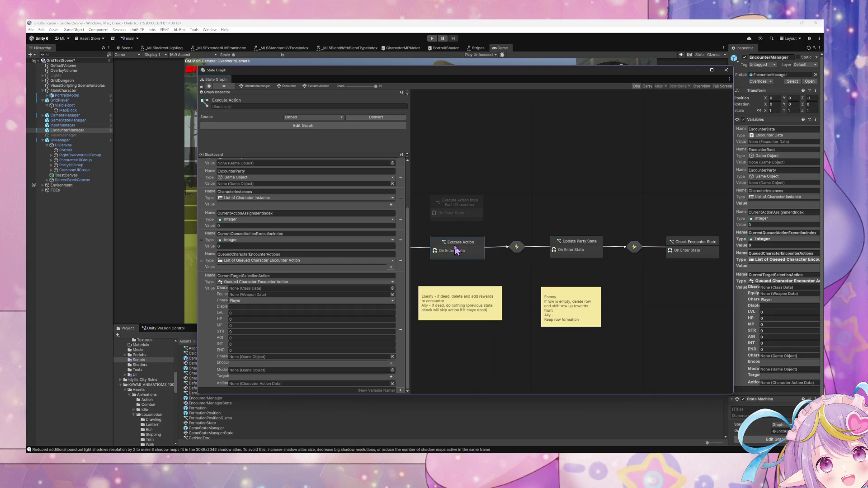
left_click(519, 274)
left_click(467, 218)
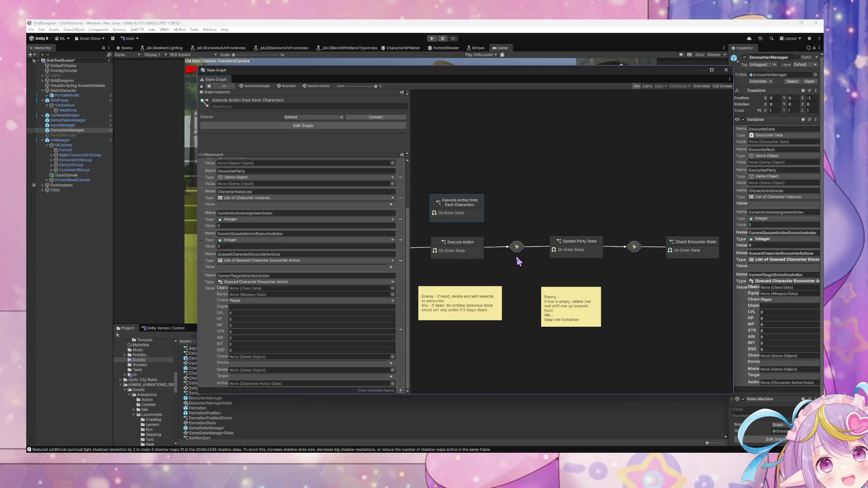
left_click(476, 253)
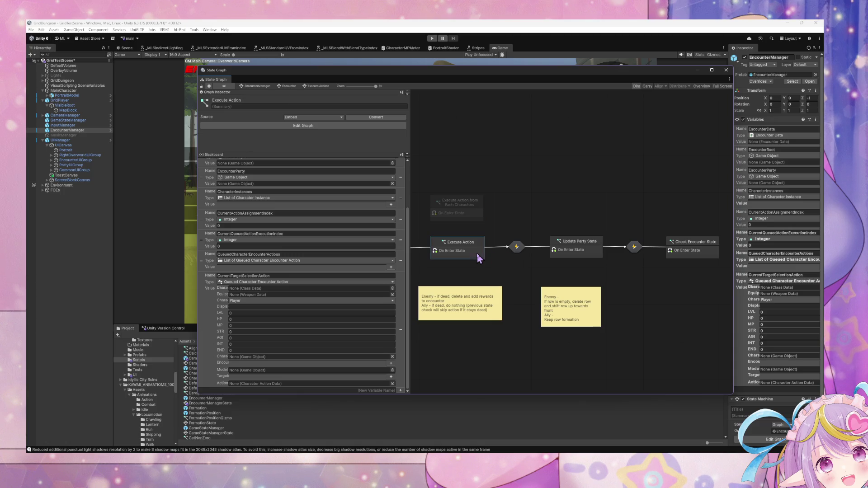
left_click_drag(470, 254, 455, 254)
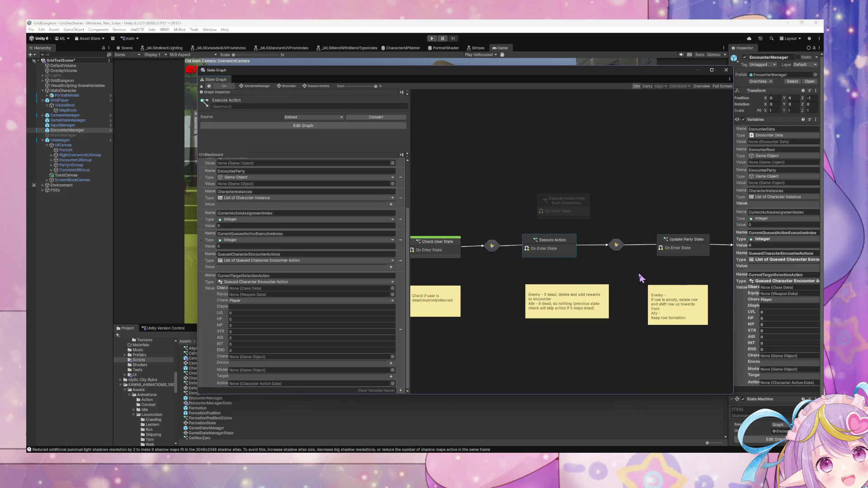
left_click(563, 319)
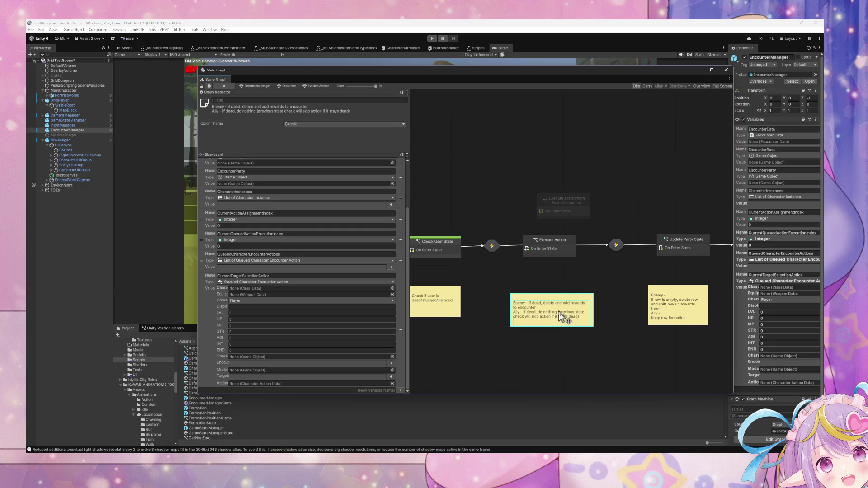
double_click(551, 247)
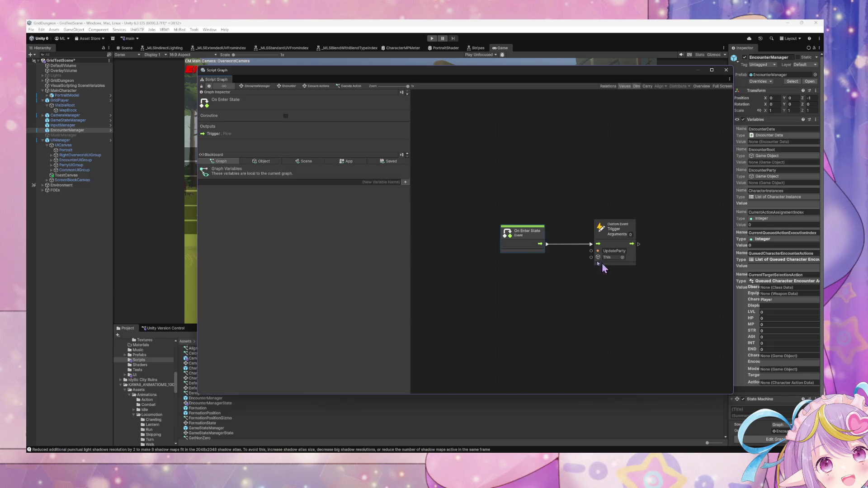
Select all nodes in the Execute Action from Each Characters graph.
left_click(318, 86)
double_click(568, 205)
scroll(520, 229, "down", 5)
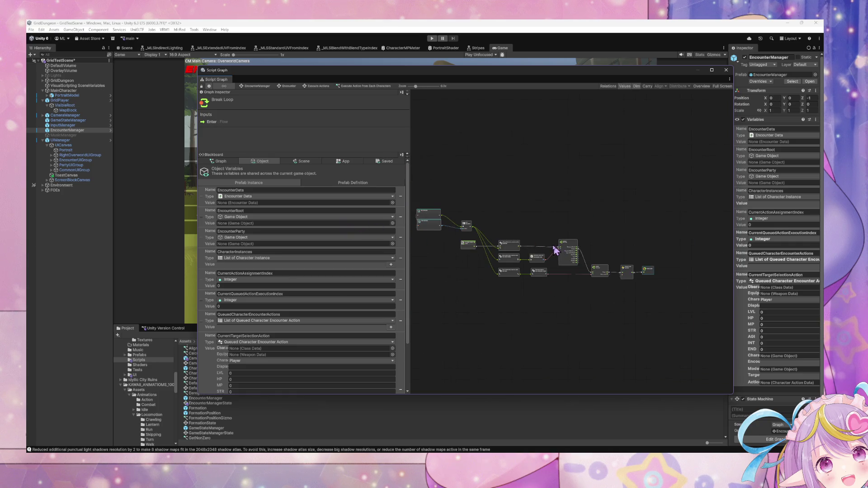
left_click_drag(660, 312, 418, 198)
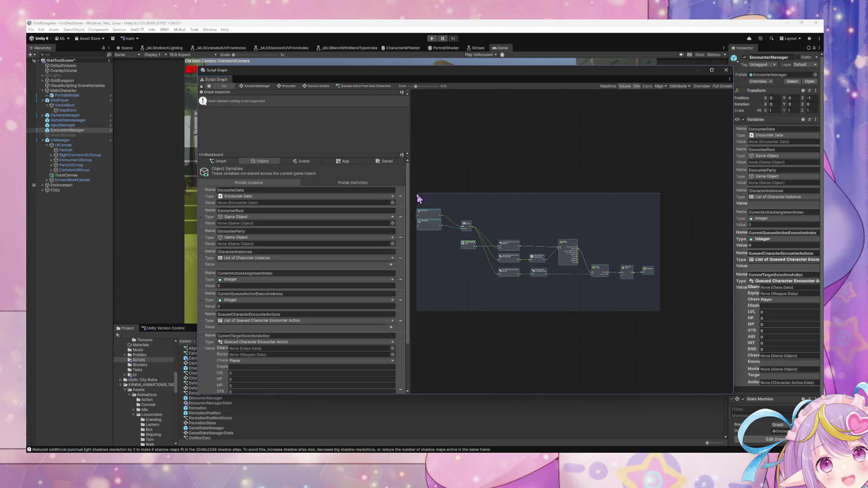
In Execute Action's script graph, delete Trigger Custom Event and paste the copied node network.
left_click(322, 87)
double_click(540, 248)
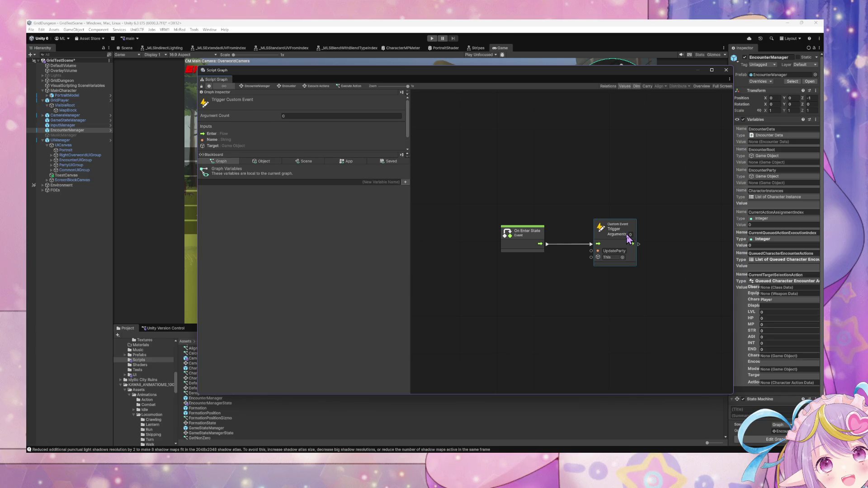
key("Delete")
key("ctrl+z")
left_click(544, 239)
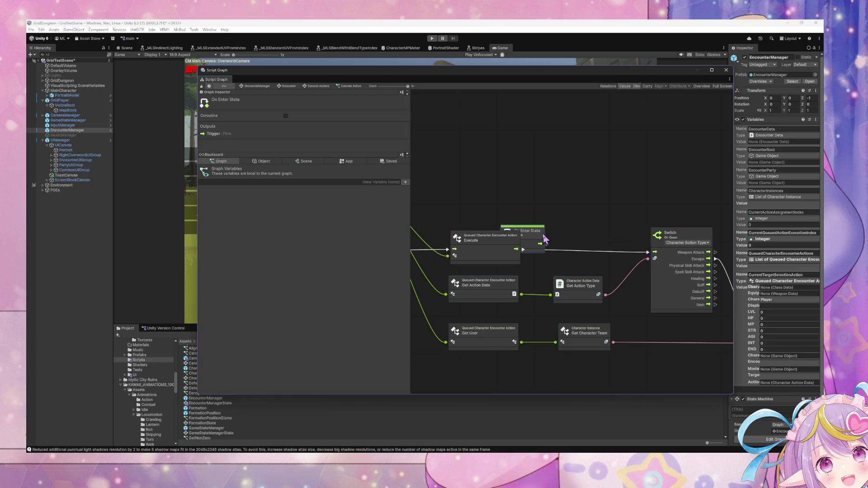
left_click_drag(543, 239, 637, 255)
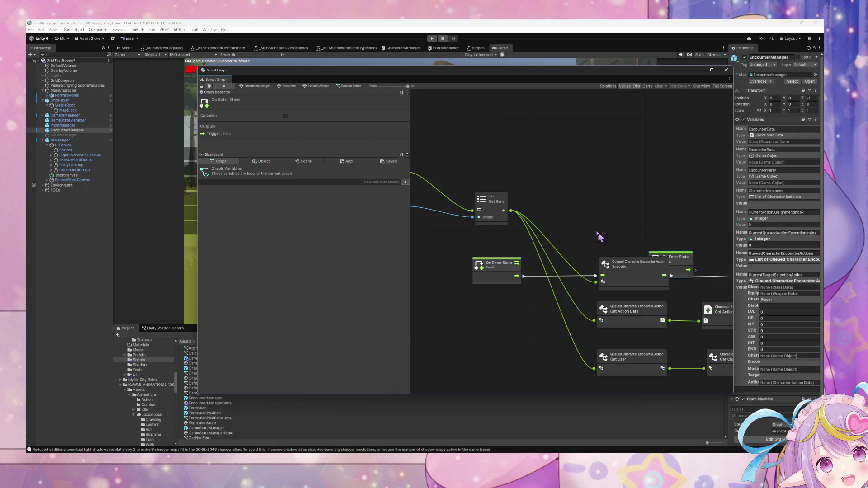
Paste the network again and bring Get Action Type and Get Character Team into view.
left_click(349, 86)
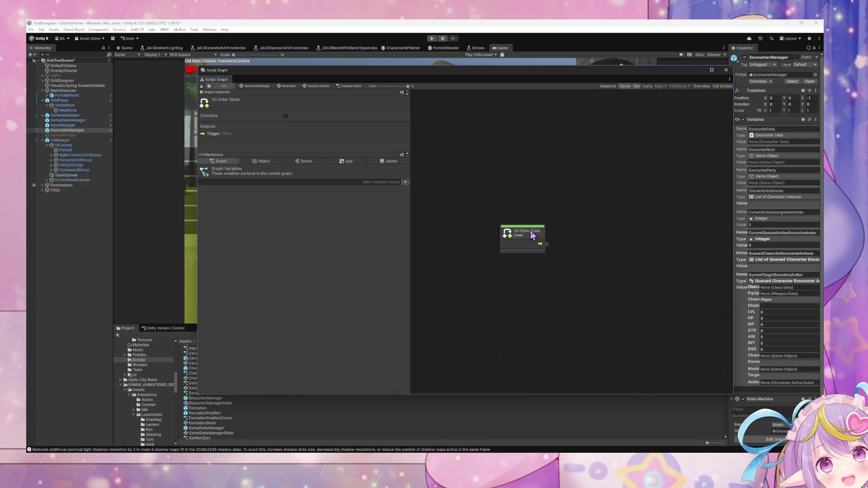
key("ctrl+z")
key("ctrl+z")
key("ctrl+z")
key("ctrl+z")
key("ctrl+z")
key("ctrl+z")
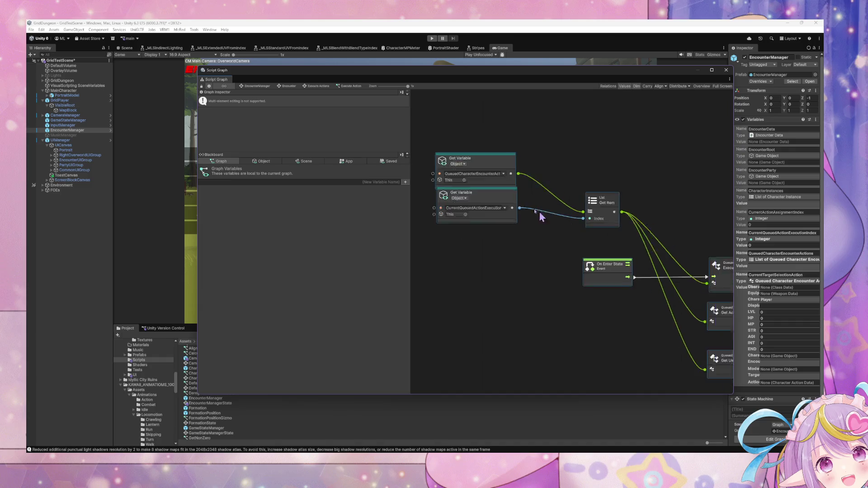
key("ctrl+z")
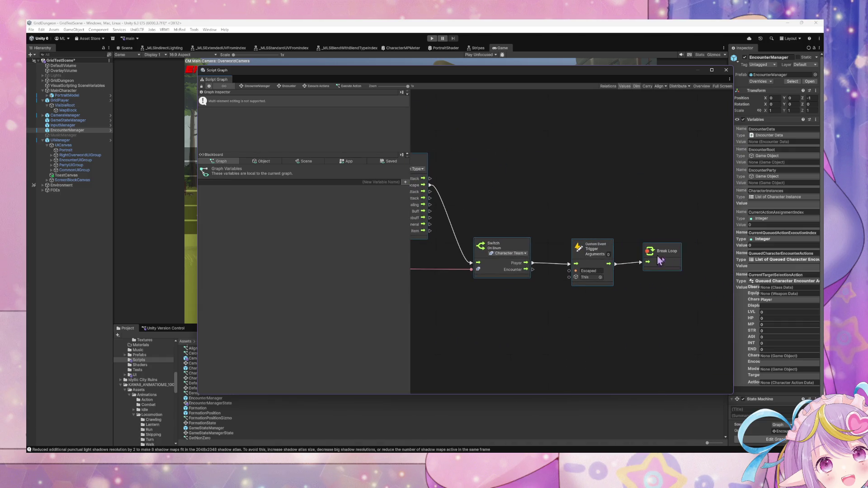
mouse_move(478, 236)
left_mouse_down()
mouse_move(710, 269)
mouse_move(589, 259)
mouse_move(586, 272)
mouse_move(628, 269)
mouse_move(723, 325)
mouse_move(723, 345)
mouse_move(611, 327)
left_mouse_up()
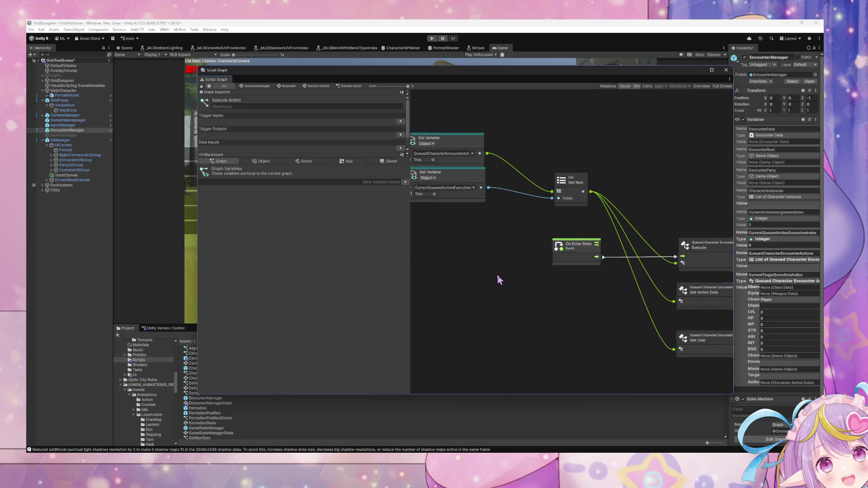
left_click(475, 194)
scroll(387, 224, "right", 10)
Insert an If node on the character team connection, placed beside the team Switch.
right_click(627, 311)
left_click(653, 318)
type("it")
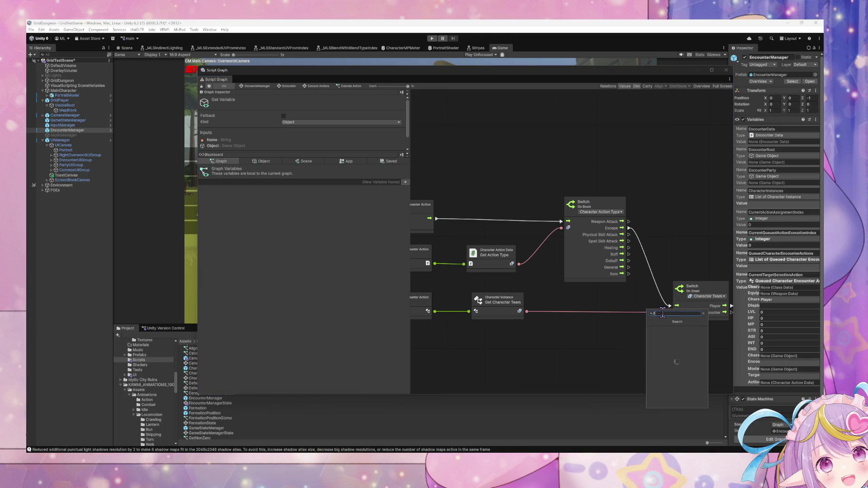
key("Return")
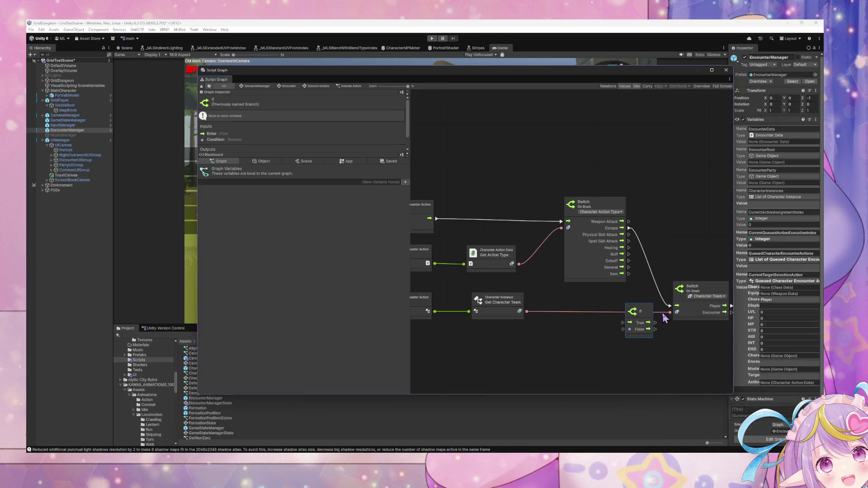
left_click_drag(640, 317, 581, 156)
Add a Character Action Type Literal node set to Escape.
right_click(527, 183)
left_click(549, 187)
type("c")
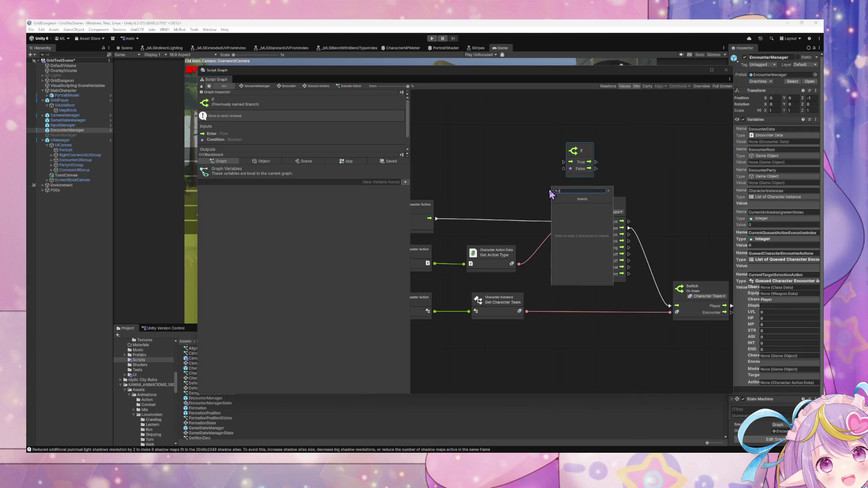
type("haracter action ty")
type("pe lit")
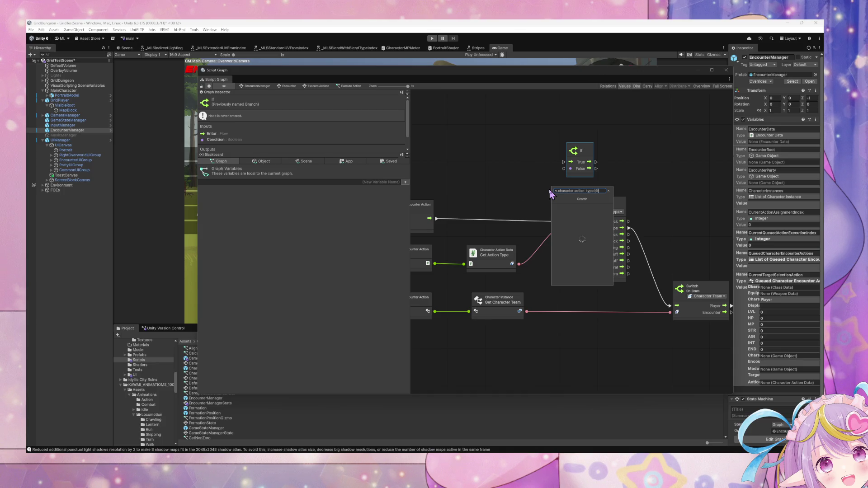
type("eral")
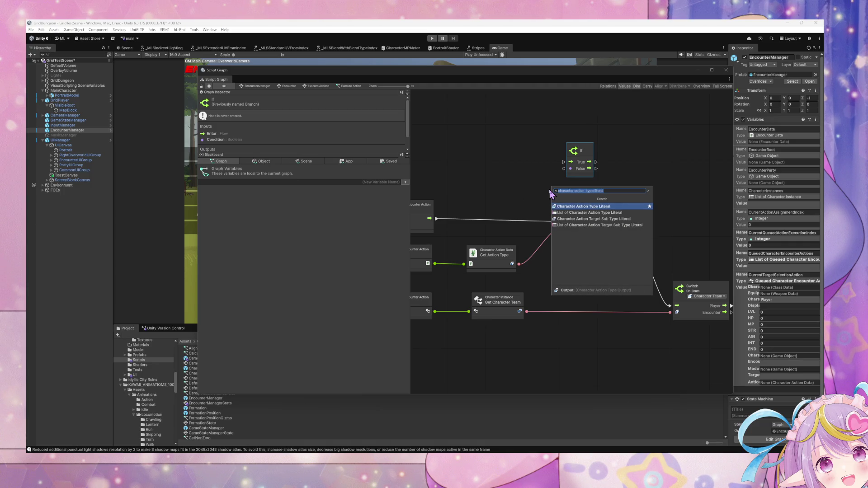
key("Return")
left_click(552, 192)
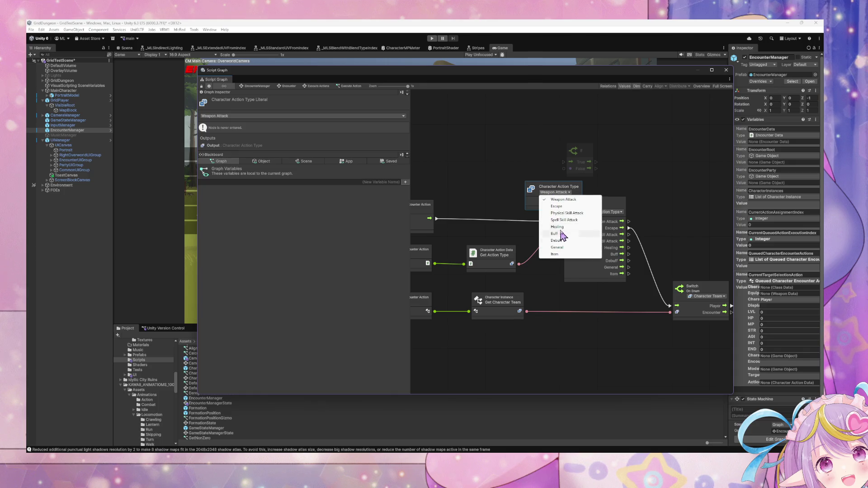
left_click(557, 206)
mouse_move(558, 186)
left_mouse_down()
mouse_move(514, 166)
mouse_move(563, 170)
left_mouse_up()
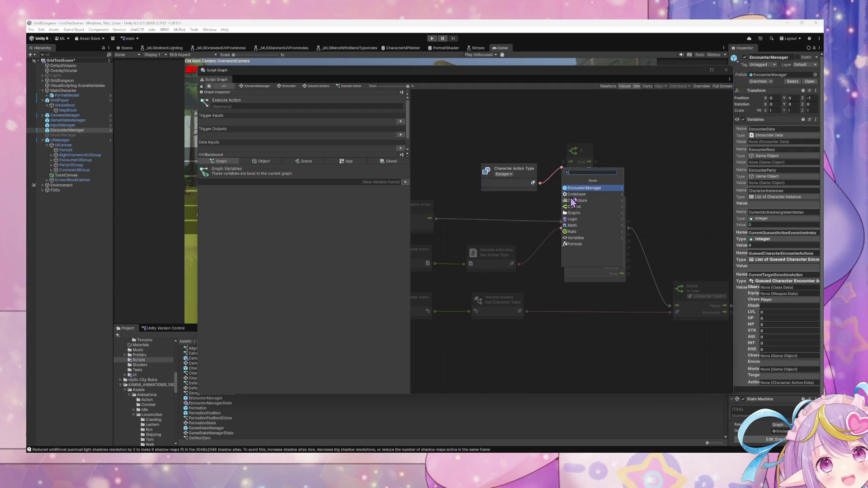
left_click(717, 165)
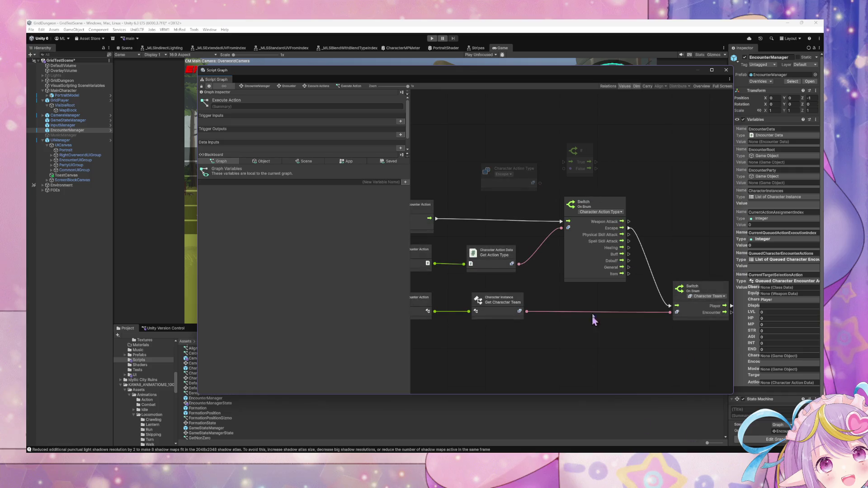
Add an Equal node left of the Switch.
right_click(641, 184)
type("eq")
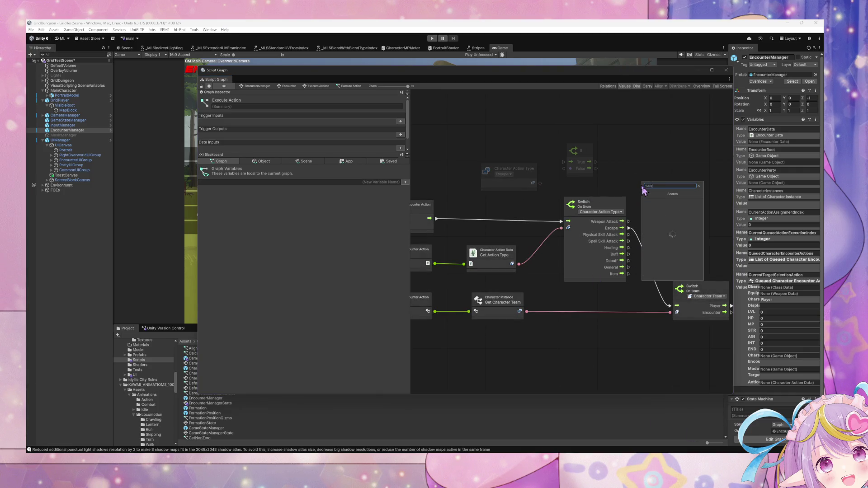
type("ual")
key("Return")
left_click_drag(654, 186, 562, 177)
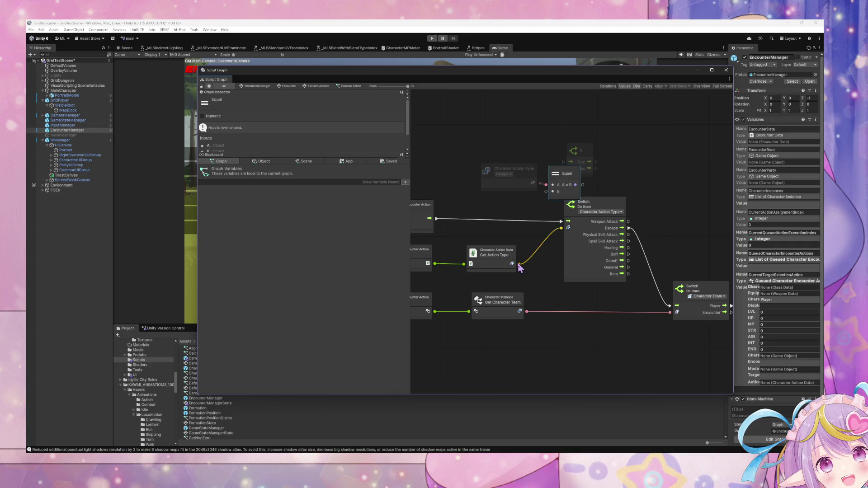
Wire Get Action Type into Equal, and feed Equal's output into a new And node's A input.
left_click_drag(519, 265, 546, 191)
left_click_drag(581, 151, 616, 147)
left_click_drag(529, 176, 512, 179)
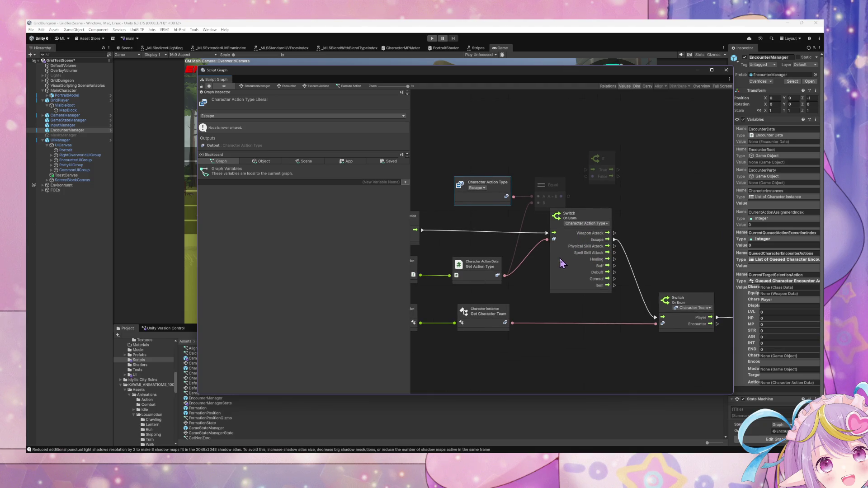
right_click(580, 339)
left_click(595, 345)
type("and")
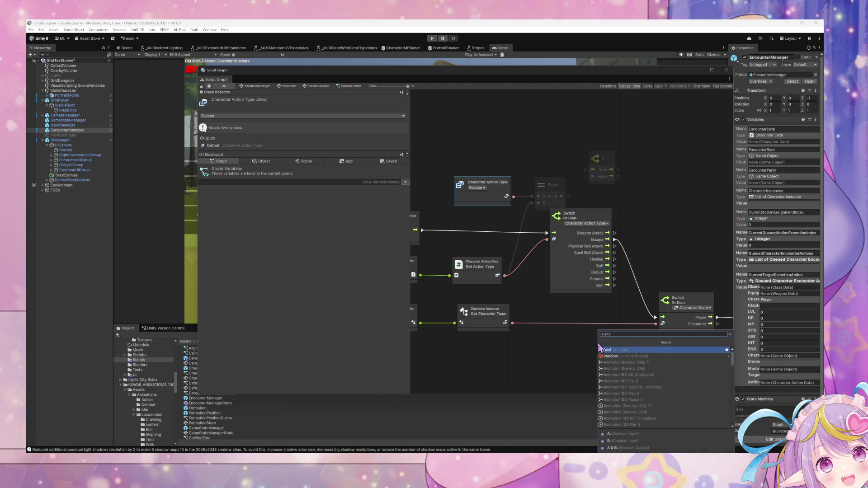
key("Return")
left_click_drag(597, 347, 645, 184)
left_click_drag(569, 196, 644, 202)
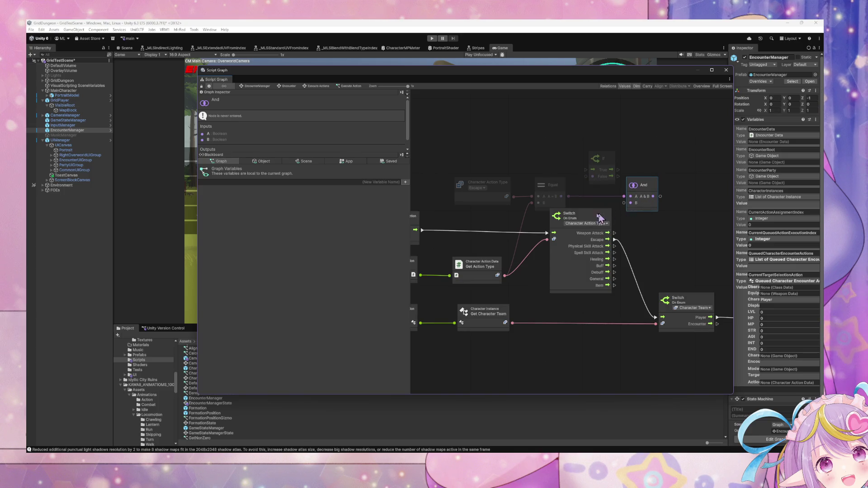
Delete the Switch On Enum node and add a Character Team Literal set to Player.
mouse_move(516, 252)
left_mouse_down()
mouse_move(624, 242)
mouse_move(620, 252)
mouse_move(537, 252)
left_mouse_up()
left_click(590, 229)
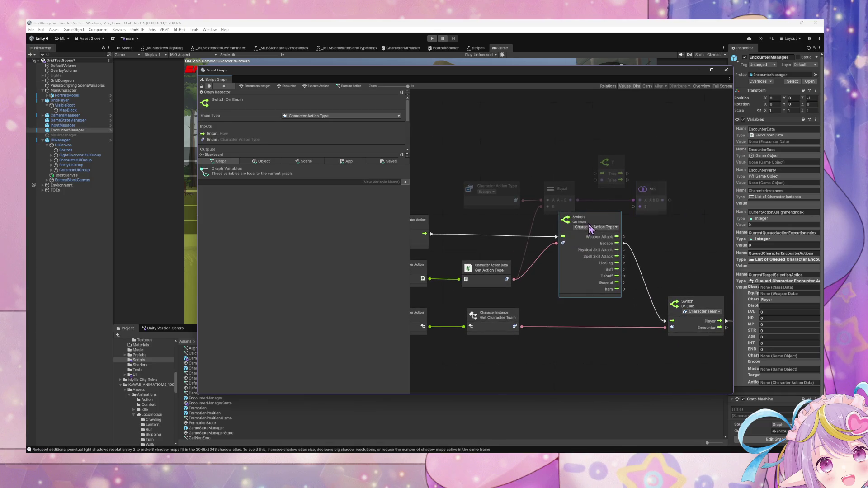
key("Delete")
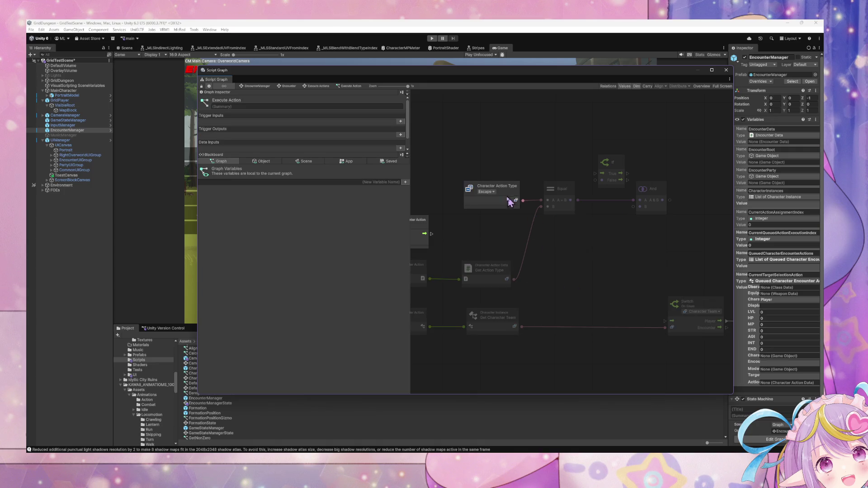
right_click(581, 286)
type("c")
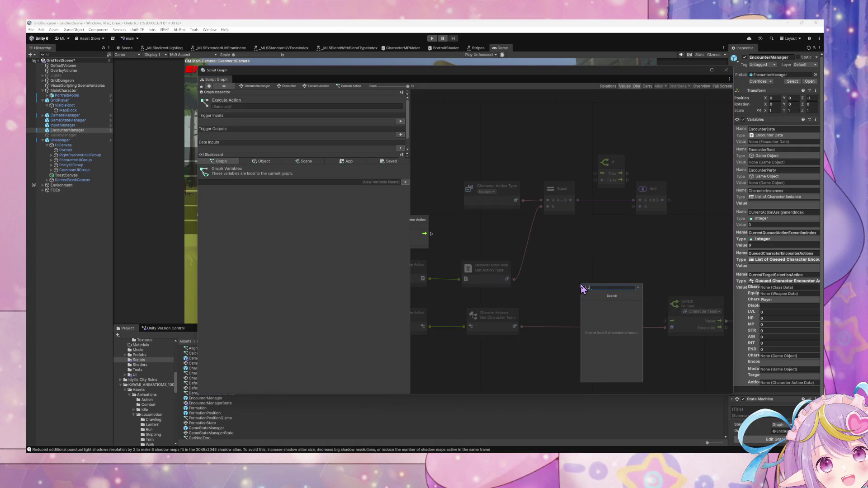
type("haracter team iter team litera")
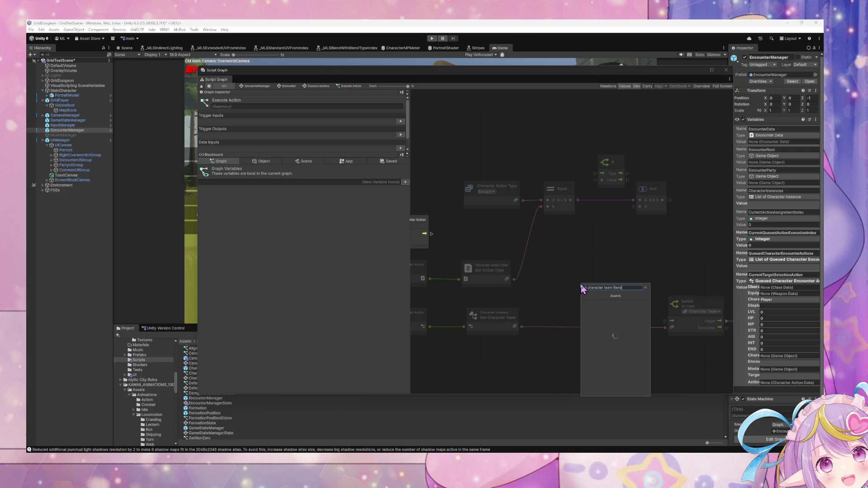
key("Return")
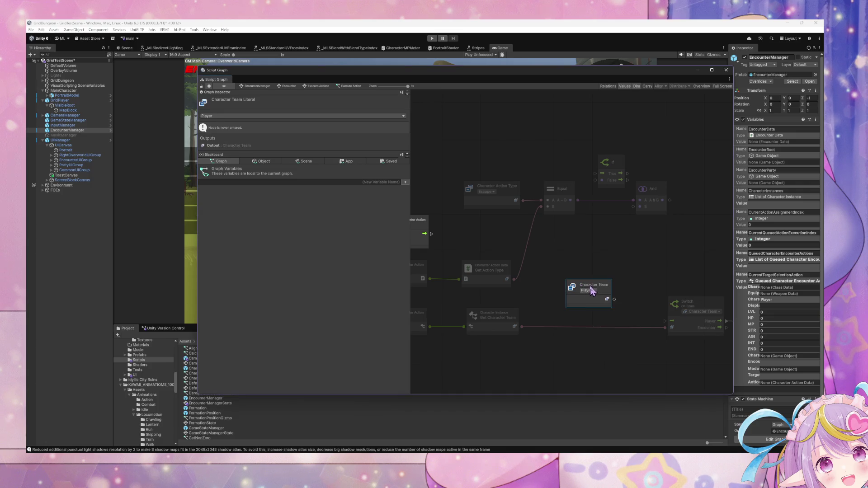
left_click(589, 290)
left_click(600, 304)
left_click_drag(594, 294, 504, 230)
left_click(502, 226)
left_click(505, 233)
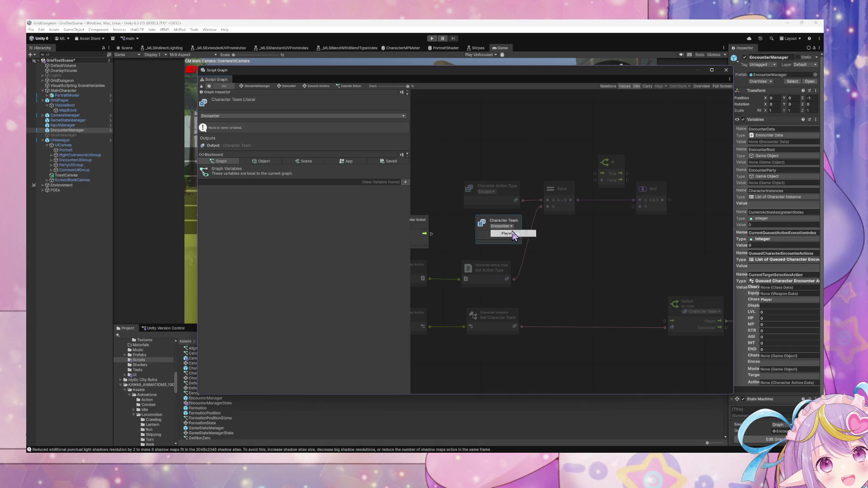
Duplicate Equal to compare Player with Get Character Team, feeding And's B input and the If.
left_click(564, 195)
key("ctrl+d")
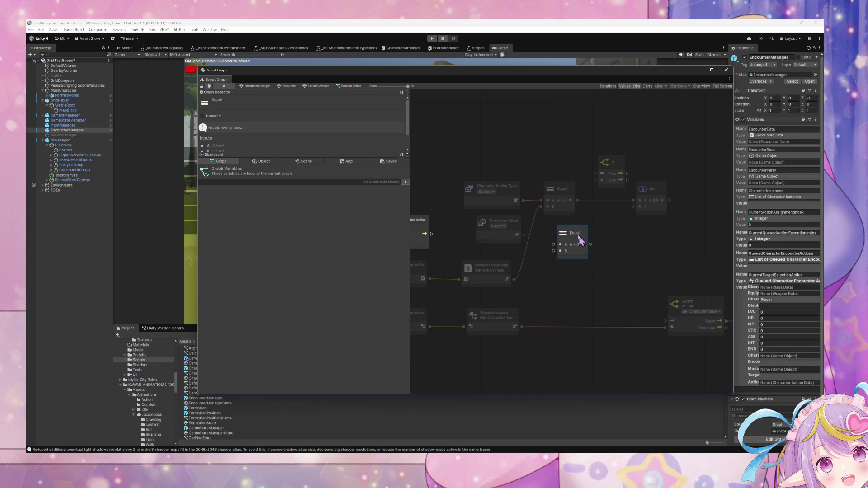
left_click_drag(517, 235, 549, 236)
mouse_move(515, 325)
left_mouse_down()
mouse_move(549, 243)
mouse_move(633, 207)
left_mouse_up()
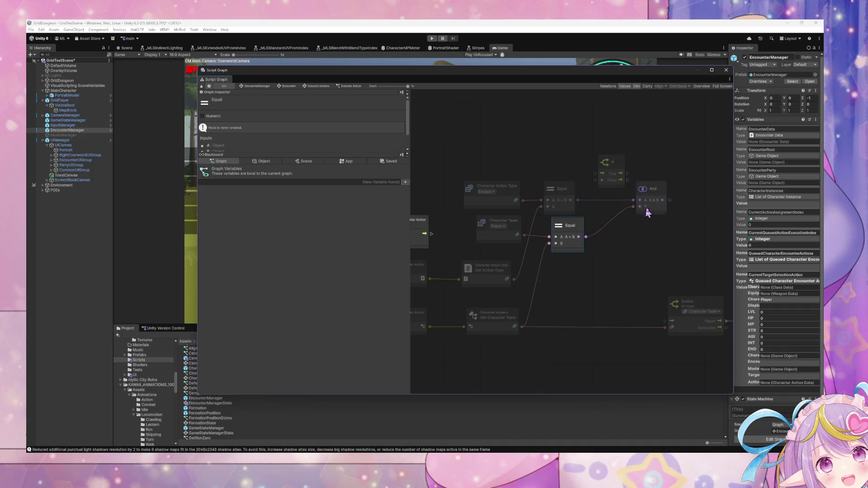
mouse_move(612, 161)
left_mouse_down()
mouse_move(711, 185)
mouse_move(702, 179)
mouse_move(685, 199)
left_mouse_up()
scroll(642, 253, "up", 4)
left_click_drag(701, 229, 692, 169)
mouse_move(437, 279)
left_mouse_down()
mouse_move(530, 220)
mouse_move(692, 171)
mouse_move(682, 177)
left_mouse_up()
Select Trigger Custom Event, then go up to the Execute Actions state graph with Backspace.
scroll(598, 317, "down", 8)
scroll(598, 317, "right", 8)
mouse_move(616, 227)
left_mouse_down()
mouse_move(514, 242)
mouse_move(639, 316)
left_mouse_up()
left_click(647, 317)
key("BackSpace")
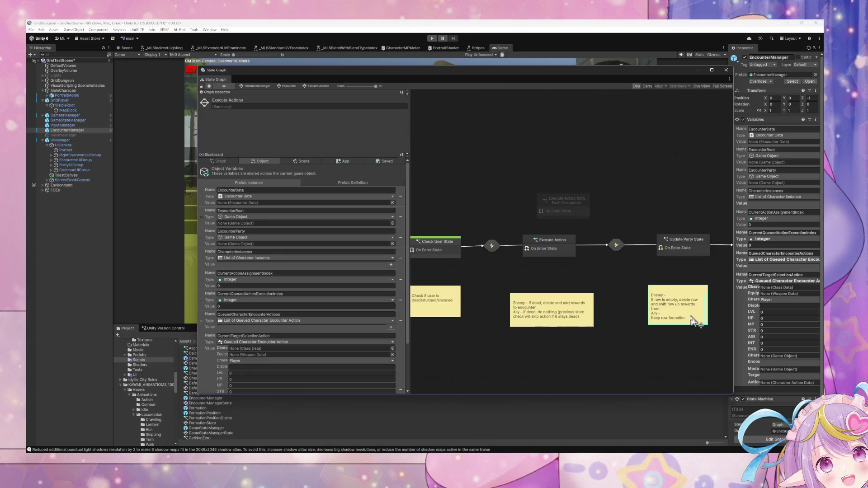
Open the Execute Action state's script graph and delete the Switch node.
double_click(557, 250)
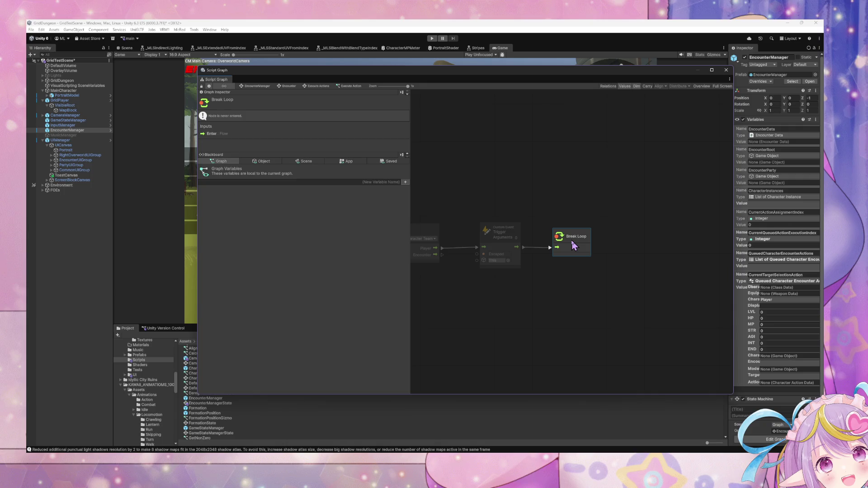
mouse_move(656, 318)
left_mouse_down()
mouse_move(635, 220)
mouse_move(635, 142)
left_mouse_up()
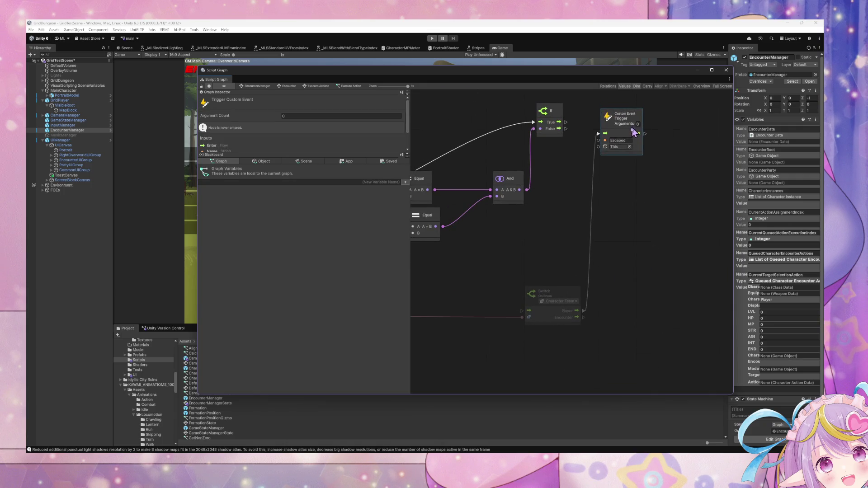
key("Home")
left_click(627, 284)
left_click_drag(627, 284, 620, 247)
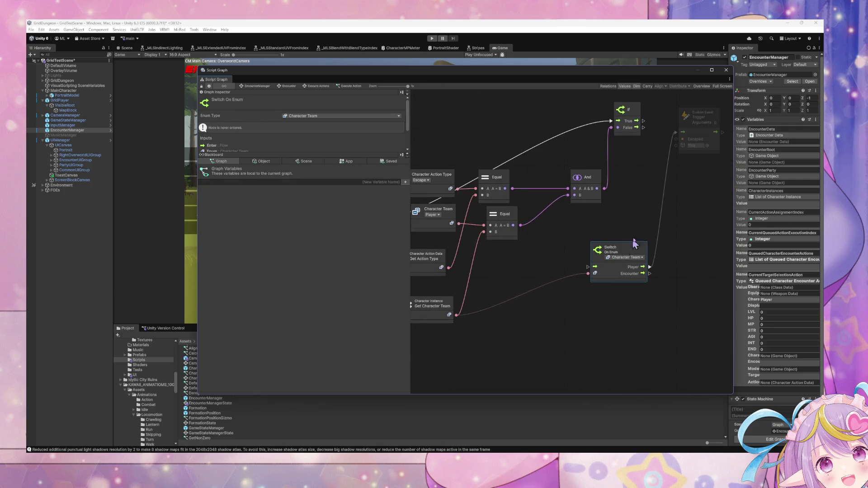
key("Delete")
Connect the If node's True output to the Escaped Trigger Custom Event node.
scroll(642, 215, "up", 3)
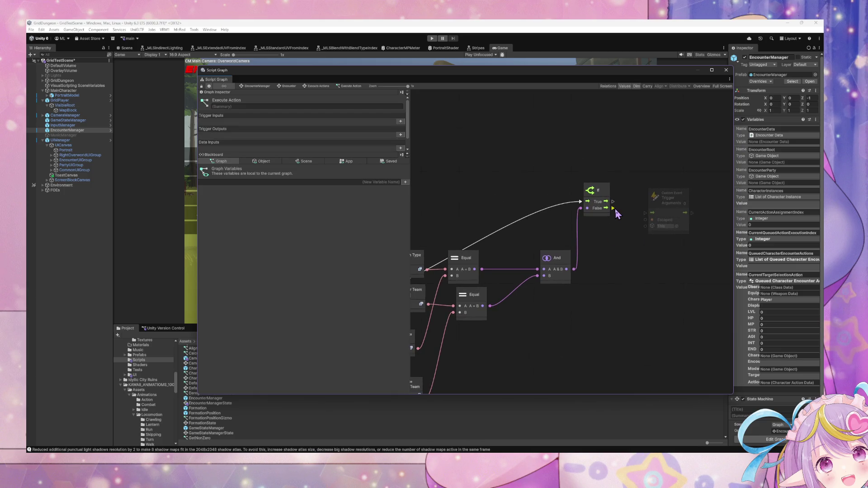
scroll(566, 288, "down", 3)
scroll(593, 259, "up", 3)
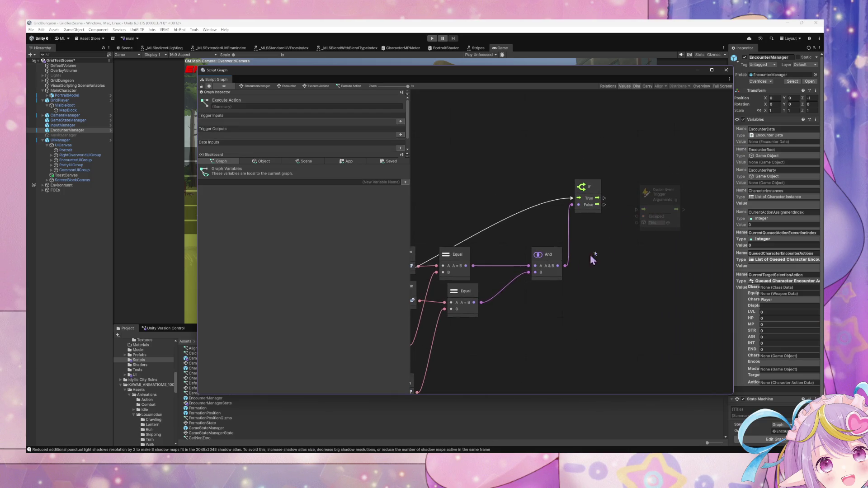
left_click_drag(604, 199, 642, 210)
scroll(695, 254, "down", 3)
scroll(475, 285, "up", 3)
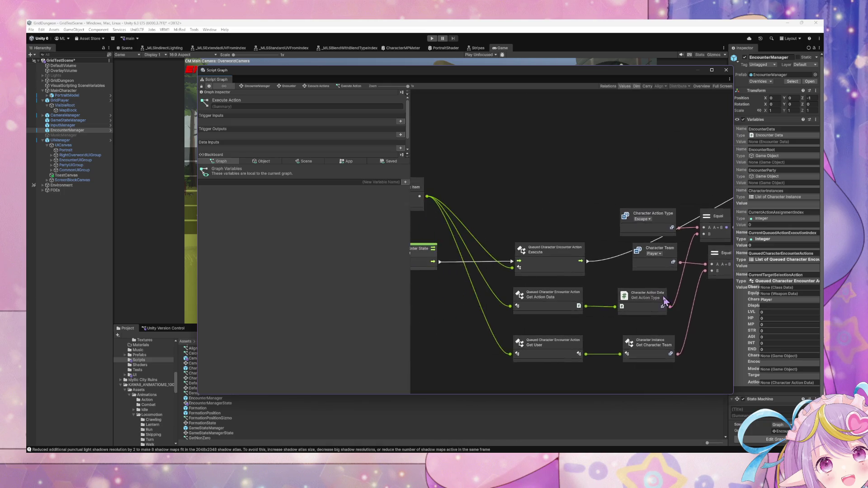
scroll(475, 284, "down", 3)
scroll(588, 226, "up", 3)
left_click(662, 177)
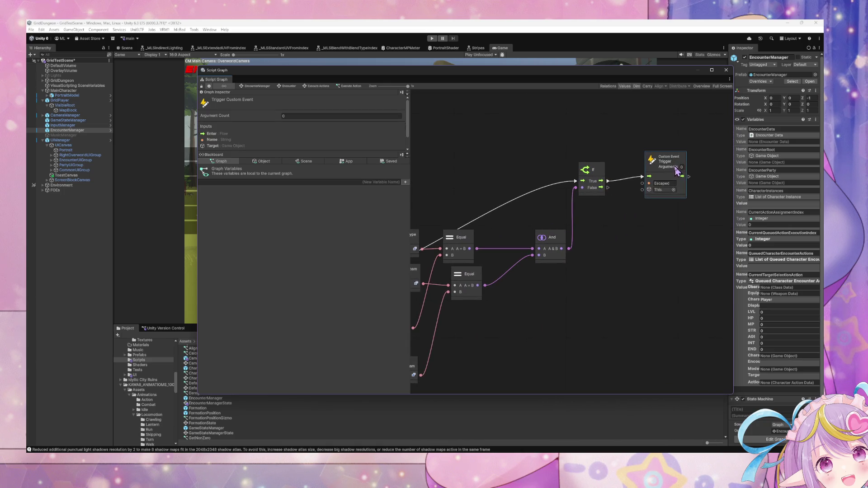
scroll(657, 239, "down", 3)
scroll(636, 255, "up", 3)
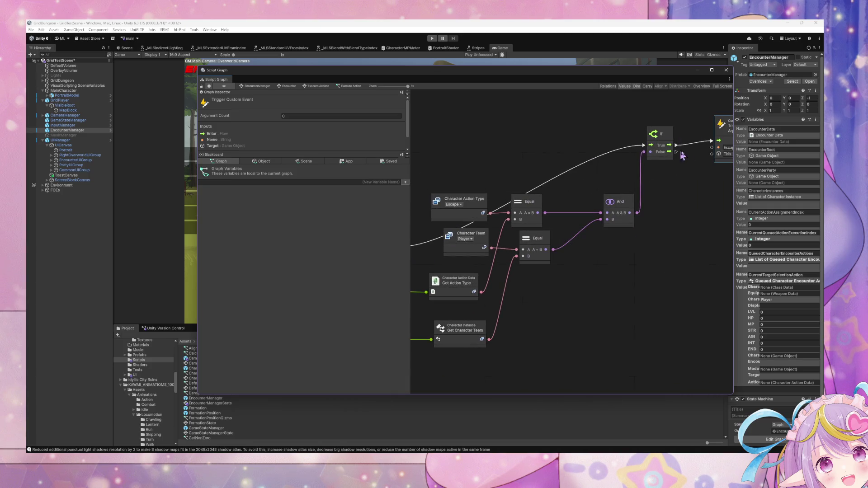
scroll(732, 138, "down", 3)
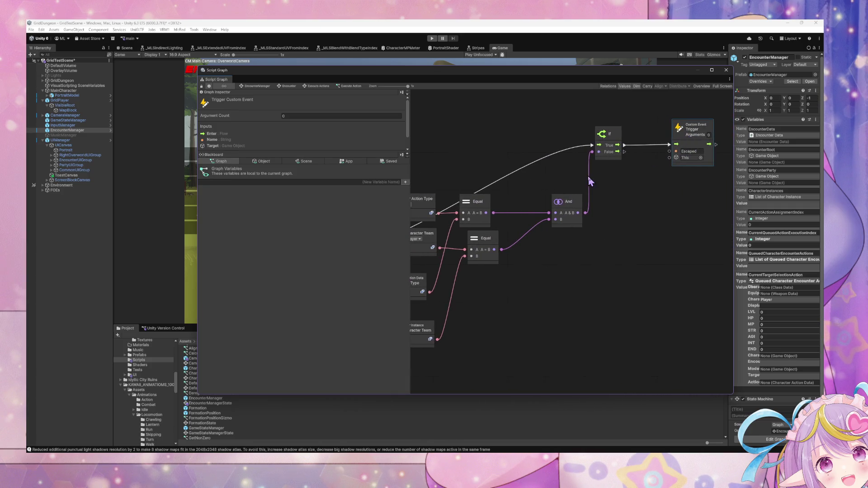
scroll(526, 206, "up", 3)
scroll(526, 206, "down", 3)
scroll(705, 234, "up", 3)
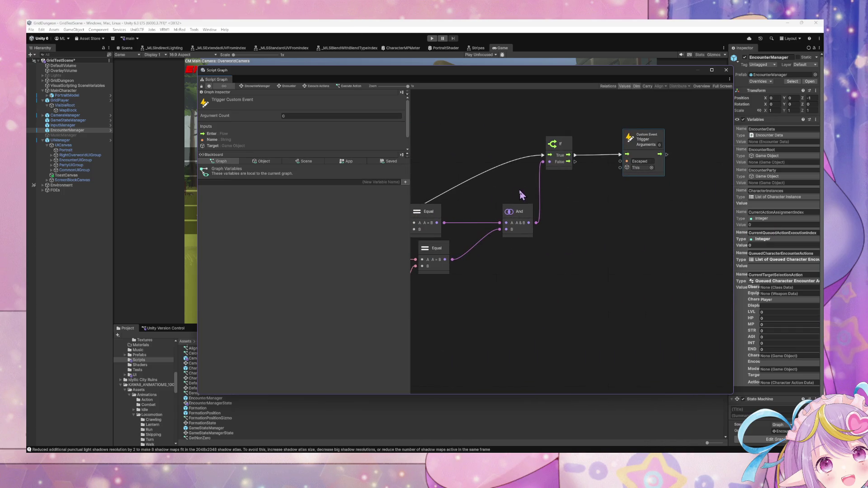
scroll(522, 195, "down", 3)
scroll(452, 233, "up", 3)
scroll(454, 237, "down", 3)
scroll(458, 244, "up", 3)
scroll(458, 244, "down", 3)
scroll(520, 248, "up", 3)
scroll(520, 248, "down", 2)
scroll(563, 241, "up", 2)
Move the Execute node up near the If and Escaped trigger nodes.
mouse_move(563, 241)
left_mouse_down()
mouse_move(380, 231)
mouse_move(544, 241)
mouse_move(536, 237)
left_mouse_up()
left_click(466, 209)
mouse_move(467, 210)
left_mouse_down()
mouse_move(474, 136)
mouse_move(479, 148)
left_mouse_up()
mouse_move(512, 208)
left_mouse_down()
mouse_move(634, 225)
mouse_move(612, 229)
left_mouse_up()
scroll(300, 127, "down", 2)
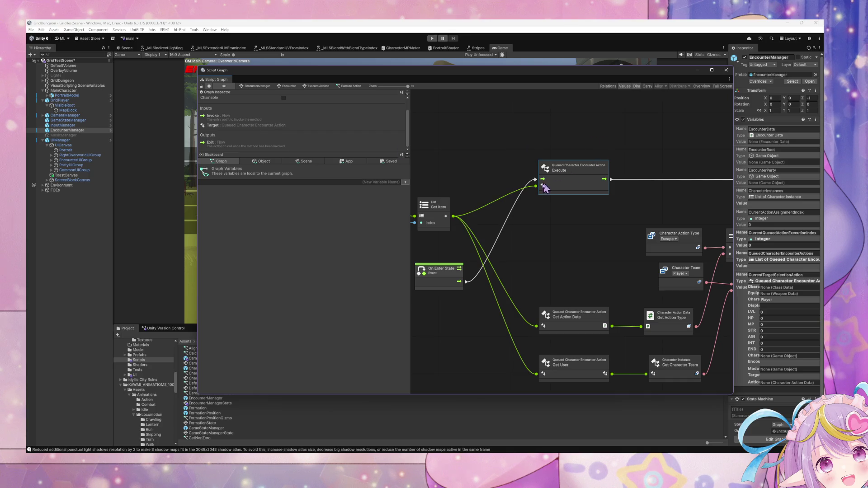
key("alt+Tab")
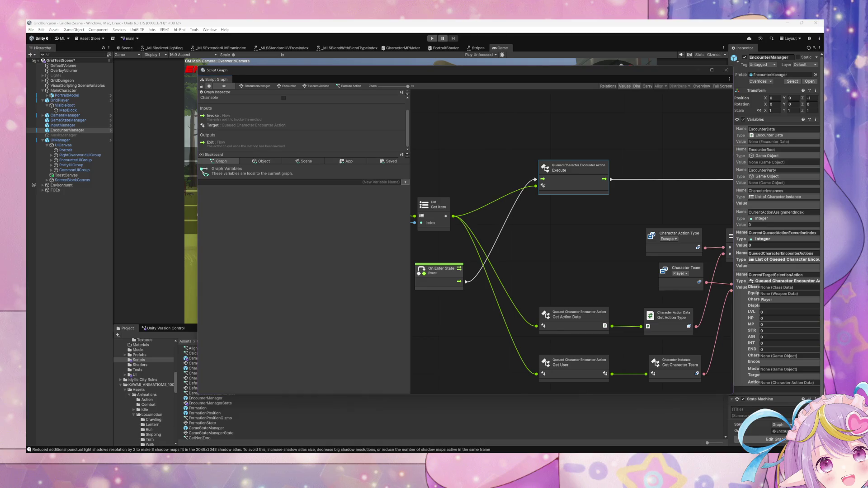
Find the ICharacterActionHandler interface and grab its CharacterActionExecutionResult return type.
double_click(492, 295)
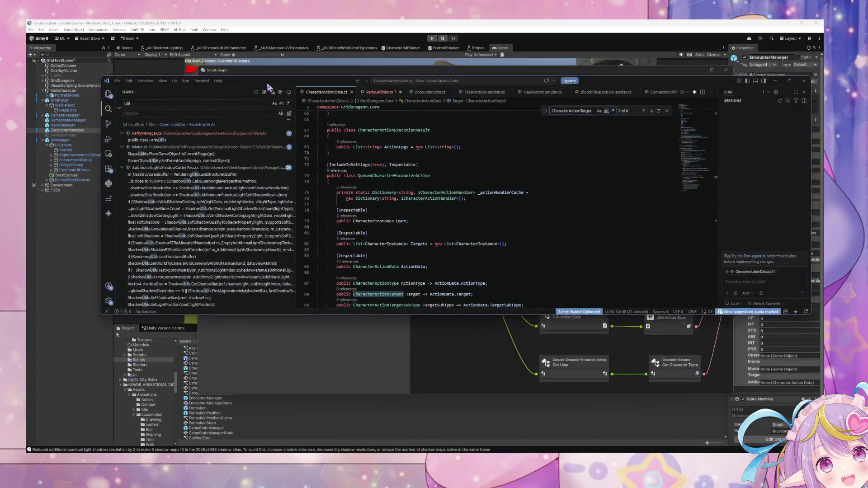
scroll(411, 172, "down", 5)
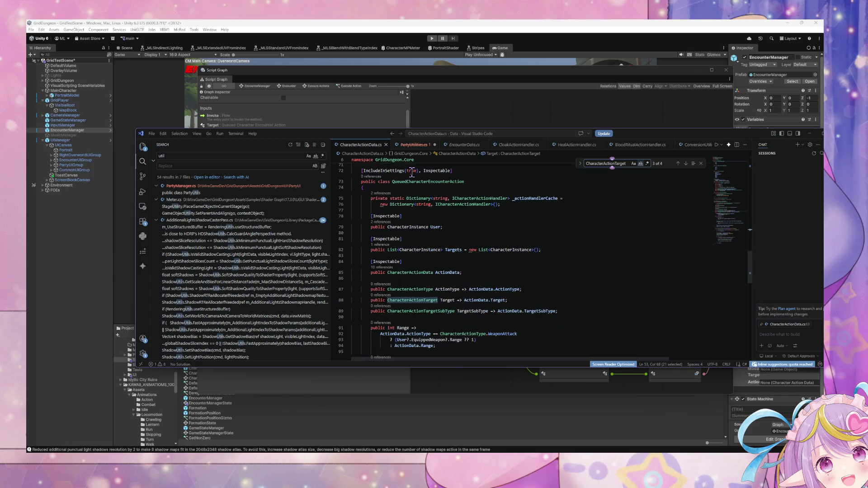
scroll(413, 173, "down", 11)
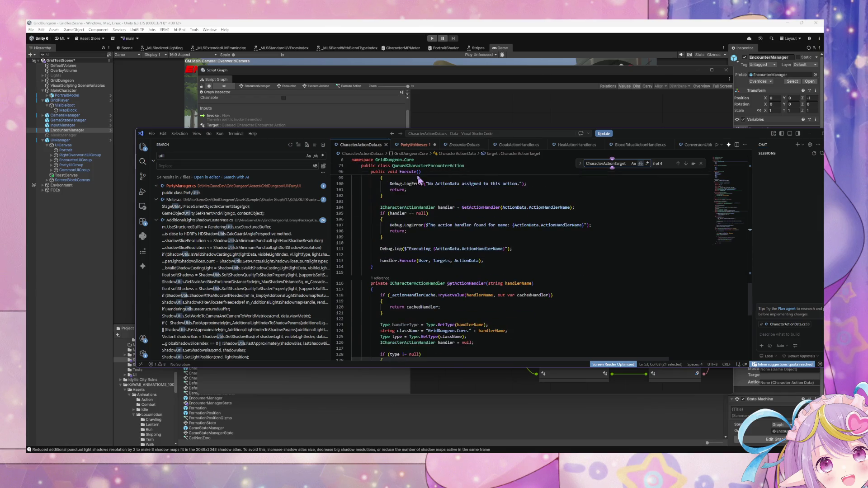
scroll(417, 175, "up", 10)
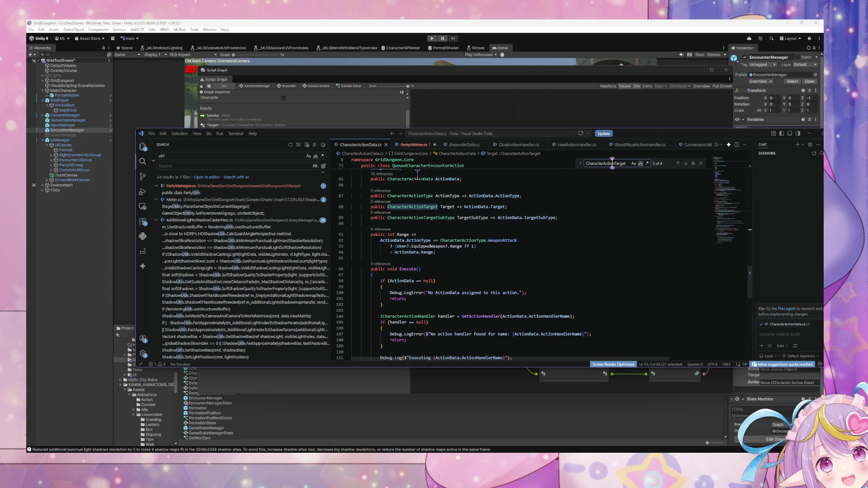
scroll(417, 174, "down", 2)
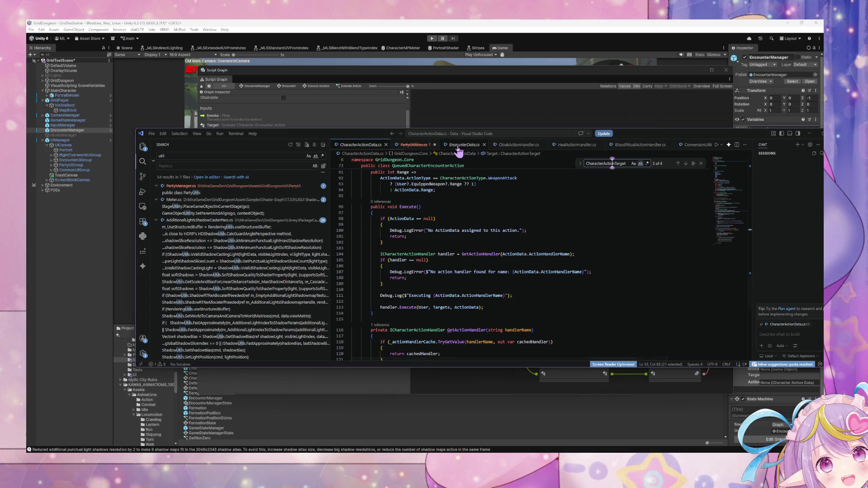
key("ctrl+shift+p")
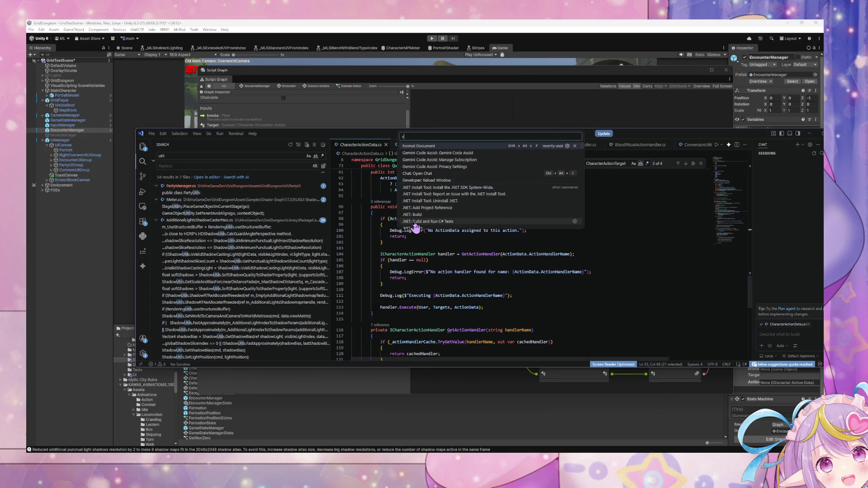
double_click(416, 254)
key("ctrl+shift+p")
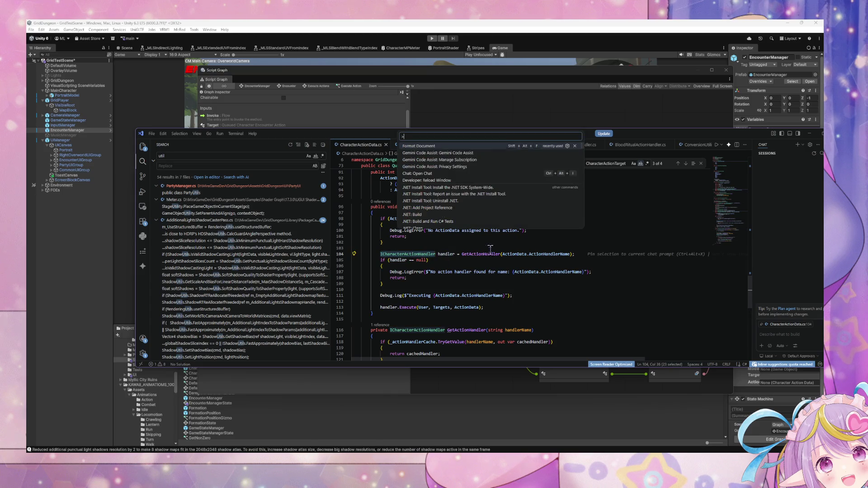
key("Escape")
key("ctrl+shift+f")
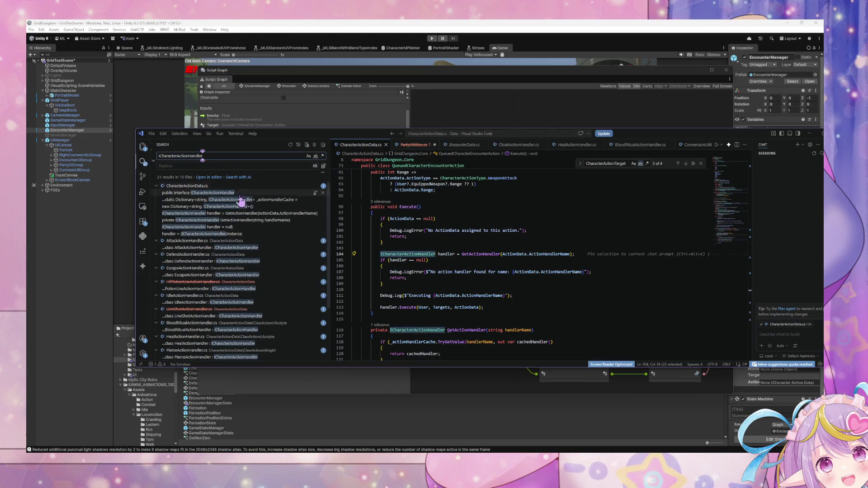
left_click(265, 193)
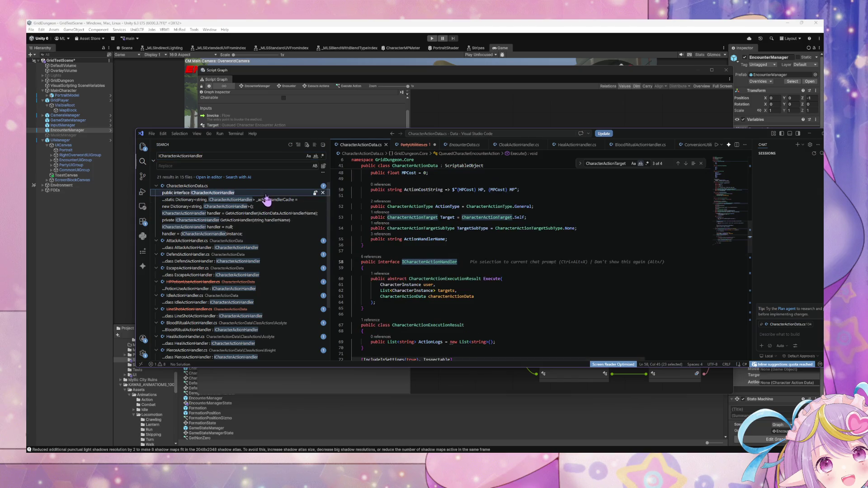
double_click(439, 279)
key("ctrl+c")
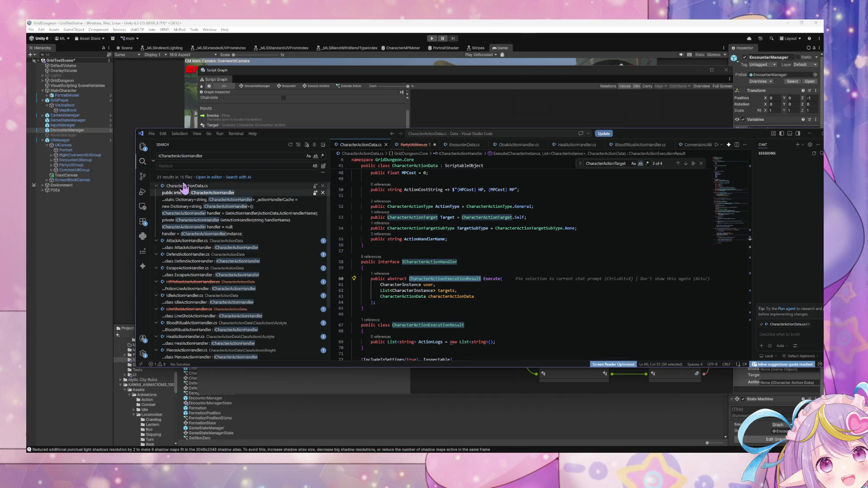
Change Execute() from void to CharacterActionExecutionResult, return handler.Execute's result, and save.
left_click(142, 147)
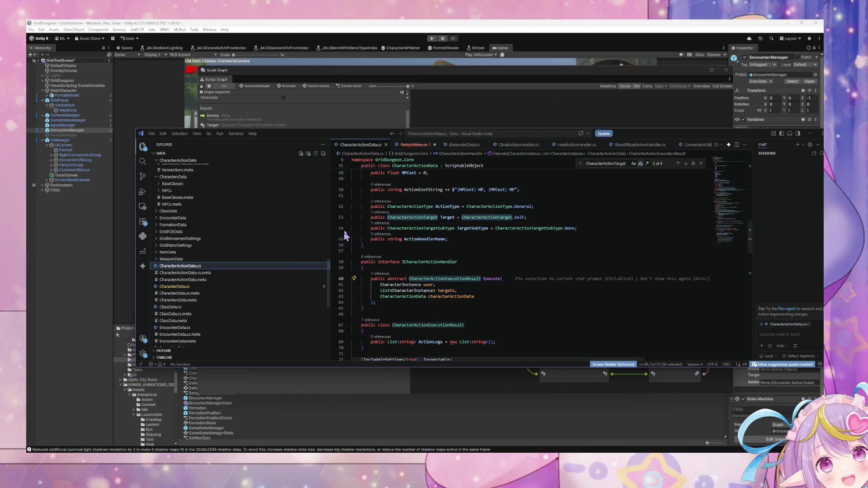
scroll(410, 211, "down", 6)
scroll(410, 211, "down", 6)
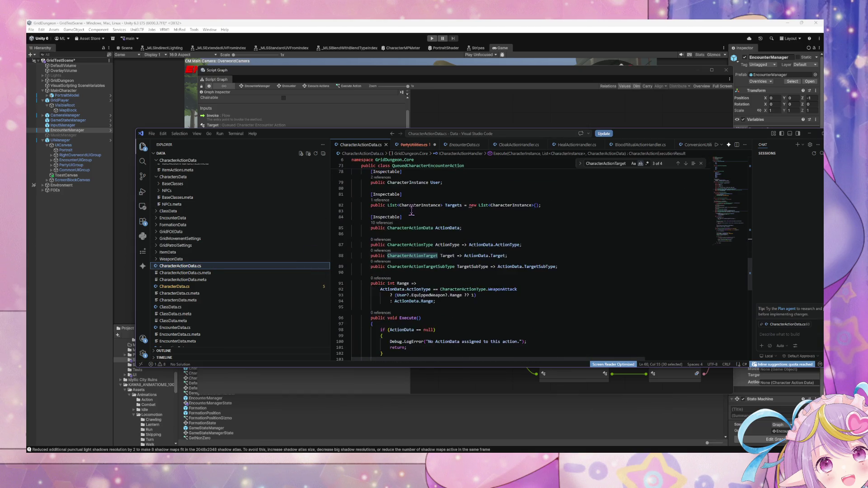
double_click(387, 209)
key("ctrl+v")
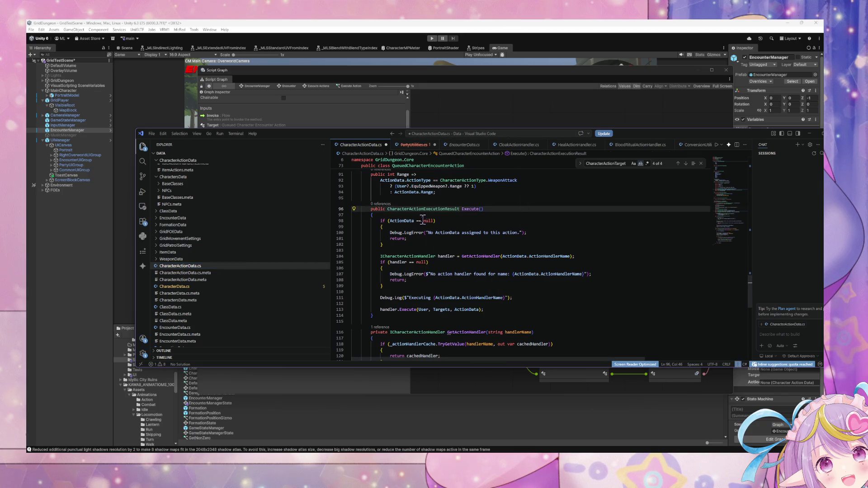
left_click(381, 309)
type("return")
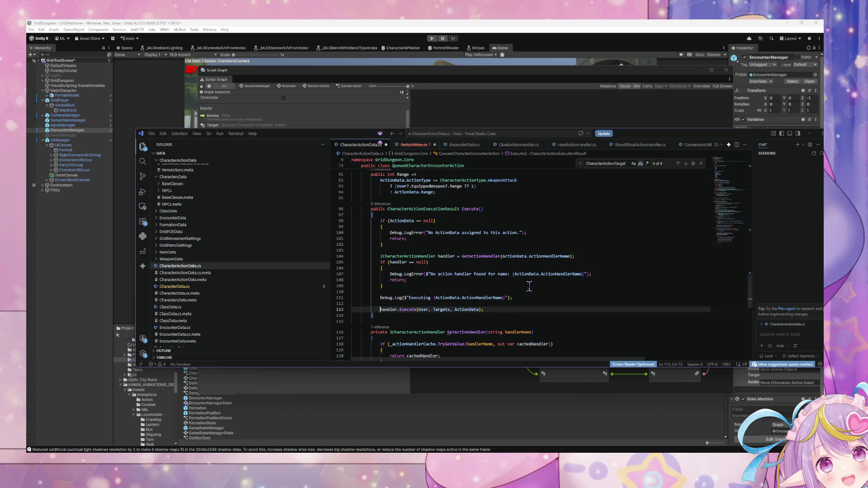
key("ctrl+s")
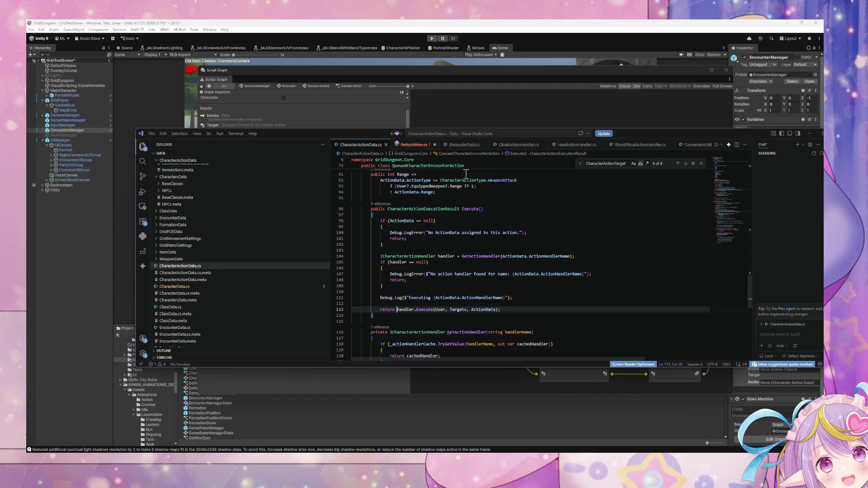
left_click(484, 112)
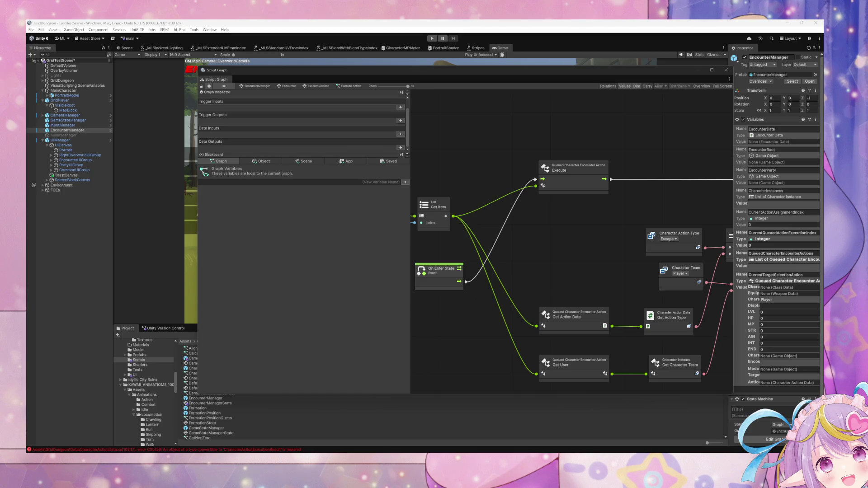
Pan the graph to the Equal and And nodes, then bring CharacterActionData.cs back up.
left_click_drag(526, 252, 388, 260)
left_click(319, 30)
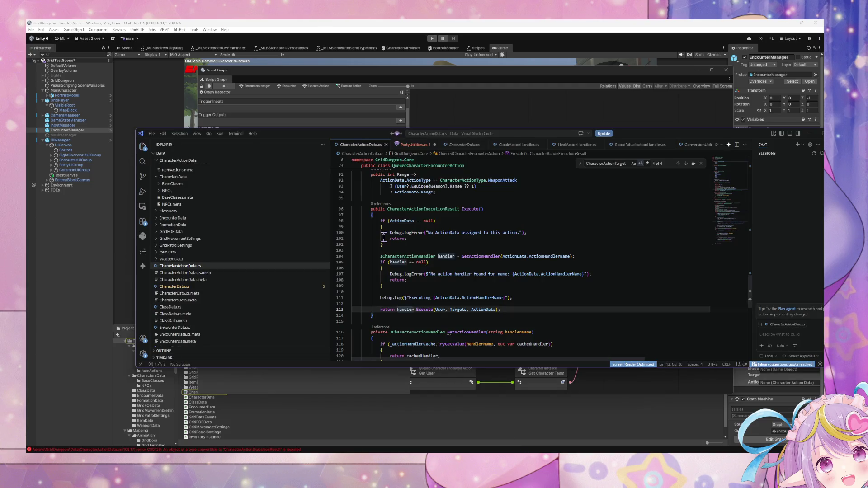
left_click(404, 239)
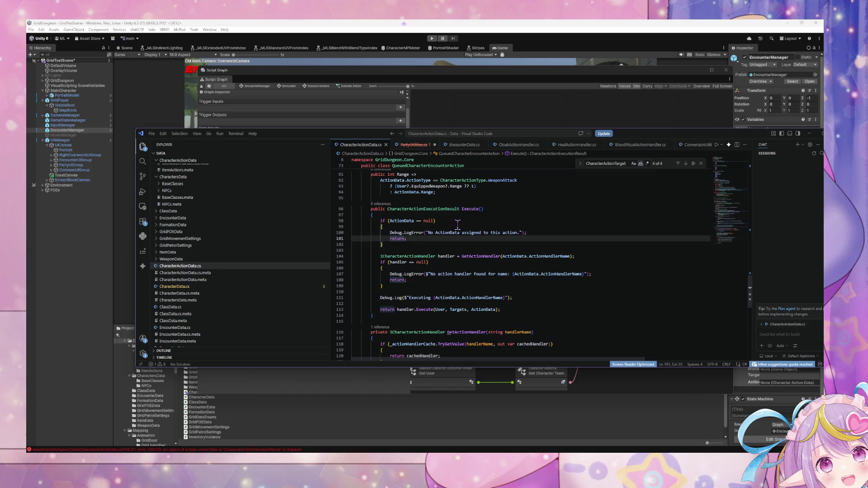
Make Execute's early returns return null, then a new CharacterActionExecutionResult() on line 101.
type("null")
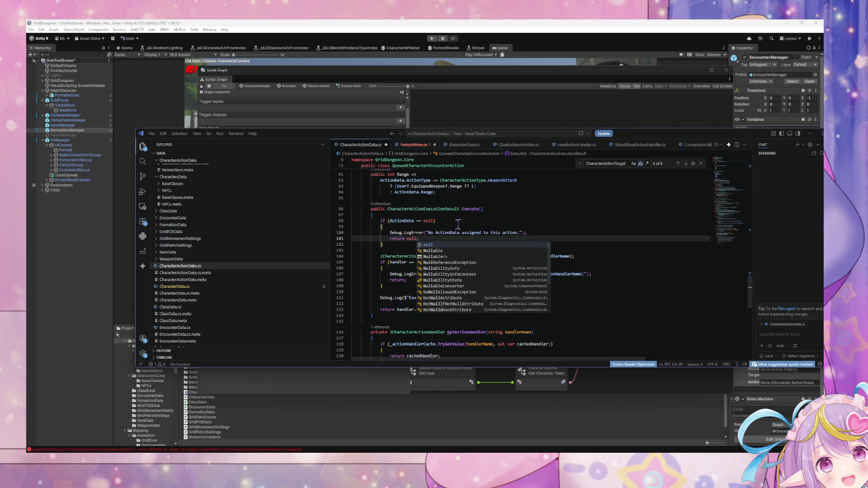
left_click(458, 225)
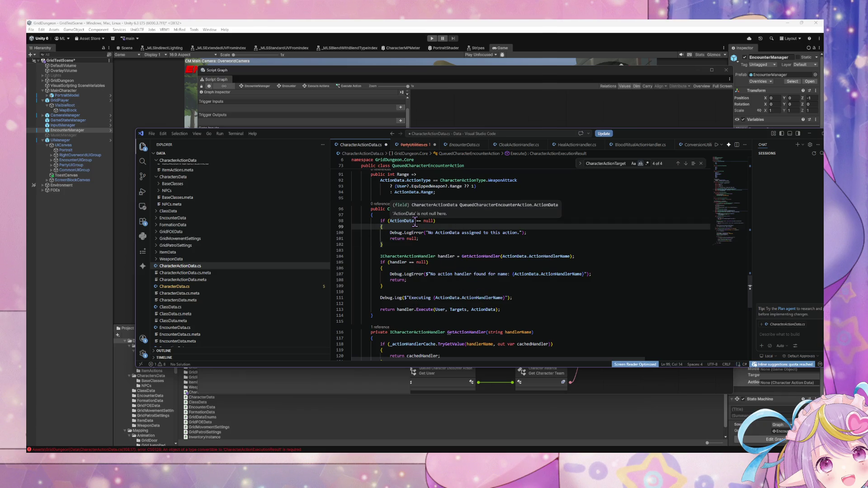
left_click(409, 279)
type("null")
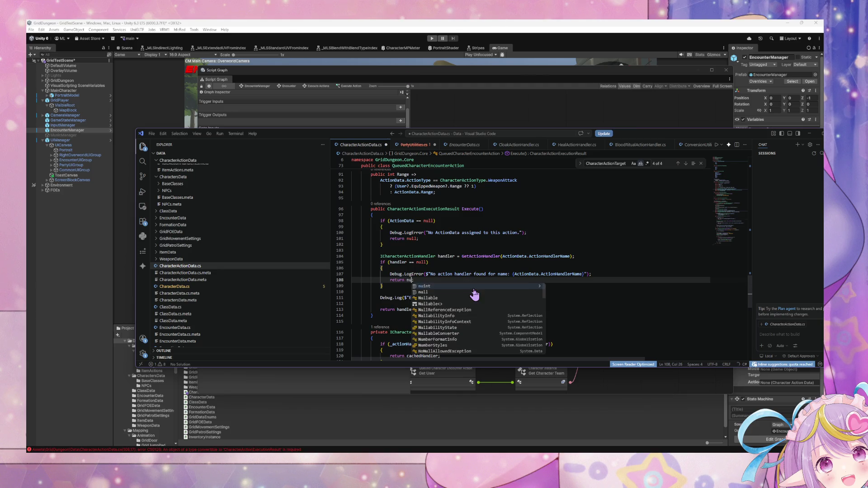
left_click(481, 256)
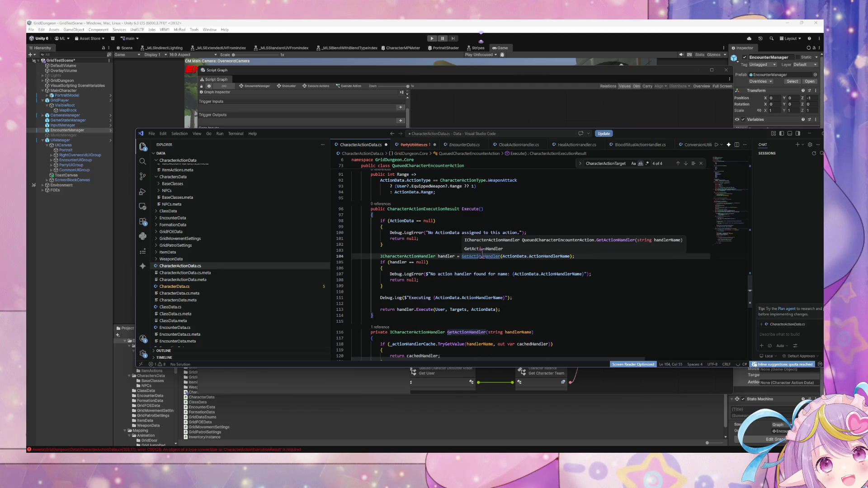
left_click(416, 238)
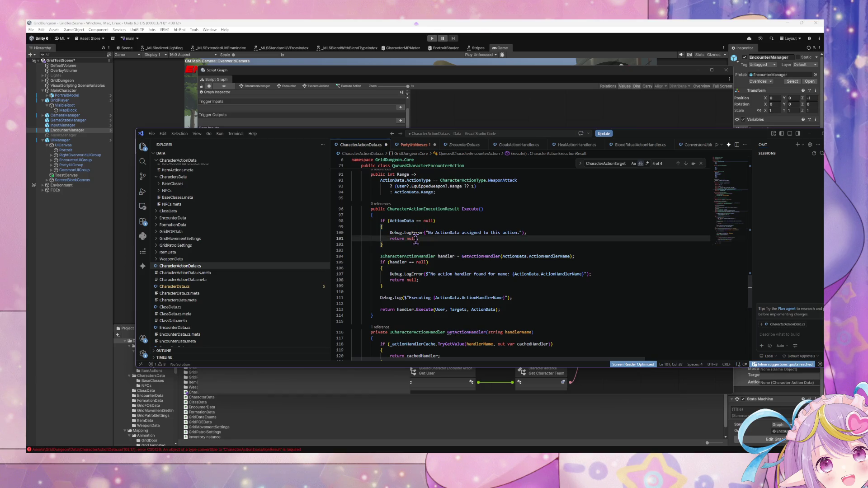
double_click(424, 209)
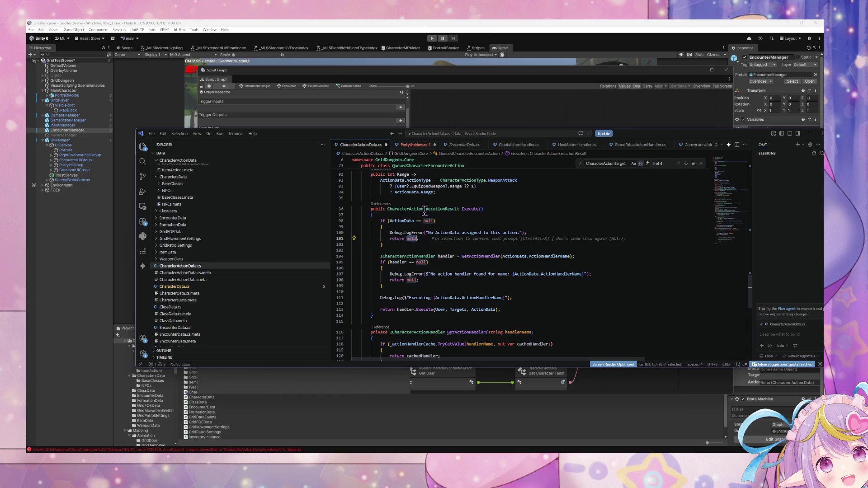
double_click(410, 239)
type("new CharacterActionExecutionResult(")
type("()")
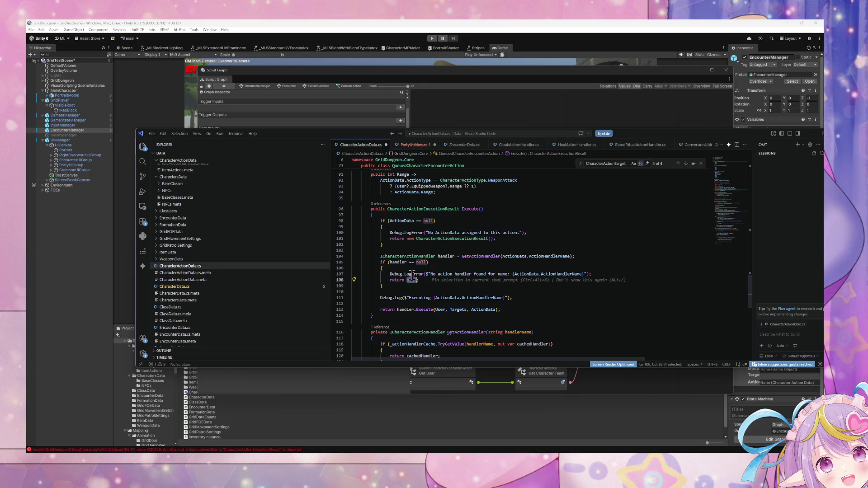
Declare 'CharacterActionExecutionResult result = new CharacterActionExecutionResult()' at the start of Execute().
left_click(490, 214)
key("Return")
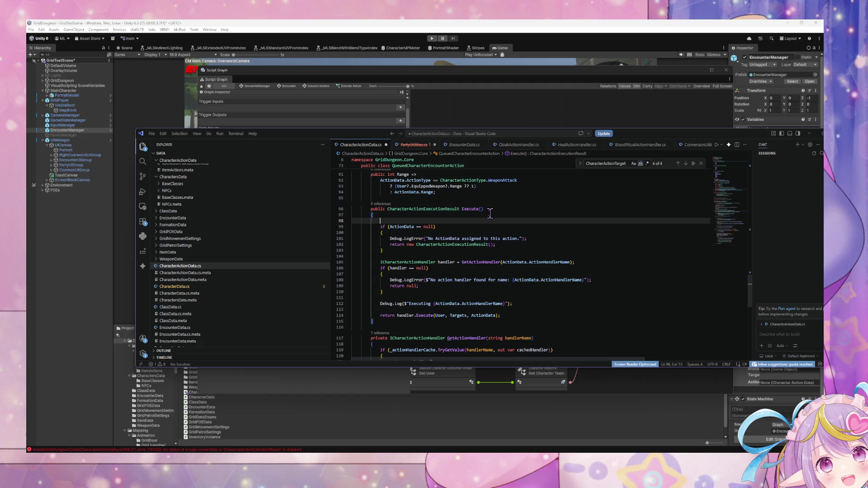
type("CharacterActionExecutionResult result = new")
left_click(498, 220)
key("Tab")
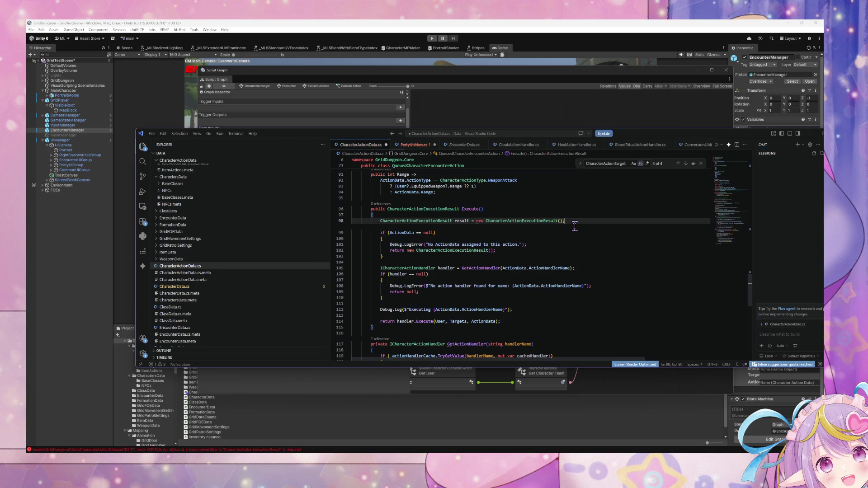
left_click(515, 244)
left_click_drag(514, 244, 306, 242)
key("BackSpace")
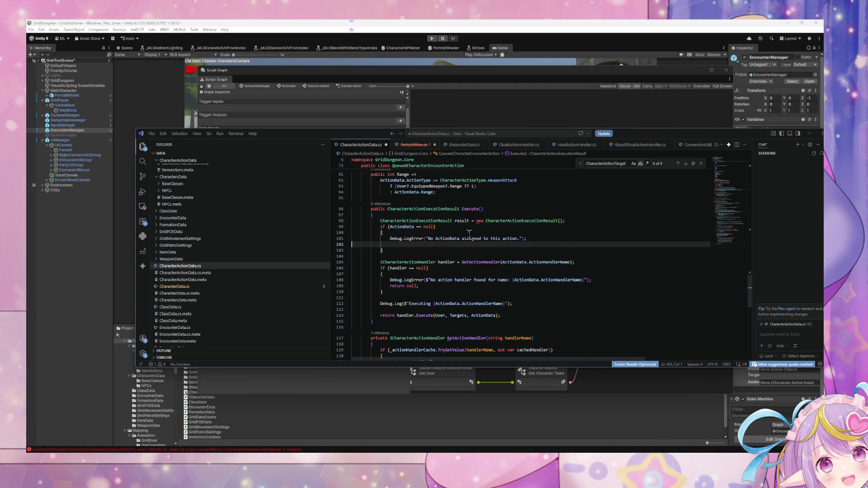
key("BackSpace")
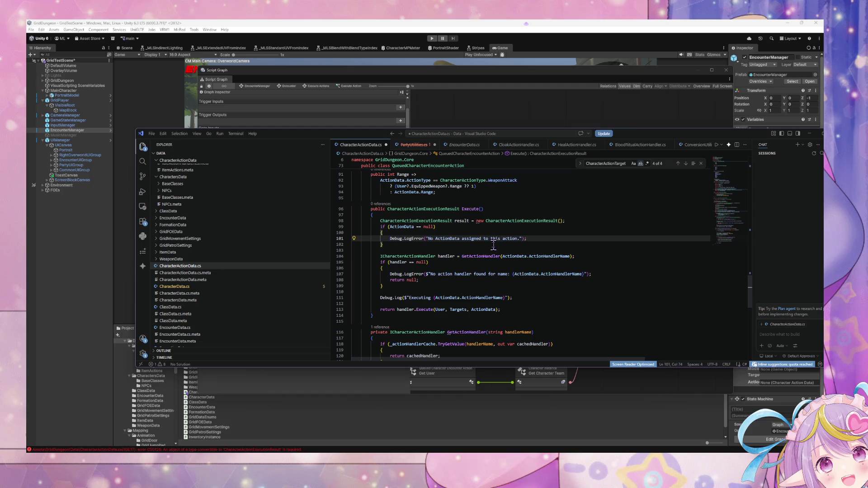
key("ctrl+z")
key("ctrl+z")
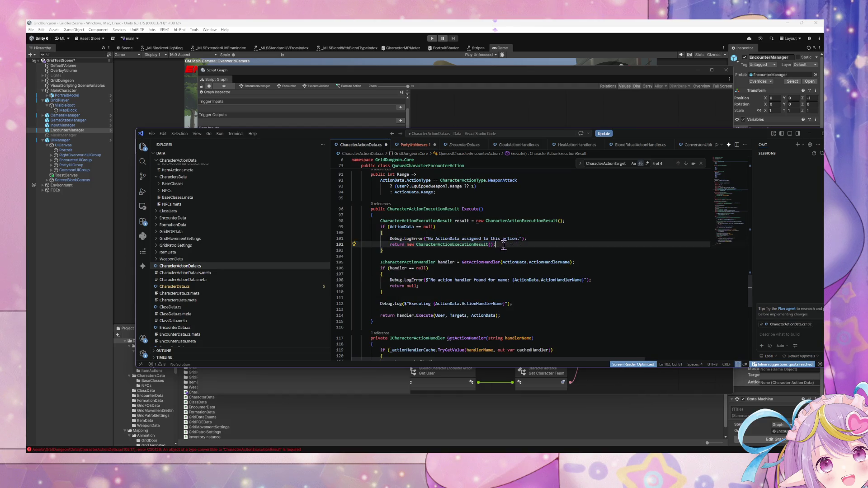
Change the early returns on lines 102 and 109 to 'return result;'.
left_click_drag(497, 245, 405, 248)
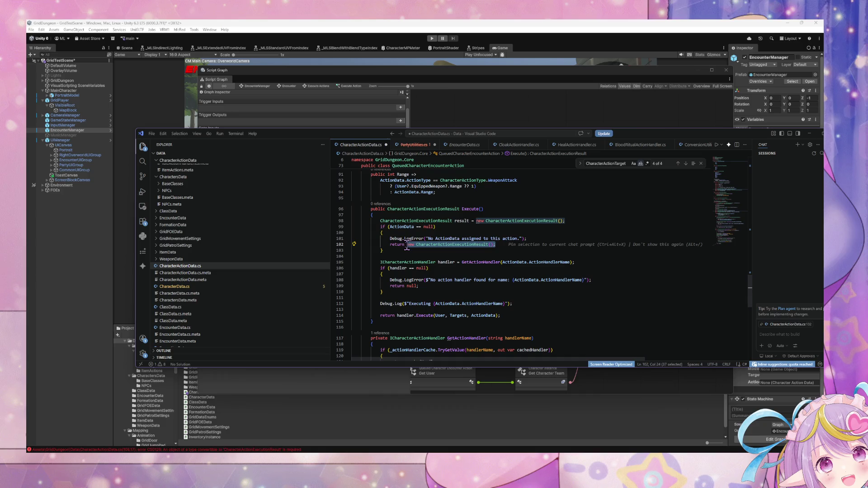
type("resul")
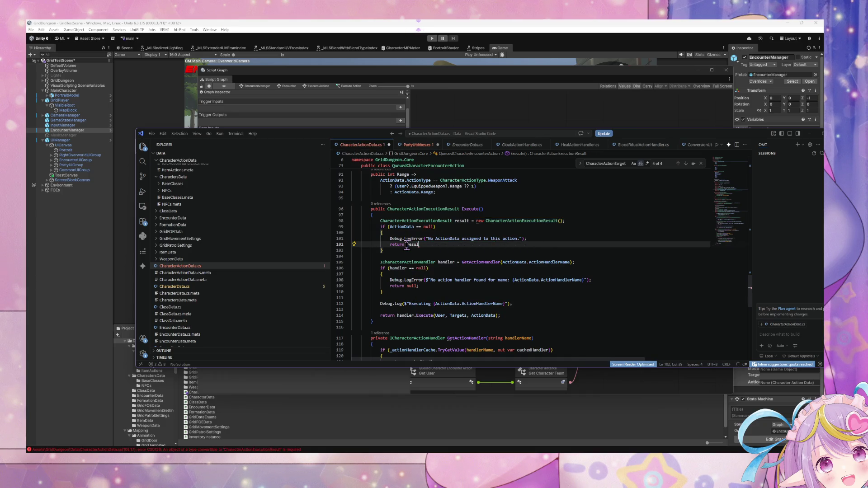
type("ttt';")
left_click(425, 245)
key("BackSpace")
left_click_drag(418, 286, 406, 286)
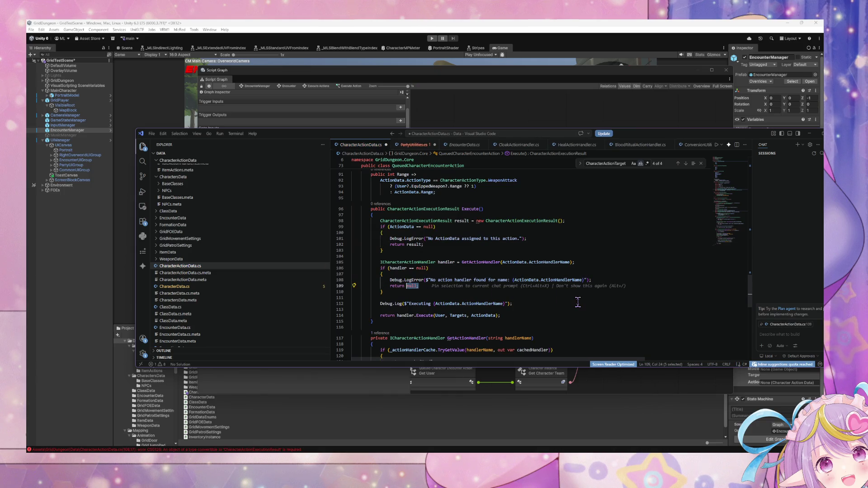
type("result")
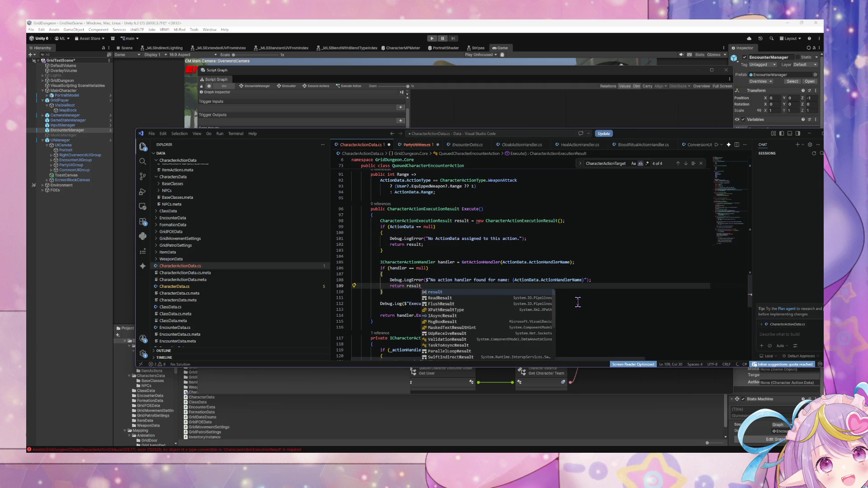
type(";")
Assign handler.Execute's outcome to result and end Execute() with 'return result;'.
left_click_drag(397, 316, 381, 315)
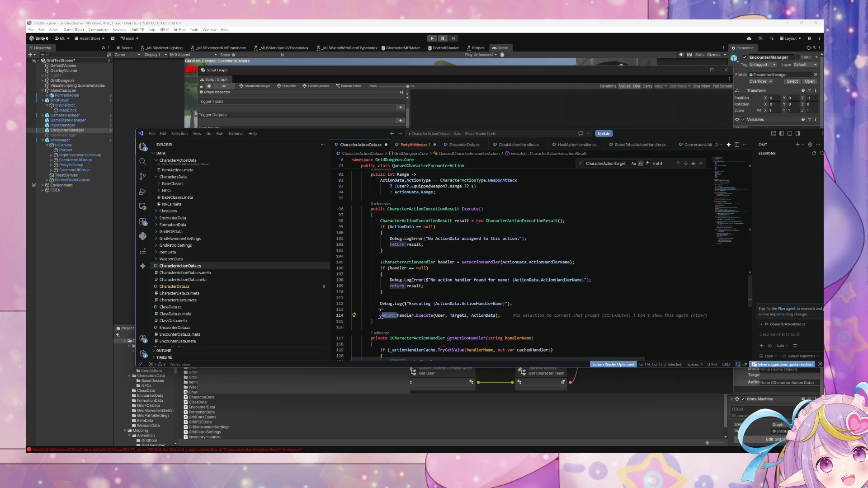
key("BackSpace")
type("result =")
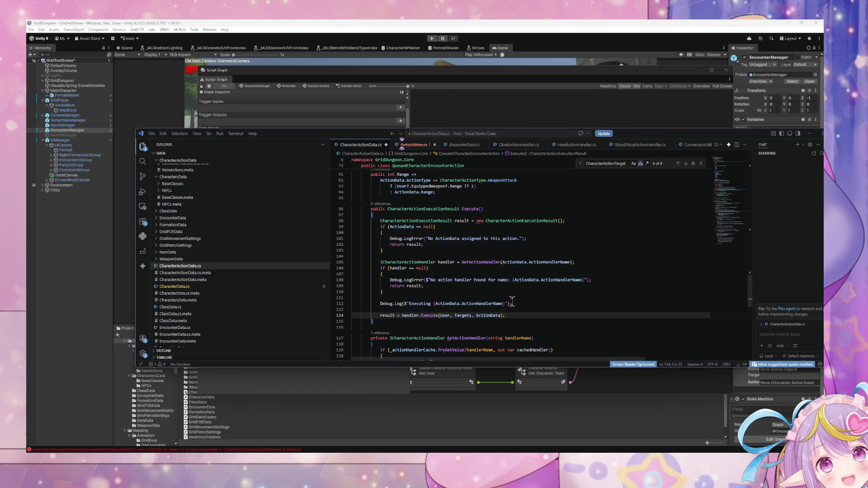
key("End")
key("Return")
key("Return")
type("return result;")
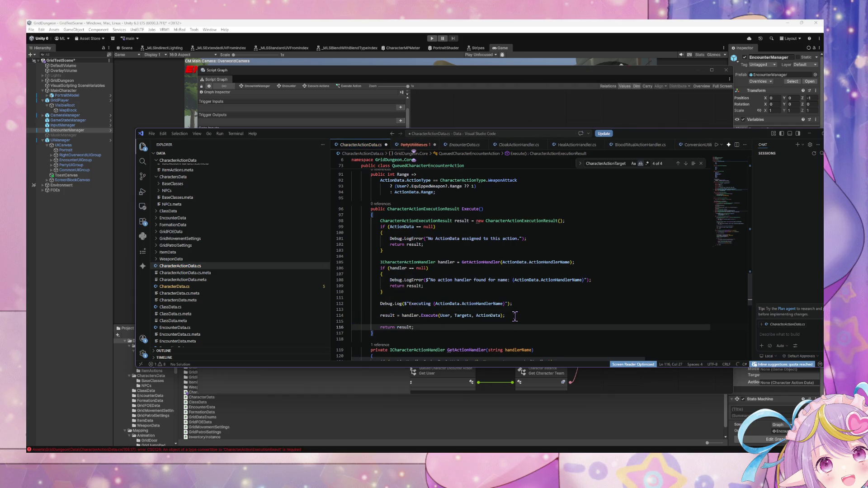
key("alt+Tab")
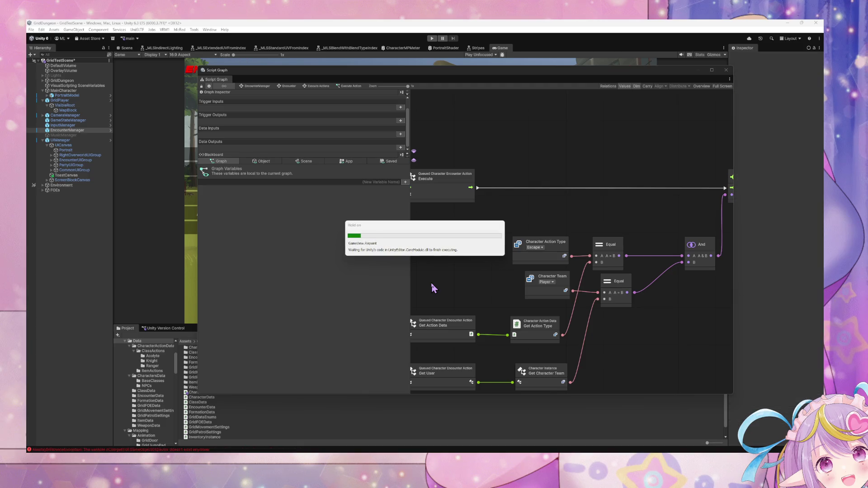
left_click_drag(520, 233, 498, 280)
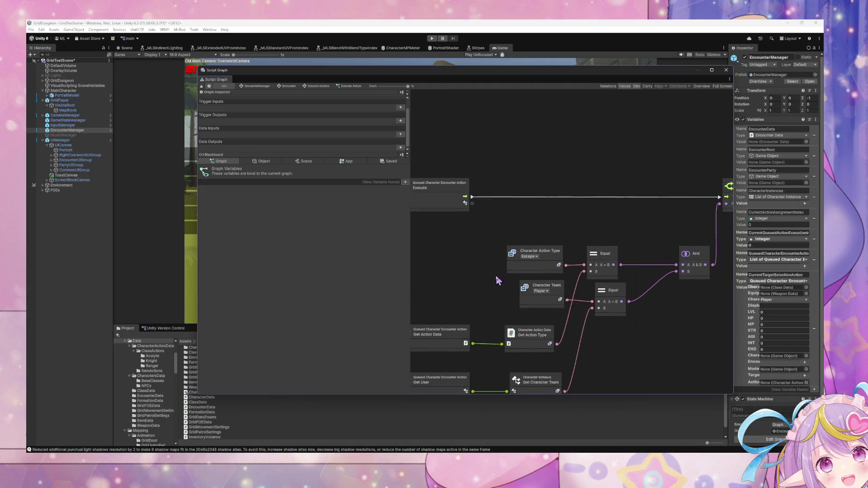
mouse_move(479, 218)
left_mouse_down()
mouse_move(596, 233)
mouse_move(535, 223)
left_mouse_up()
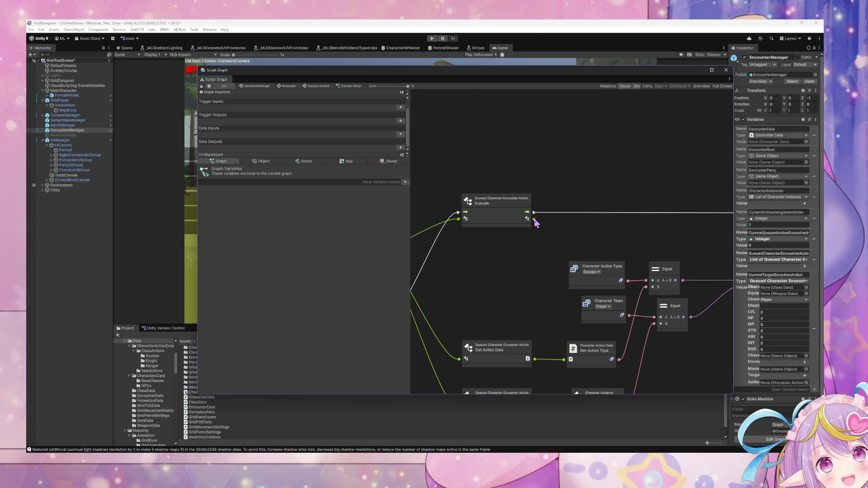
mouse_move(657, 230)
left_mouse_down()
mouse_move(509, 229)
mouse_move(533, 233)
mouse_move(502, 223)
mouse_move(571, 228)
mouse_move(620, 213)
left_mouse_up()
left_click_drag(533, 229, 571, 183)
key("Escape")
mouse_move(655, 195)
left_mouse_down()
mouse_move(513, 194)
mouse_move(658, 217)
left_mouse_up()
left_click_drag(579, 178, 509, 196)
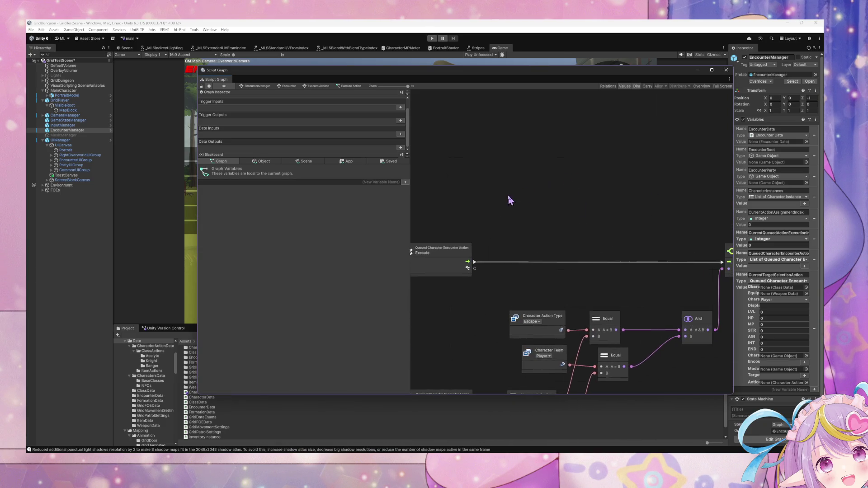
mouse_move(441, 246)
left_mouse_down()
mouse_move(579, 222)
mouse_move(551, 296)
mouse_move(541, 250)
left_mouse_up()
scroll(541, 250, "down", 5)
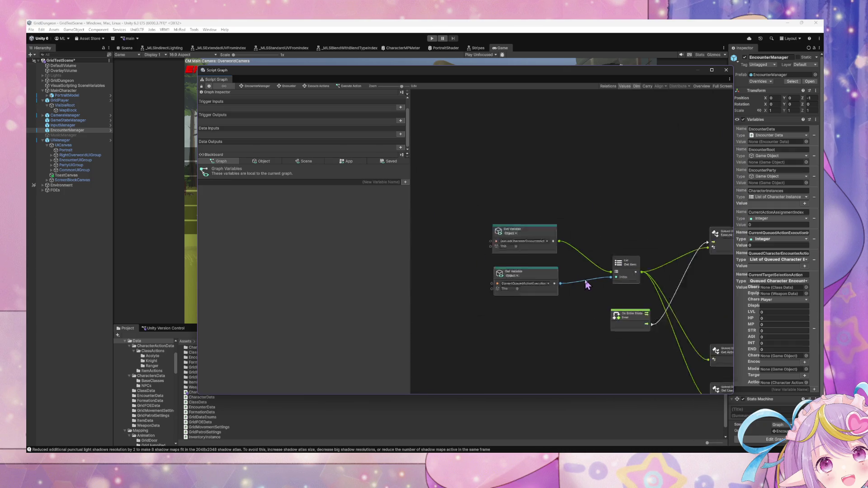
Add an On Enter State node via the 'on enter' node search and place it above Execute.
scroll(561, 239, "up", 2)
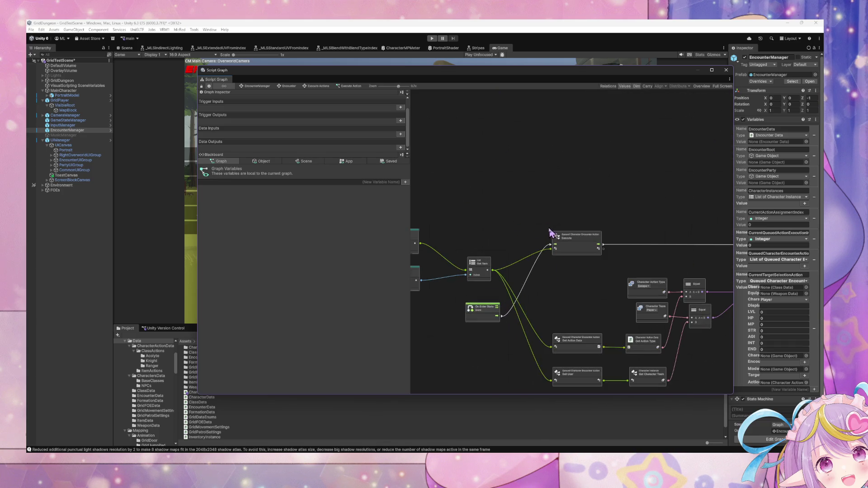
left_click(551, 232)
type("tat")
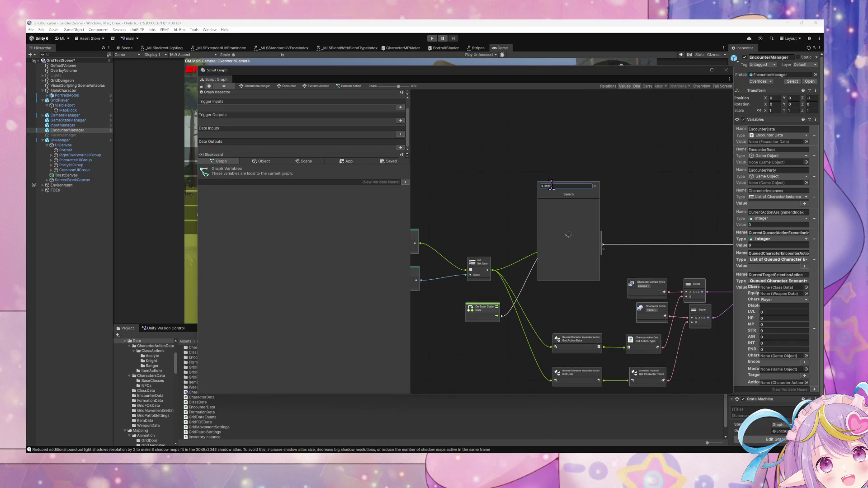
type("e enter")
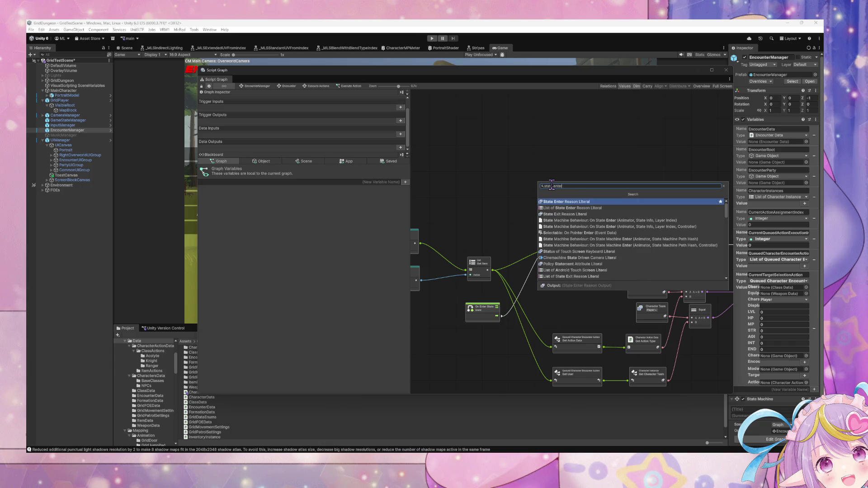
key("BackSpace")
key("ctrl+a")
type("on enter")
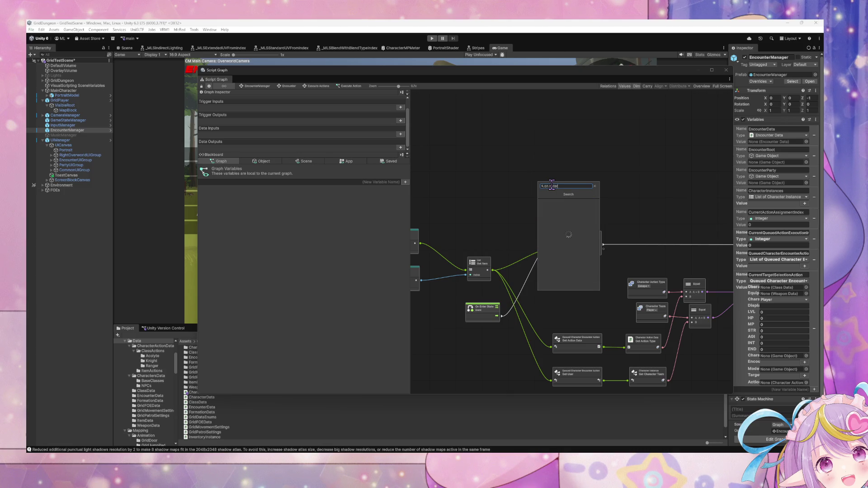
key("Return")
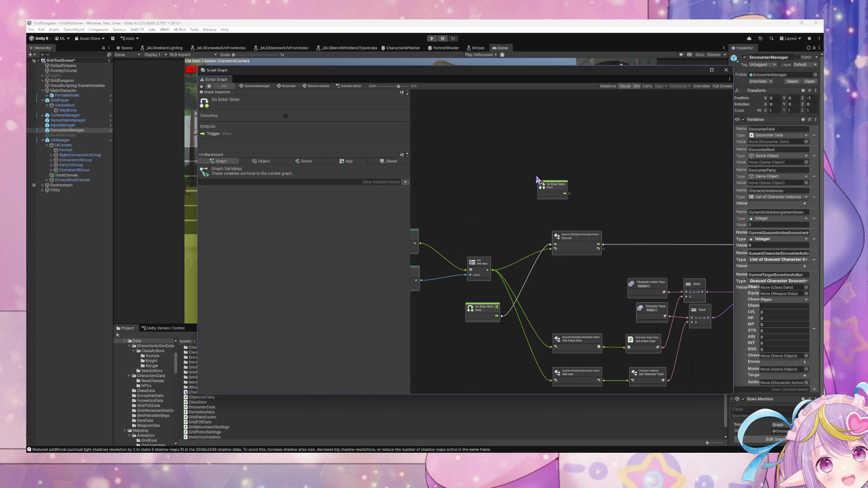
mouse_move(551, 184)
left_mouse_down()
mouse_move(567, 163)
mouse_move(589, 172)
left_mouse_up()
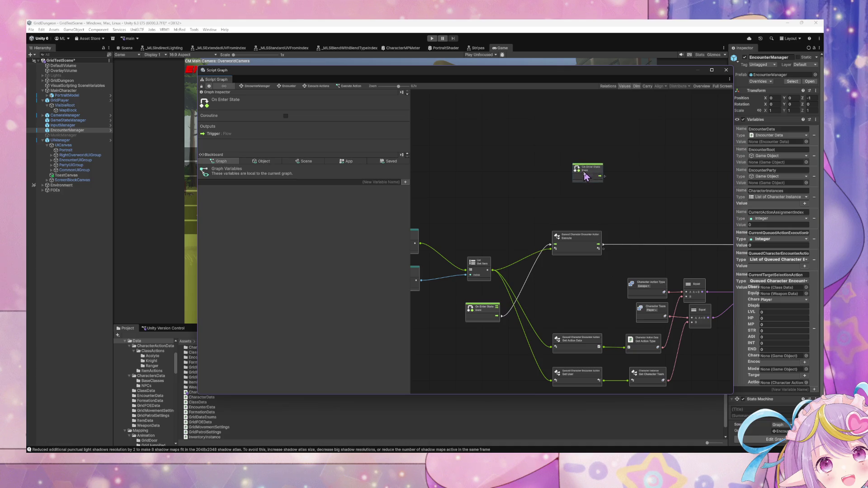
left_click_drag(620, 228, 606, 263)
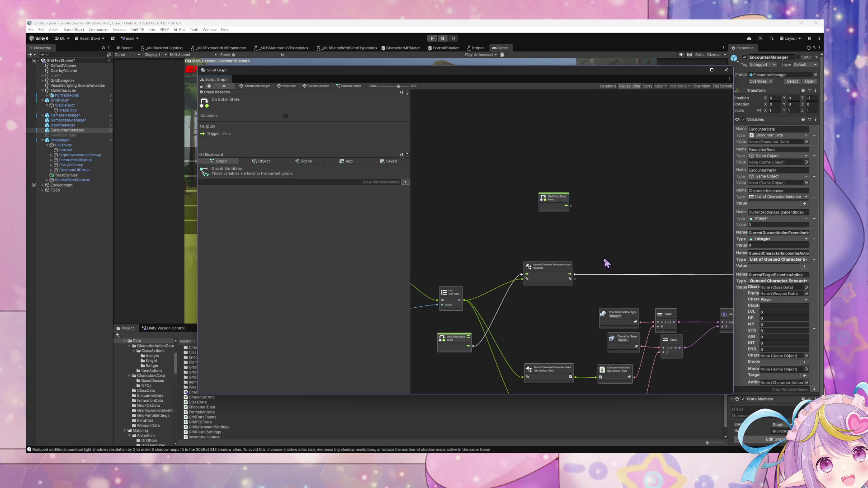
scroll(606, 263, "up", 3)
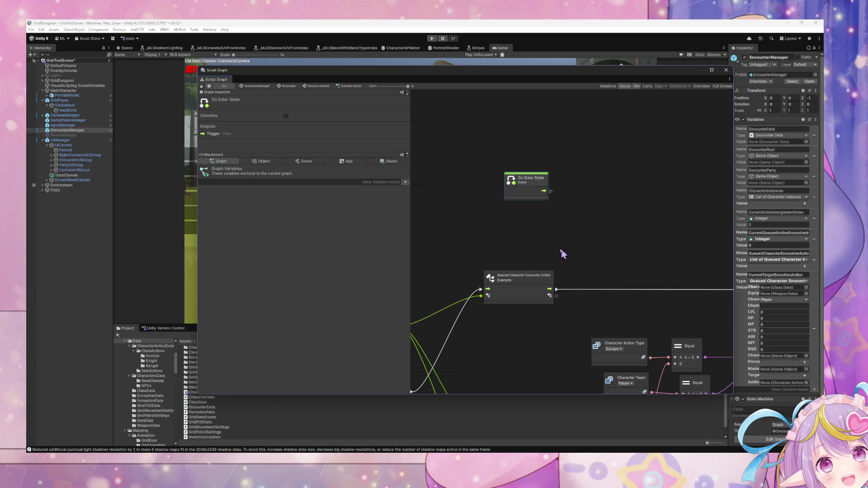
left_click_drag(550, 254, 506, 259)
left_click(265, 162)
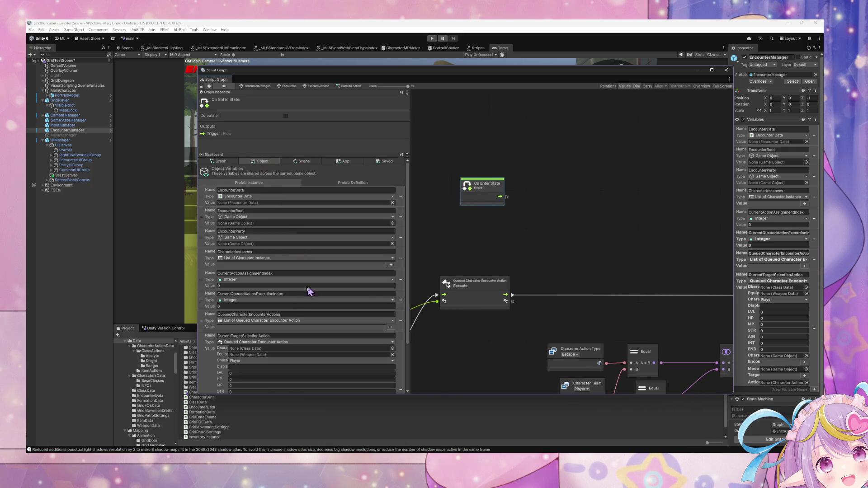
Uncheck Coroutine on the original On Enter State node.
scroll(299, 303, "down", 5)
scroll(299, 303, "up", 5)
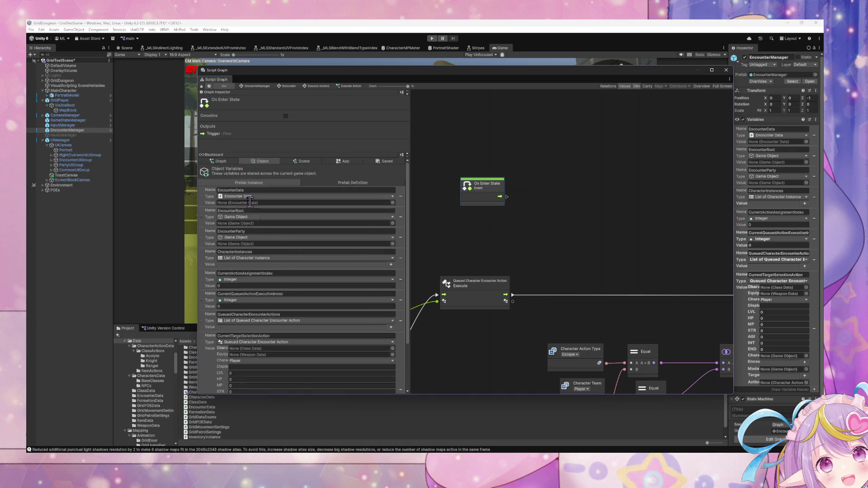
left_click(229, 162)
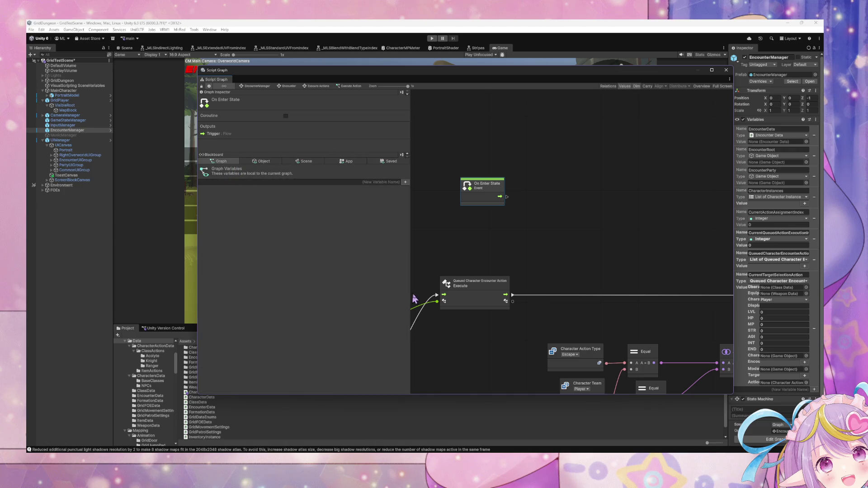
scroll(585, 299, "down", 5)
scroll(586, 298, "left", 7)
scroll(570, 217, "left", 4)
left_click(585, 283)
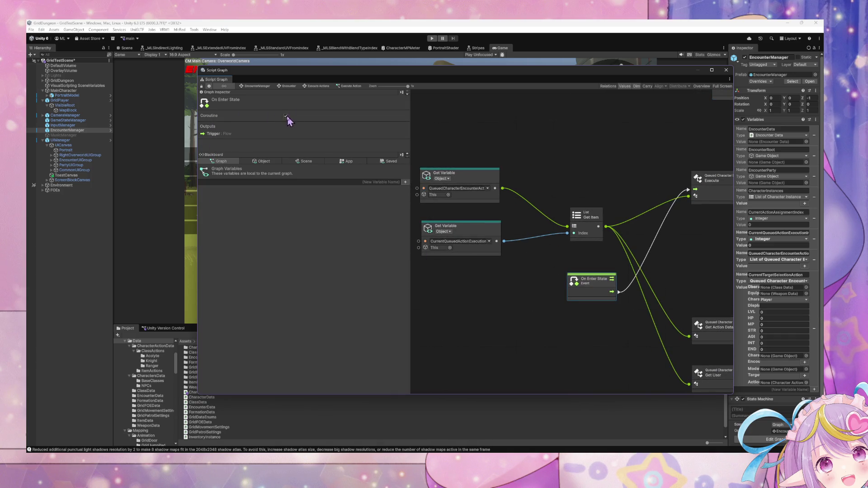
left_click(286, 115)
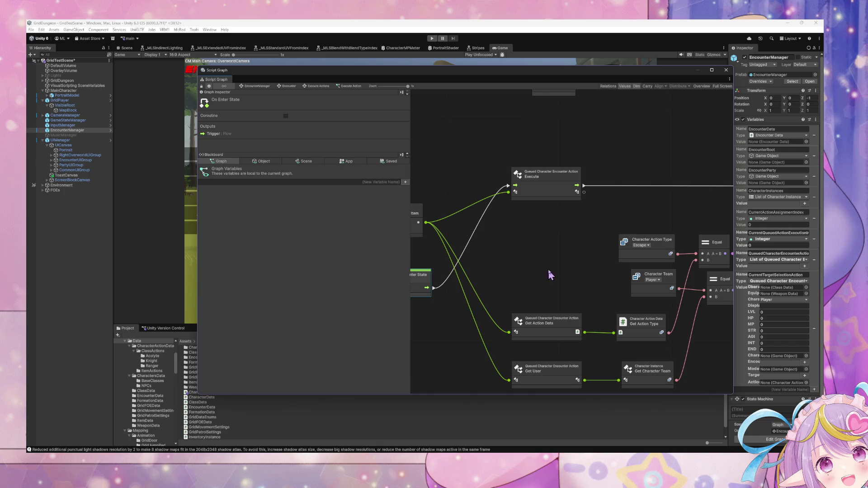
Show the Blackboard's Object variables and pull a new connection off On Enter State's flow.
scroll(551, 274, "down", 2)
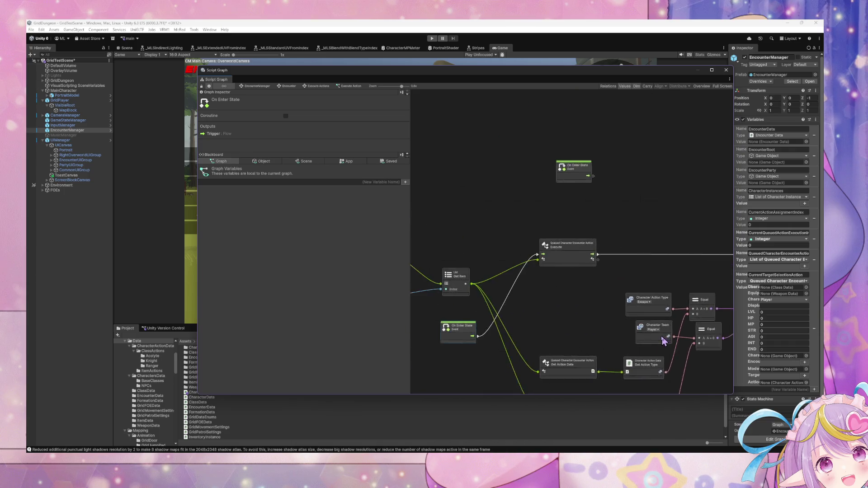
left_click(263, 161)
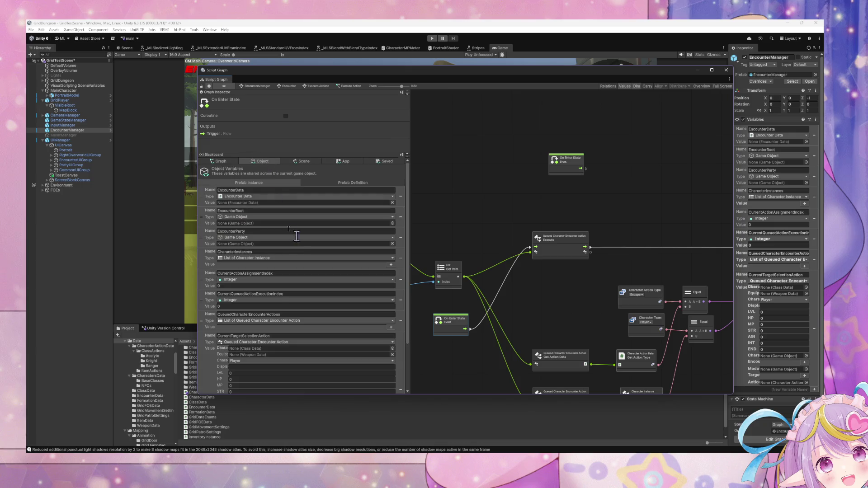
scroll(297, 236, "down", 3)
mouse_move(403, 261)
left_mouse_down()
mouse_move(314, 237)
mouse_move(590, 242)
mouse_move(448, 238)
mouse_move(477, 236)
mouse_move(484, 186)
left_mouse_up()
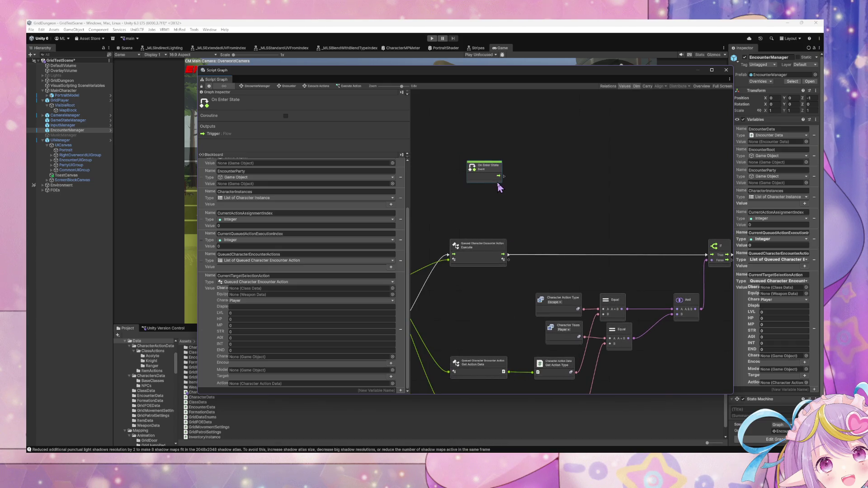
left_click_drag(506, 175, 538, 170)
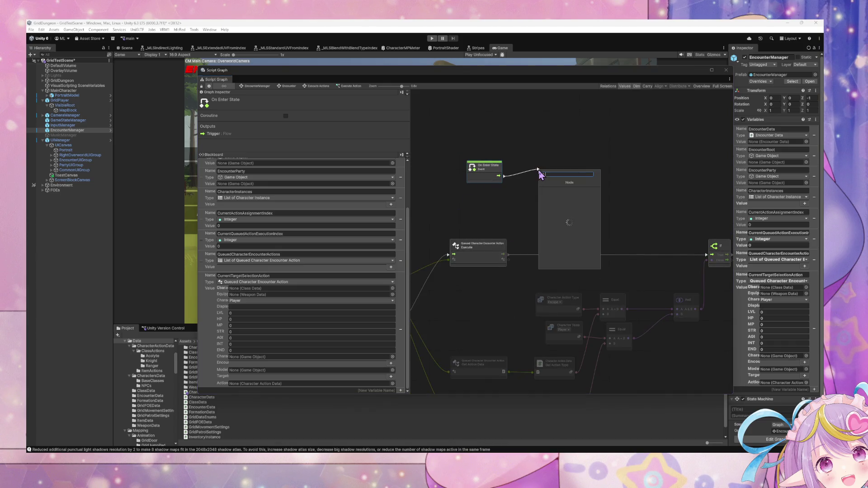
Add an If node after On Enter State and arrange the two nodes.
type("if")
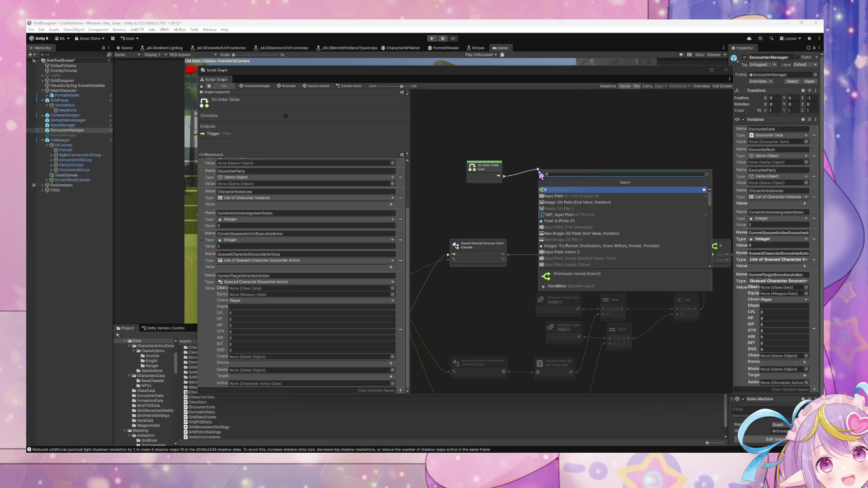
key("Return")
left_click_drag(488, 168, 485, 152)
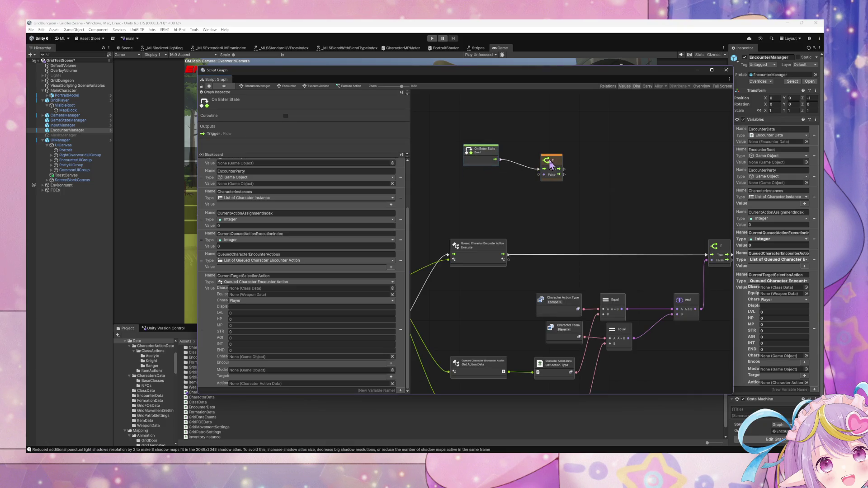
left_click_drag(541, 176, 544, 170)
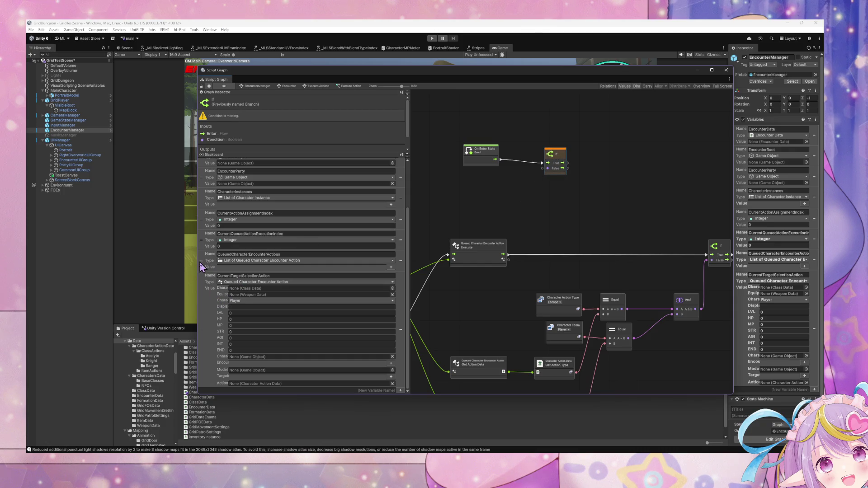
Drag in a CurrentQueuedActionExecutionIndex getter, then return to the Execute Actions state graph.
mouse_move(212, 246)
left_mouse_down()
mouse_move(456, 172)
mouse_move(492, 178)
mouse_move(478, 181)
left_mouse_up()
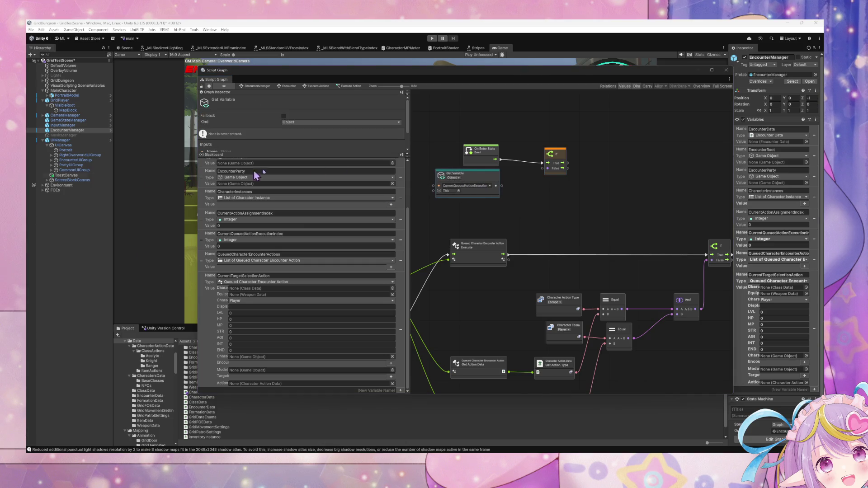
left_click_drag(501, 187, 544, 196)
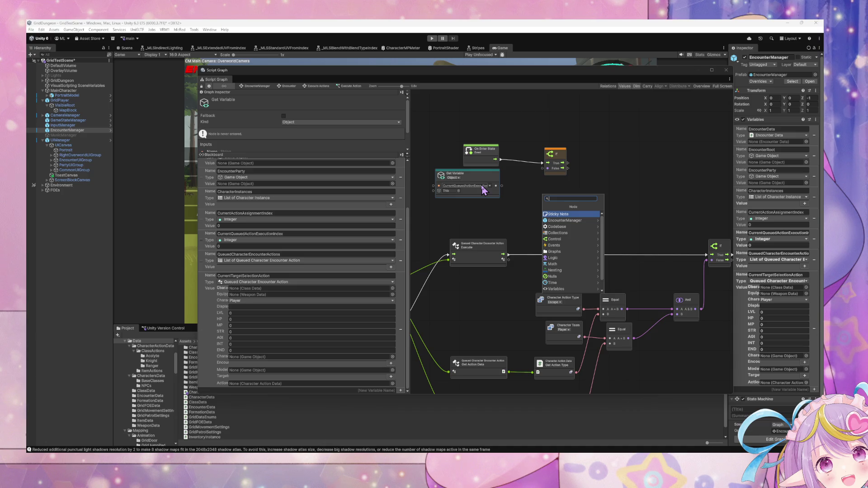
type("less")
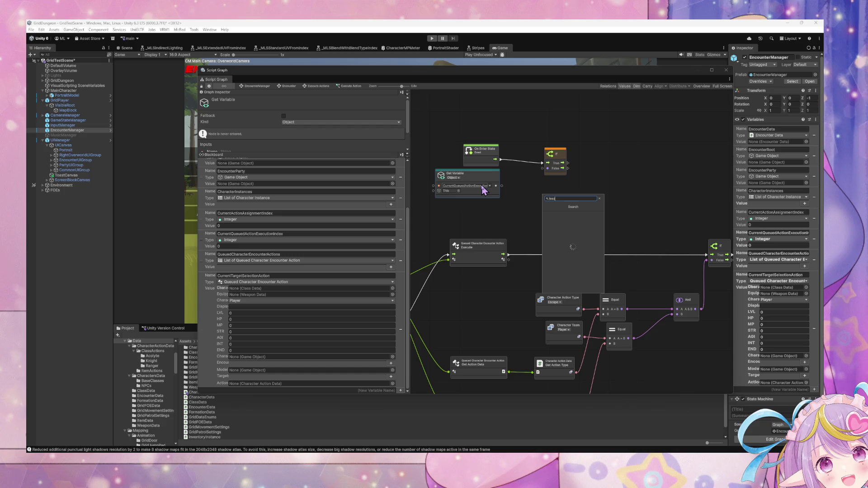
key("Escape")
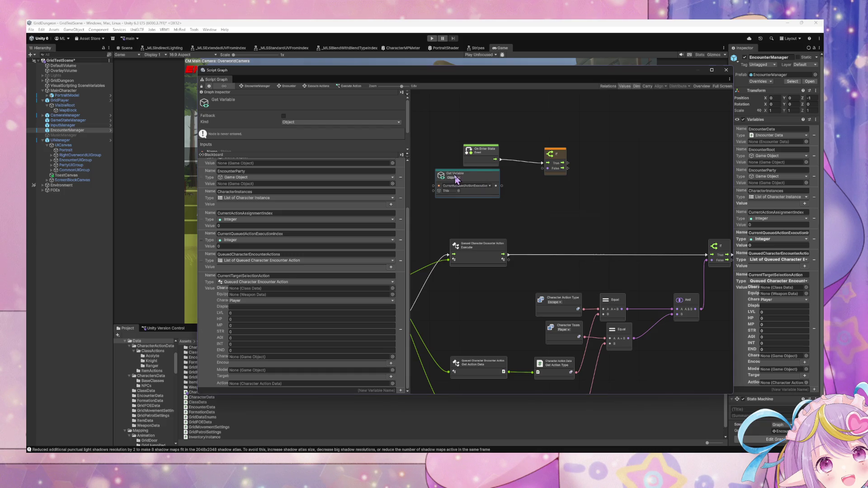
left_click(326, 87)
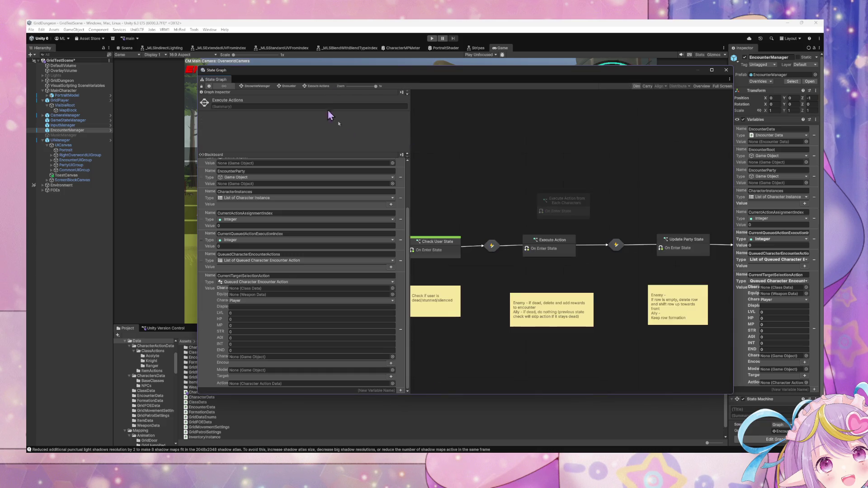
Navigate from Encounter into the Select Main Action script graph under Assign Character Actions.
left_click(289, 86)
double_click(623, 239)
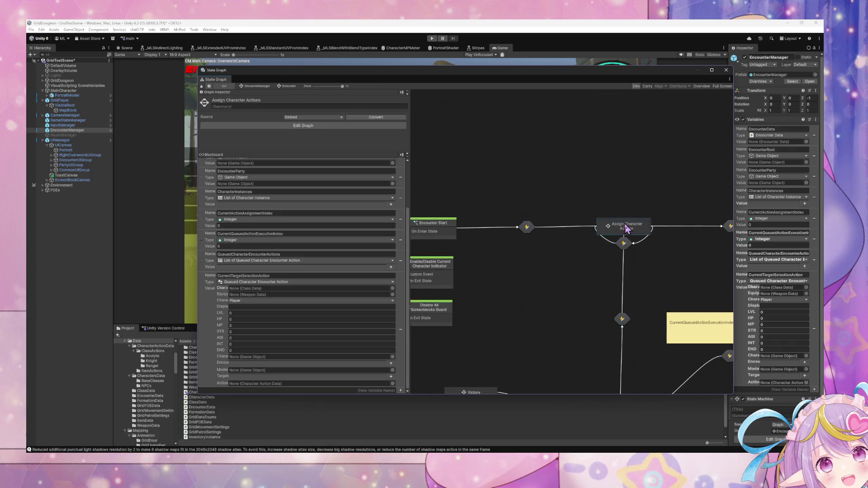
double_click(584, 220)
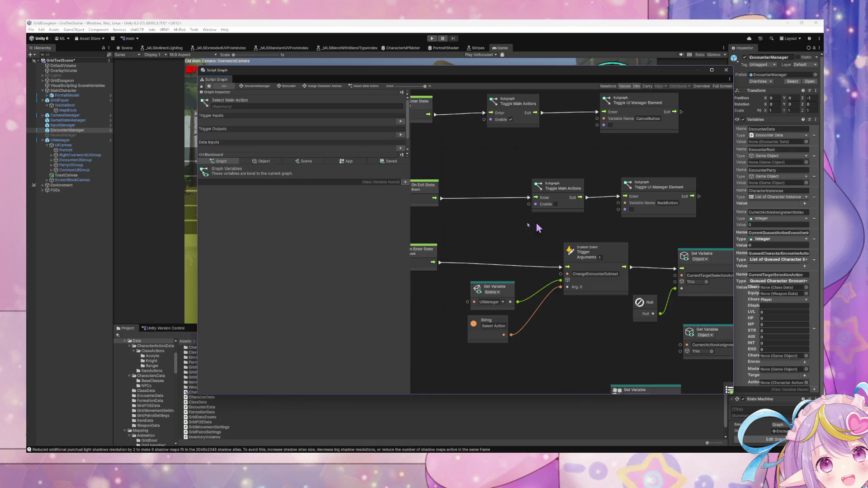
scroll(579, 271, "down", 4)
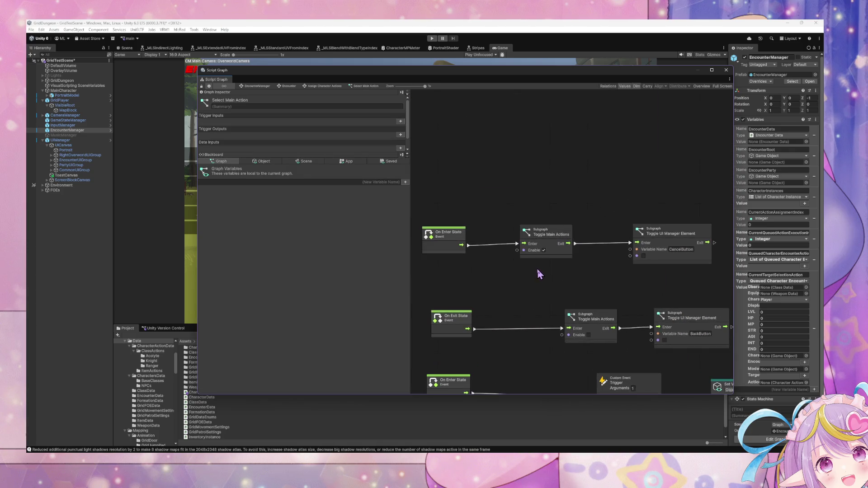
scroll(613, 322, "up", 5)
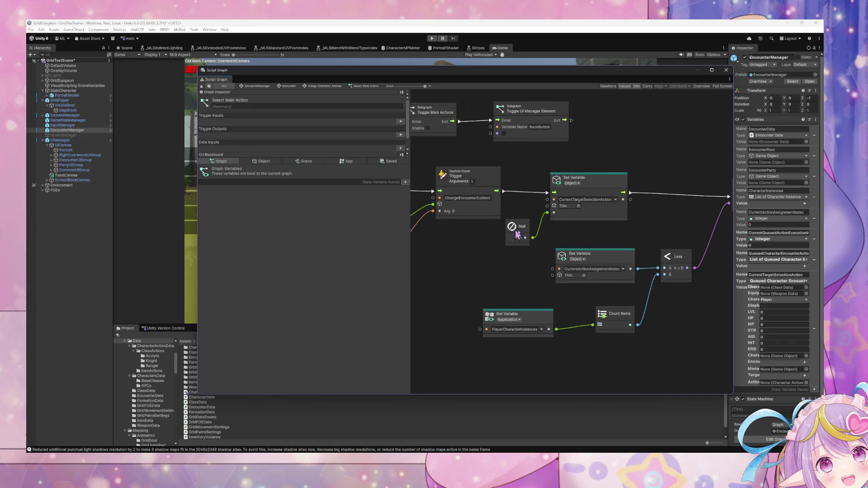
scroll(601, 248, "down", 2)
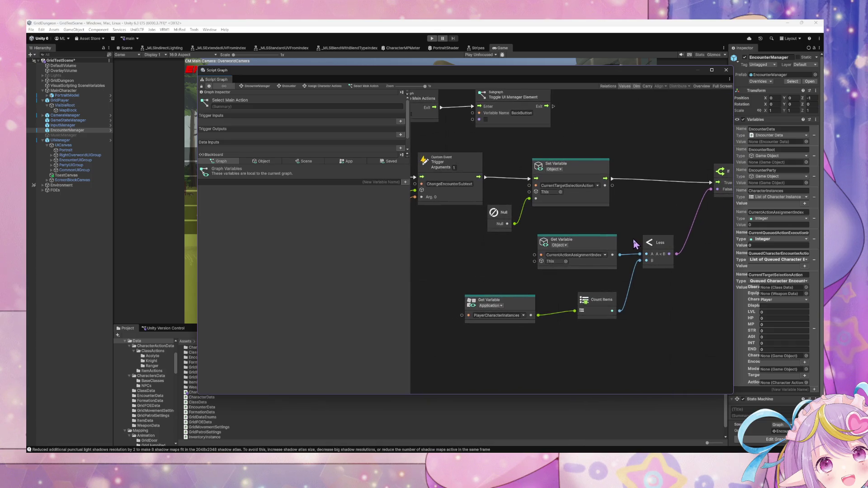
scroll(565, 245, "up", 2)
scroll(565, 245, "down", 3)
scroll(527, 253, "up", 3)
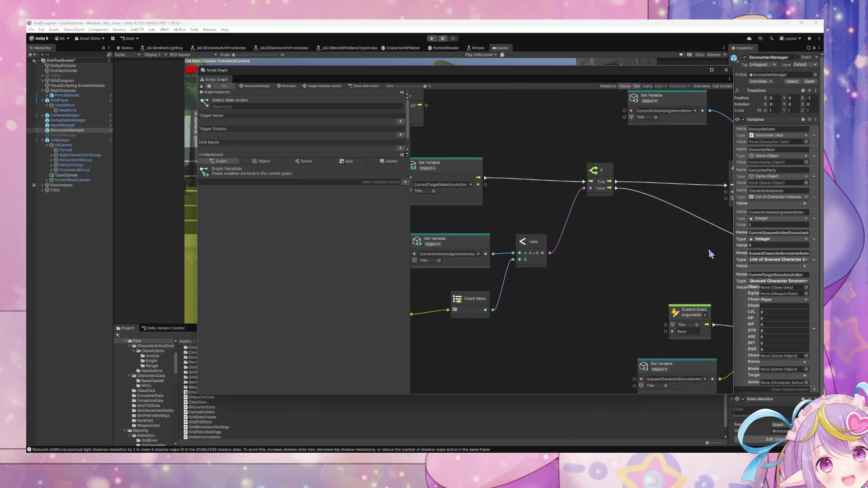
Inspect the If, Less and Count Items index check, then go back up to Encounter.
mouse_move(651, 325)
left_mouse_down()
mouse_move(452, 246)
mouse_move(519, 304)
mouse_move(434, 274)
mouse_move(433, 251)
left_mouse_up()
scroll(533, 289, "down", 5)
mouse_move(457, 288)
left_mouse_down()
mouse_move(722, 298)
mouse_move(625, 297)
mouse_move(527, 271)
mouse_move(639, 268)
left_mouse_up()
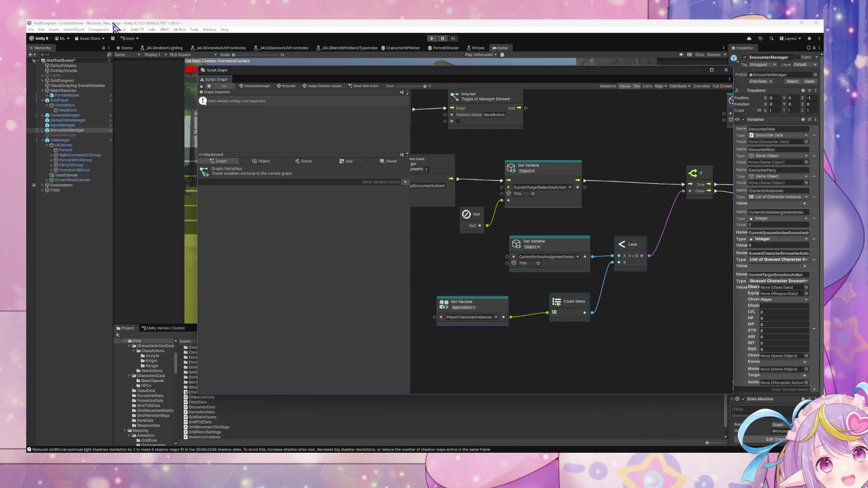
left_click(340, 86)
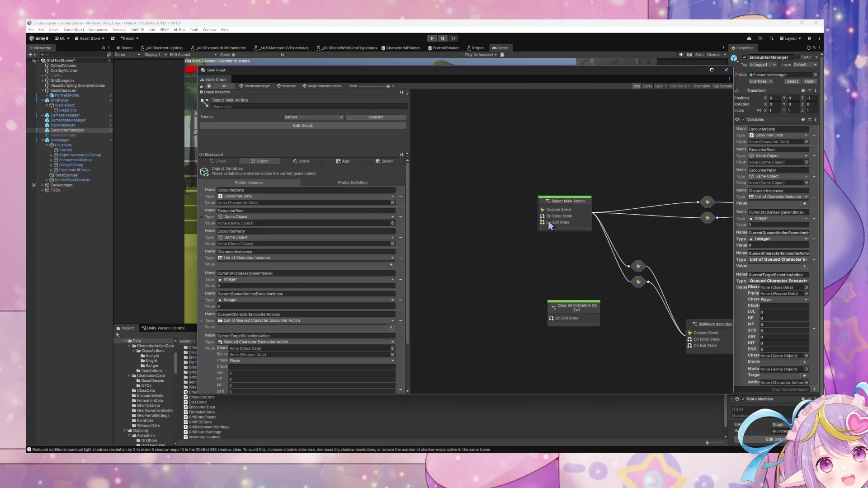
left_click(289, 86)
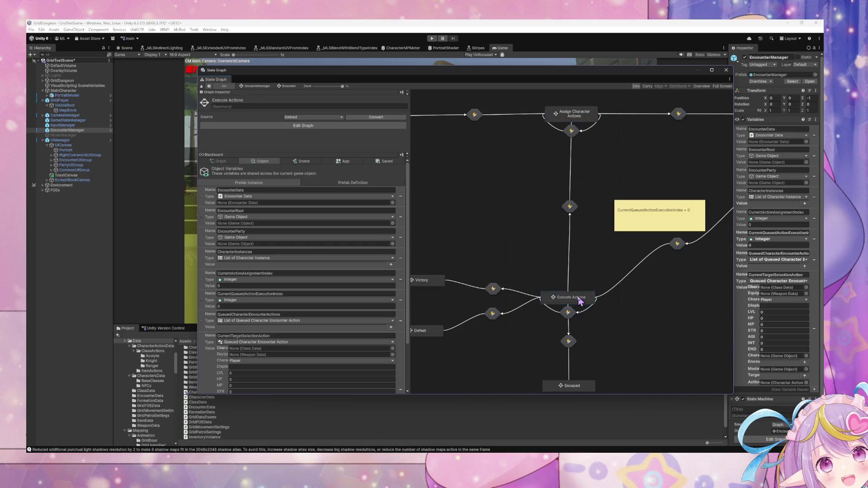
Move from the Execute Actions graph up to the root EncounterManager graph and reopen Encounter.
double_click(577, 298)
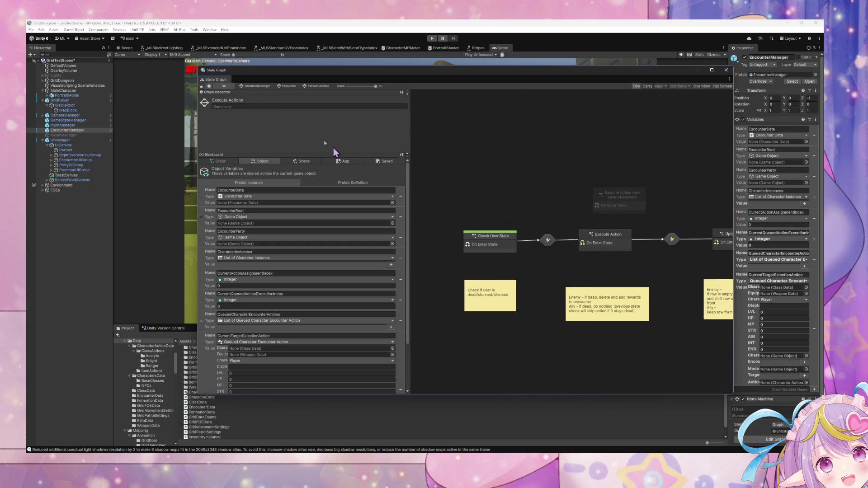
left_click(494, 243)
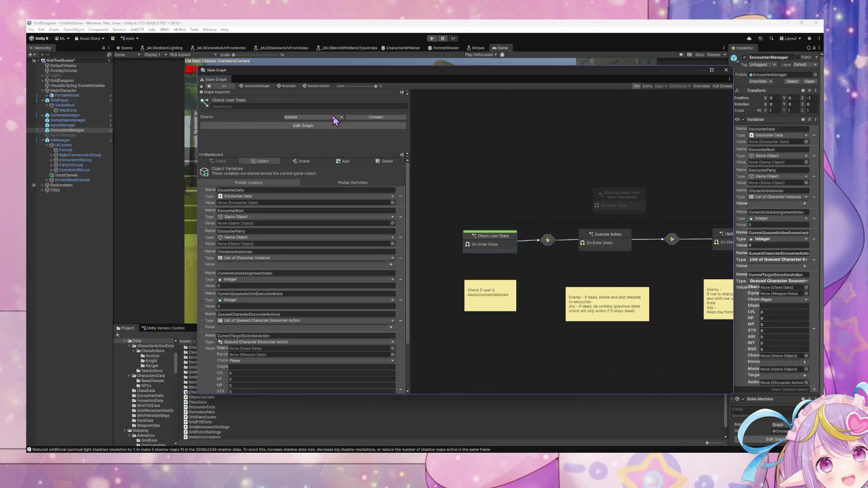
left_click(285, 86)
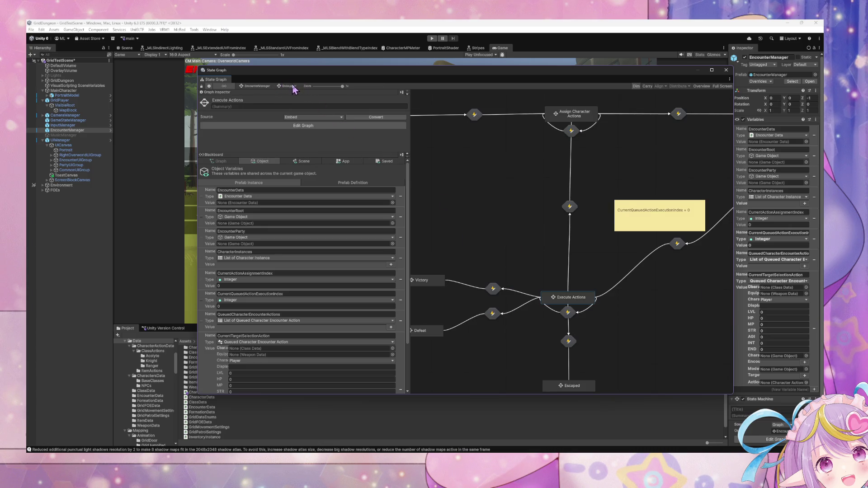
left_click(262, 87)
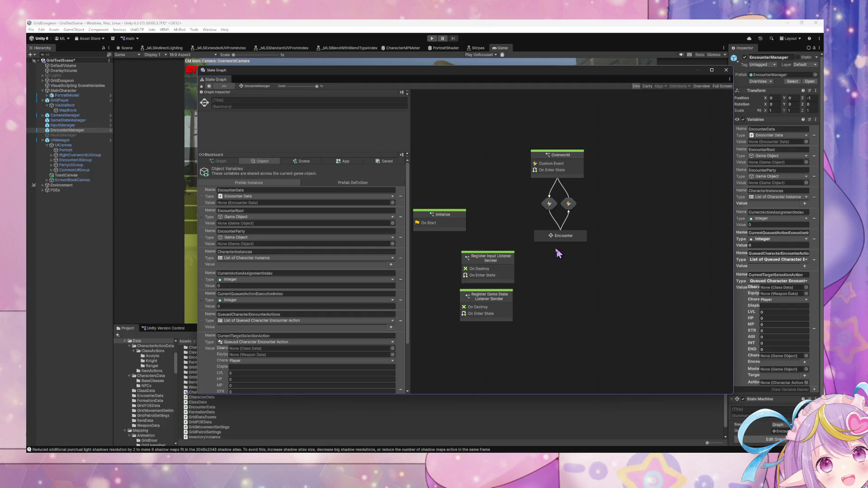
double_click(568, 234)
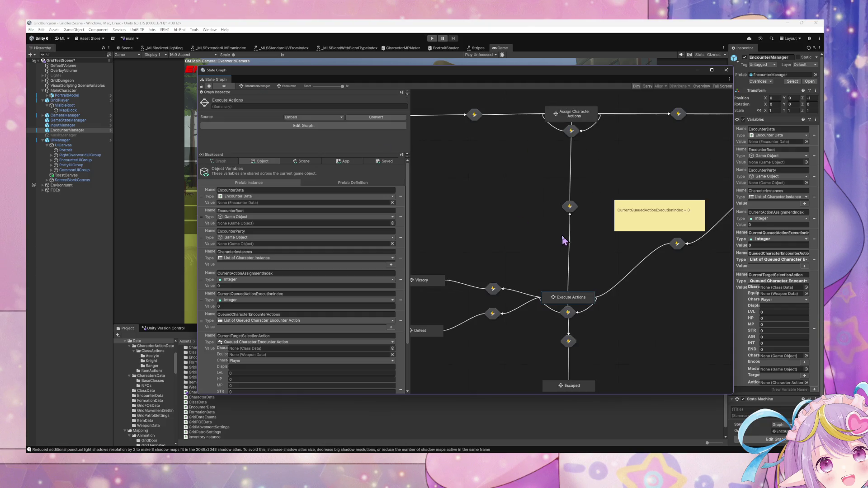
View Check User State's script graph inside Execute Actions, then return to the Execute Actions graph.
left_click(583, 121)
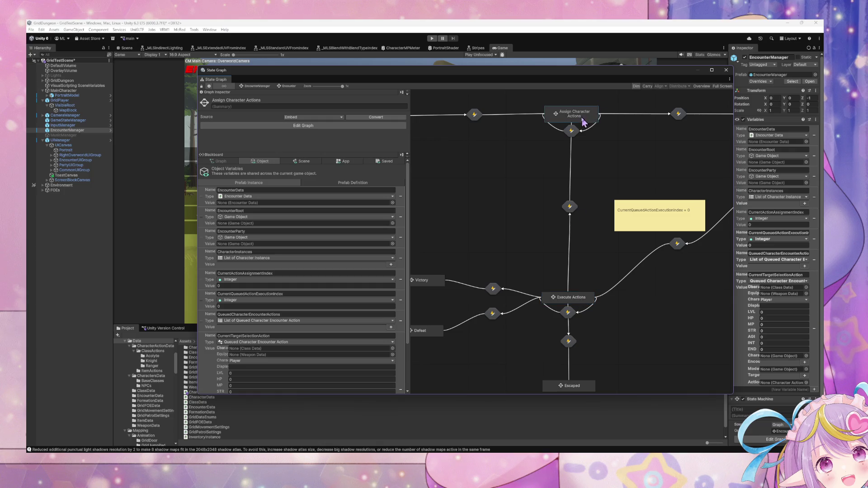
double_click(589, 301)
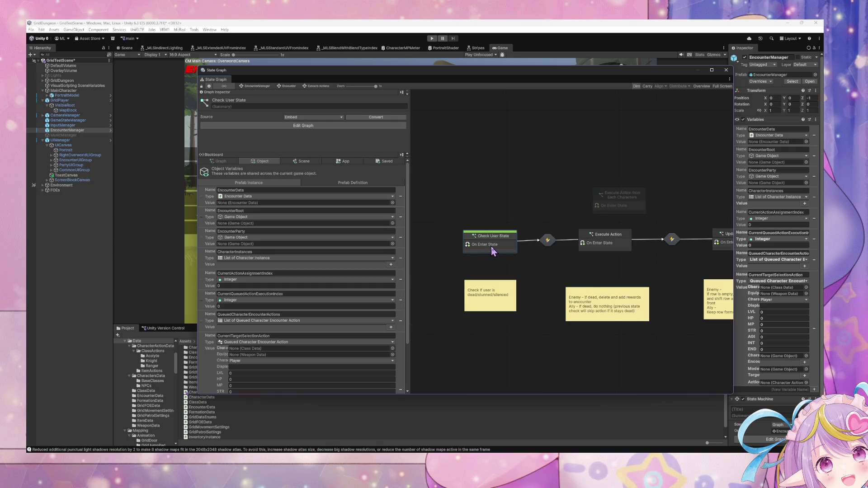
double_click(492, 245)
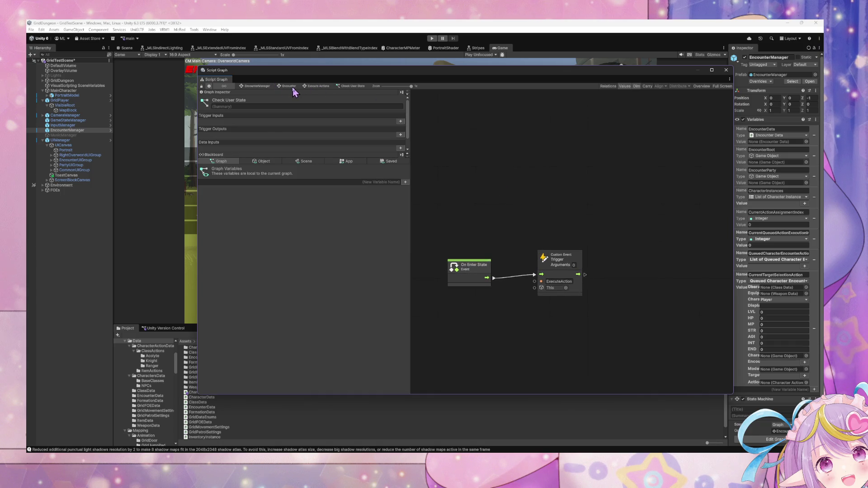
left_click(316, 87)
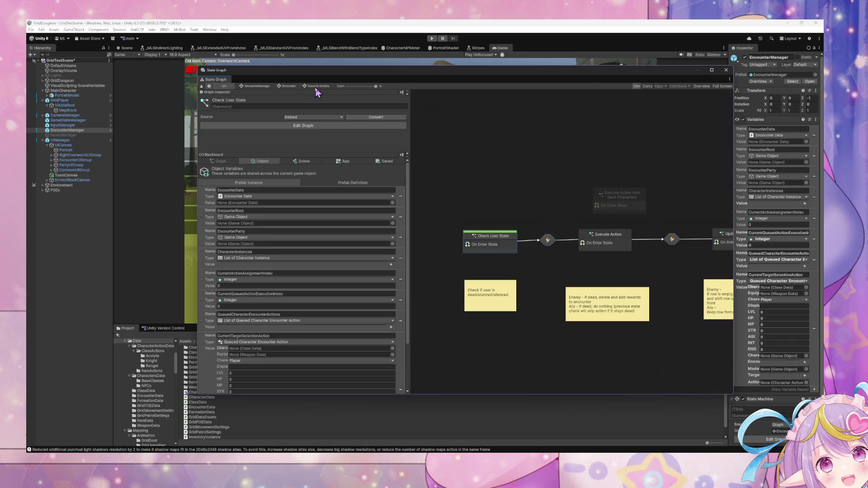
Delete the added On Enter State, Get Variable and If nodes from Execute Action's script graph, then select Check User State.
double_click(614, 237)
left_click_drag(660, 214, 518, 140)
key("Delete")
scroll(523, 201, "down", 4)
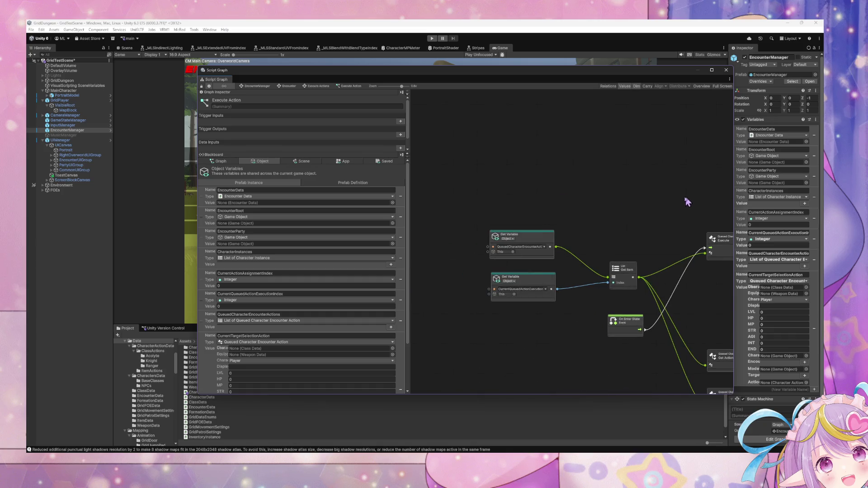
left_click_drag(501, 177, 474, 140)
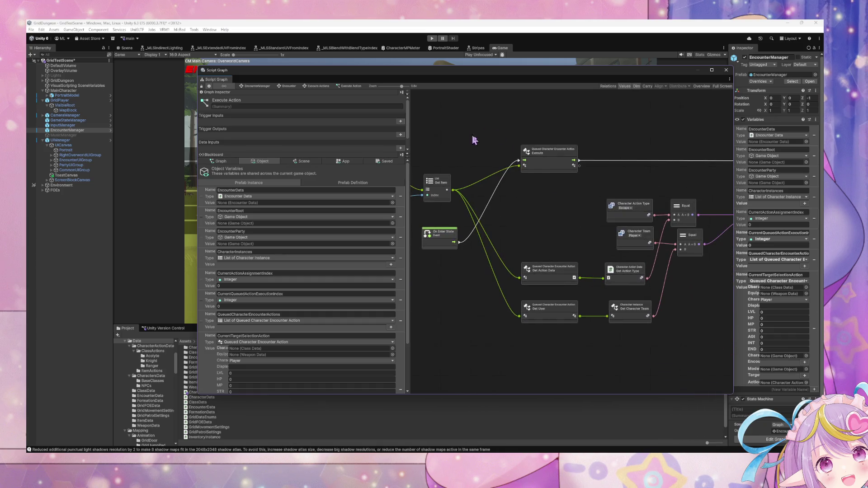
mouse_move(556, 181)
left_mouse_down()
mouse_move(633, 273)
mouse_move(676, 278)
mouse_move(541, 277)
mouse_move(627, 249)
left_mouse_up()
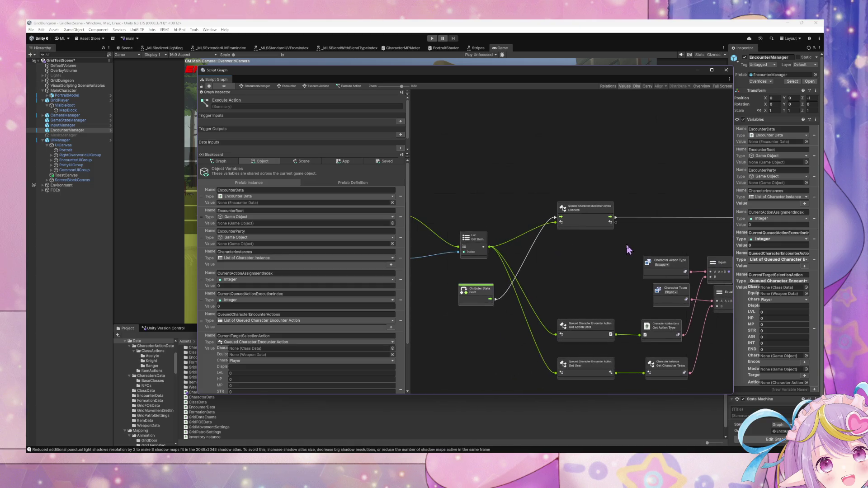
left_click(311, 88)
left_click(503, 238)
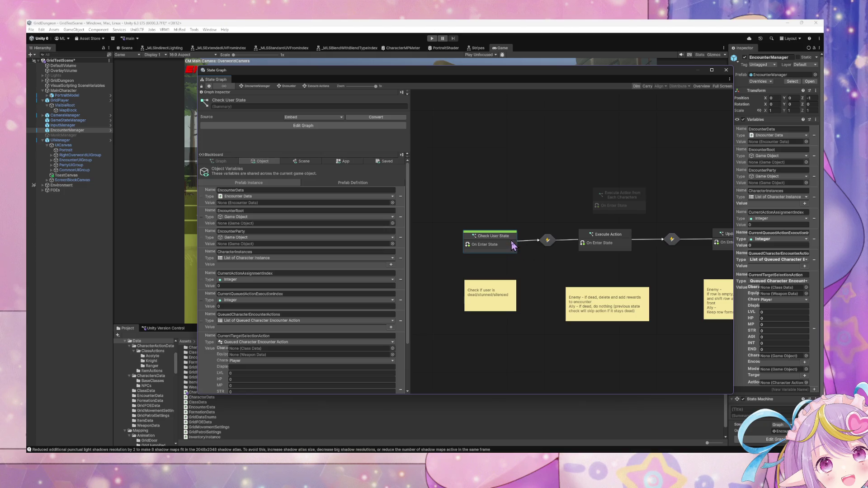
In Check User State, try moving Trigger Custom Event and On Enter State, then undo everything with Ctrl+Z.
double_click(513, 245)
mouse_move(561, 254)
left_mouse_down()
mouse_move(583, 265)
mouse_move(666, 256)
left_mouse_up()
key("ctrl+z")
key("ctrl+z")
key("ctrl+z")
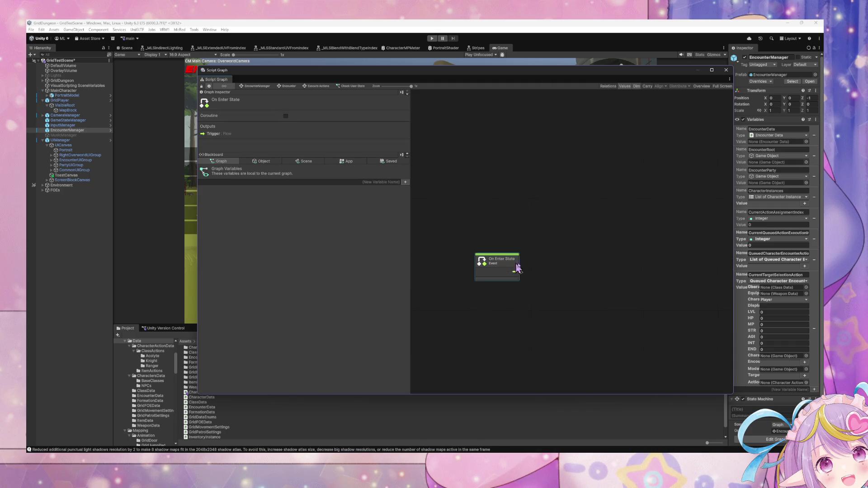
left_click_drag(489, 276, 553, 284)
key("ctrl+z")
key("ctrl+z")
key("ctrl+z")
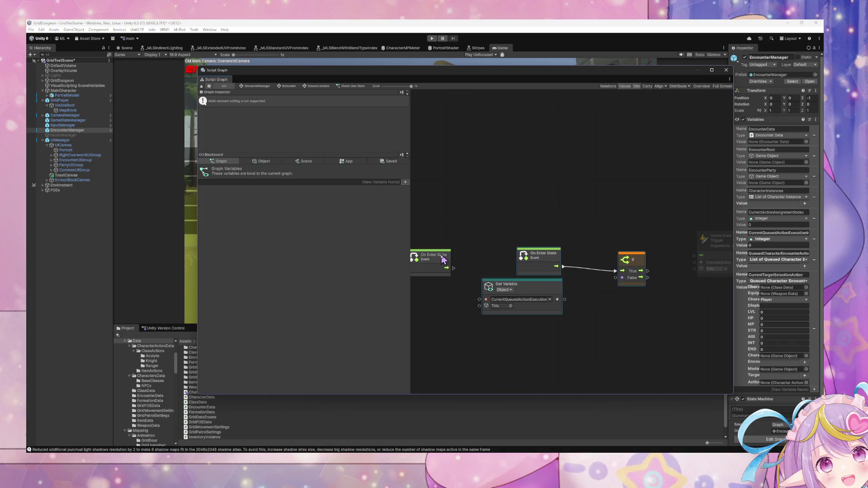
key("ctrl+z")
key("ctrl+z")
Pan the Check User State graph slightly and return to the Encounter state graph.
mouse_move(664, 335)
left_mouse_down()
mouse_move(492, 246)
mouse_move(645, 317)
left_mouse_up()
left_click_drag(629, 287, 590, 284)
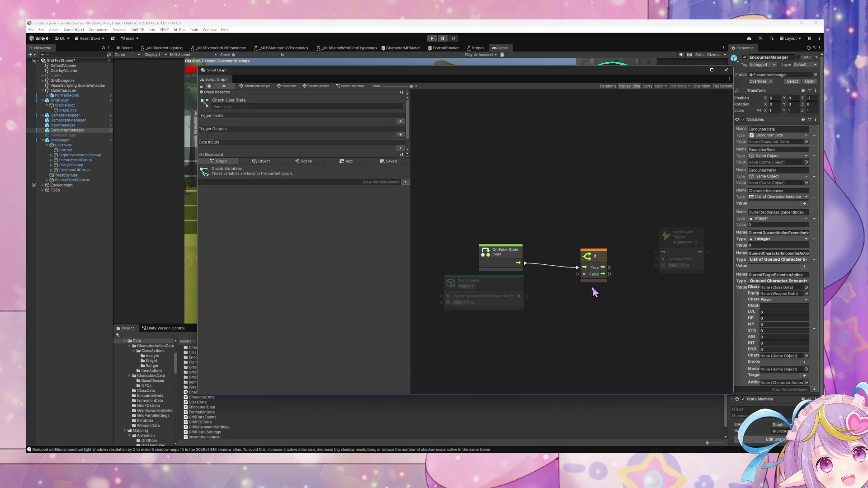
left_click(288, 86)
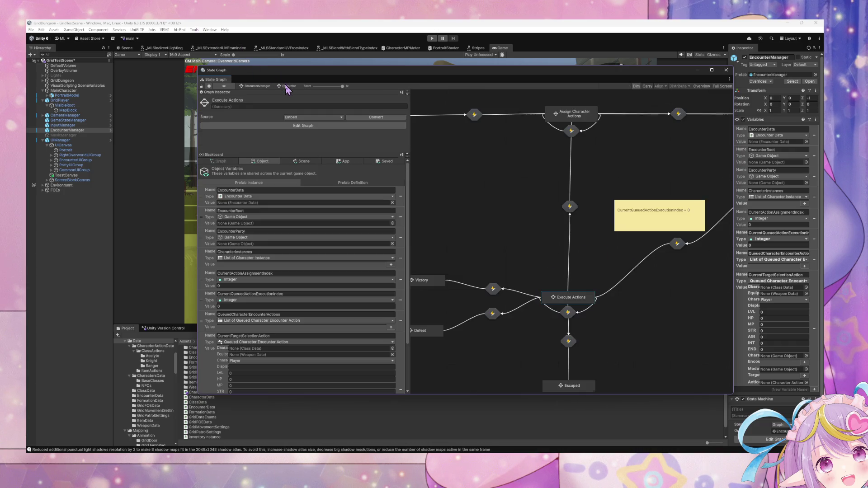
Select the index-less-than-count comparison nodes in Select Main Action's script graph for copying.
double_click(571, 116)
double_click(451, 168)
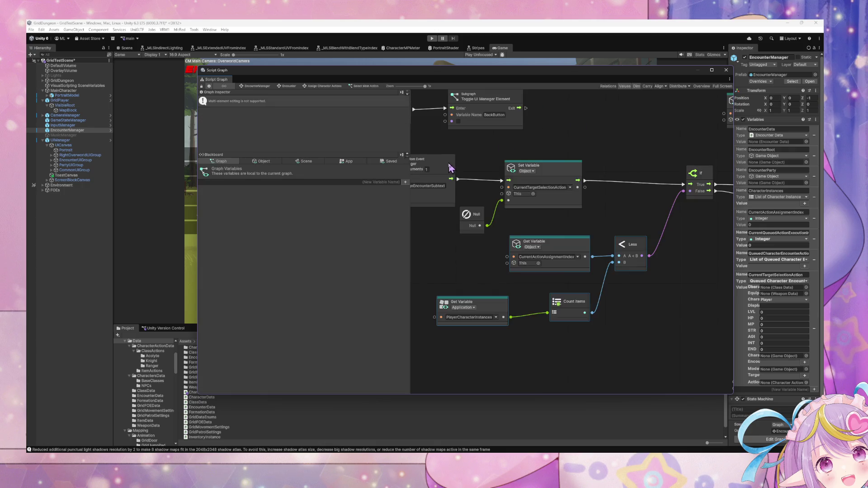
mouse_move(678, 353)
left_mouse_down()
mouse_move(423, 236)
mouse_move(418, 246)
mouse_move(452, 250)
left_mouse_up()
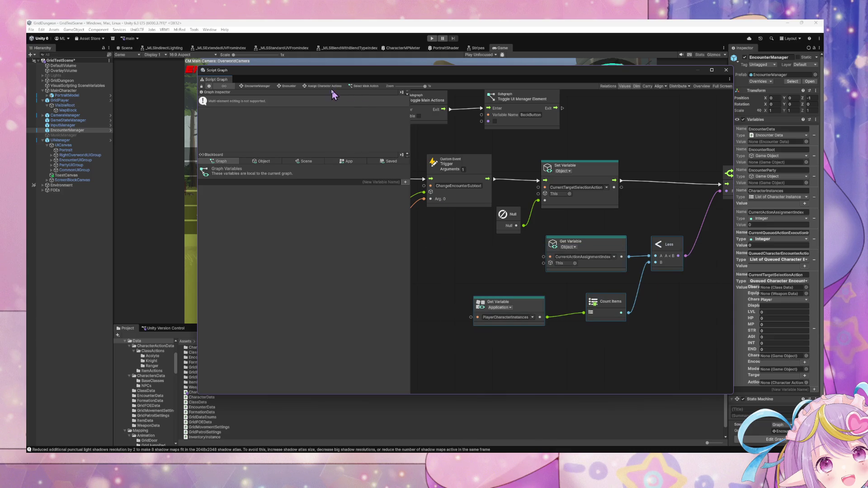
Navigate via Encounter into Execute Actions and open the Check User State script graph.
left_click(340, 88)
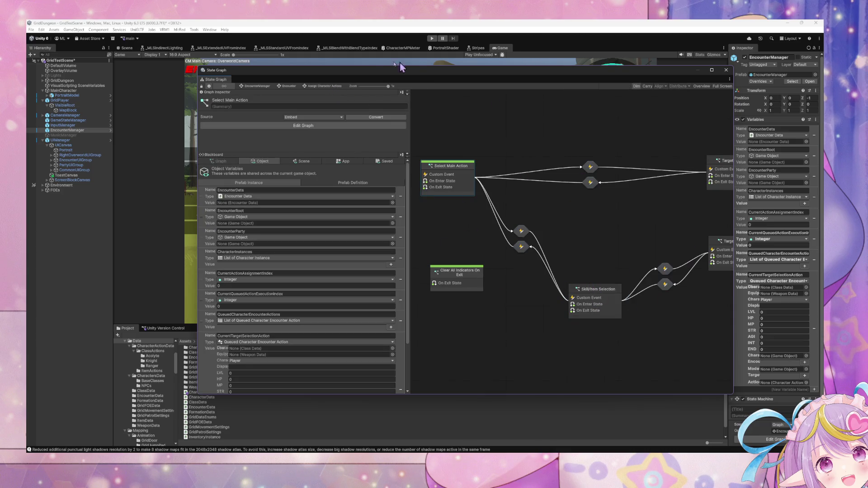
left_click(295, 86)
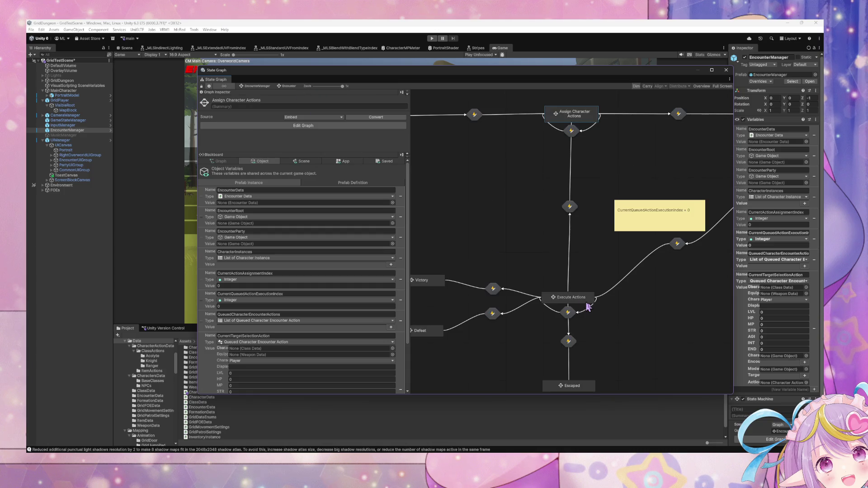
double_click(587, 305)
double_click(507, 246)
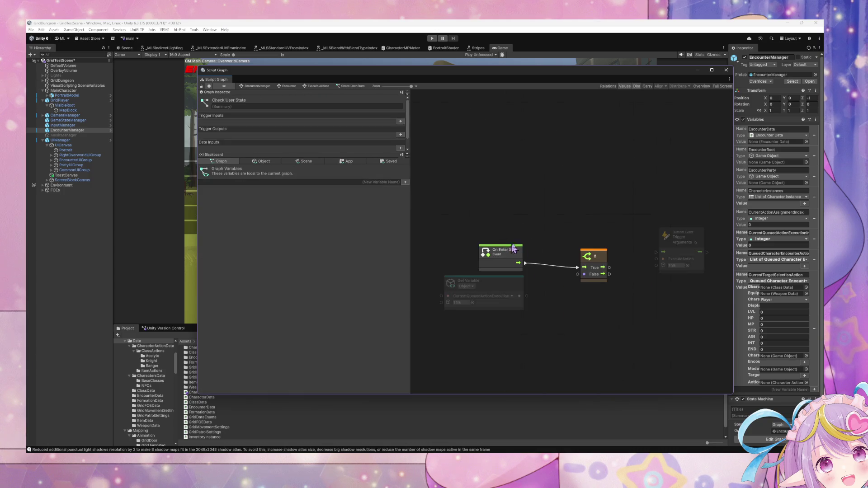
Set the pasted index Get Variable to CurrentQueuedActionExecutionIndex and delete the unneeded old Get Variable.
left_click_drag(583, 212, 561, 223)
left_click(586, 229)
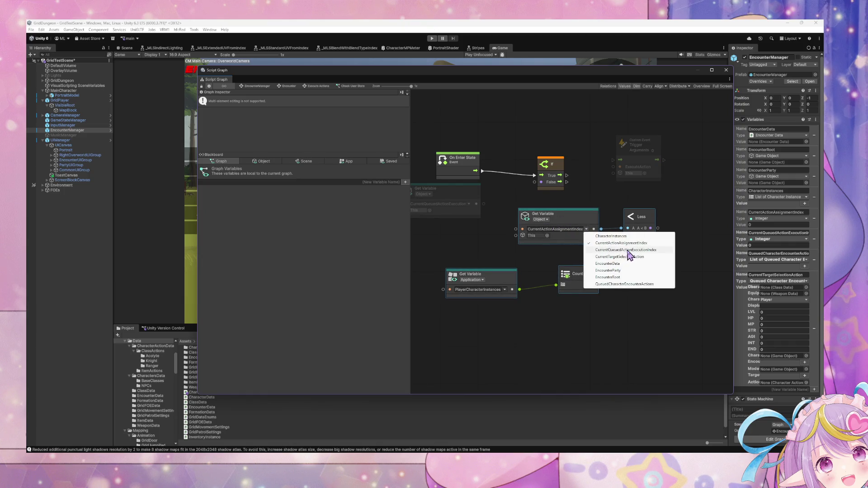
left_click(626, 249)
left_click_drag(479, 230, 480, 248)
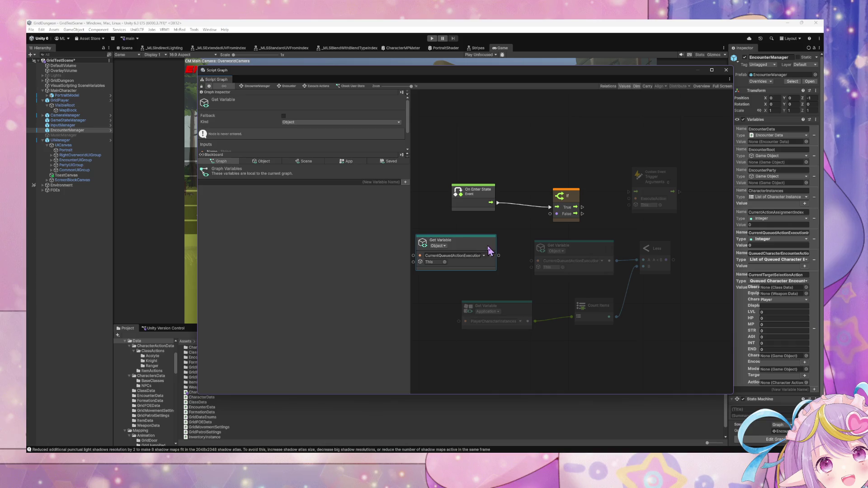
key("Delete")
Change the other Get Variable to Object kind, reading QueuedCharacterEncounterActions.
left_click(520, 321)
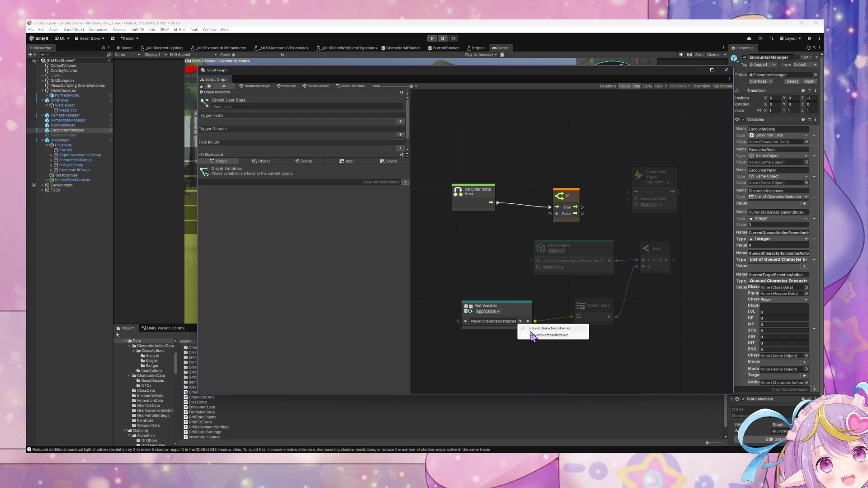
left_click(262, 161)
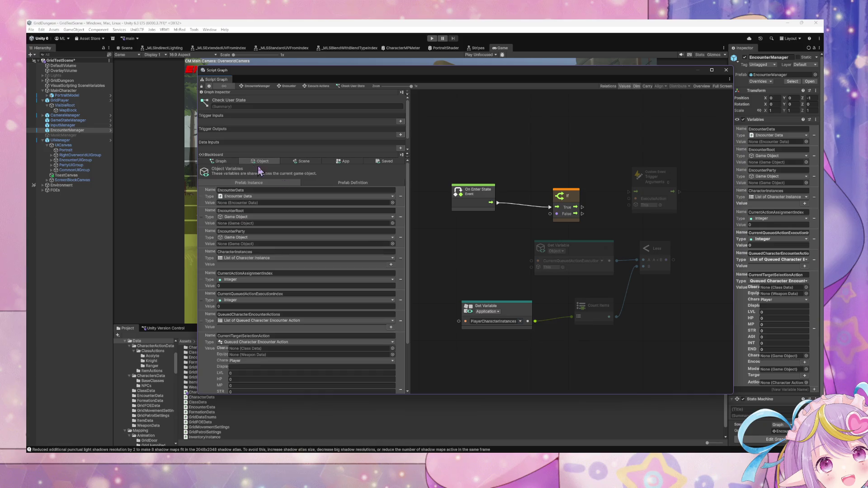
left_click(524, 327)
left_click(488, 312)
left_click(486, 333)
left_click(520, 322)
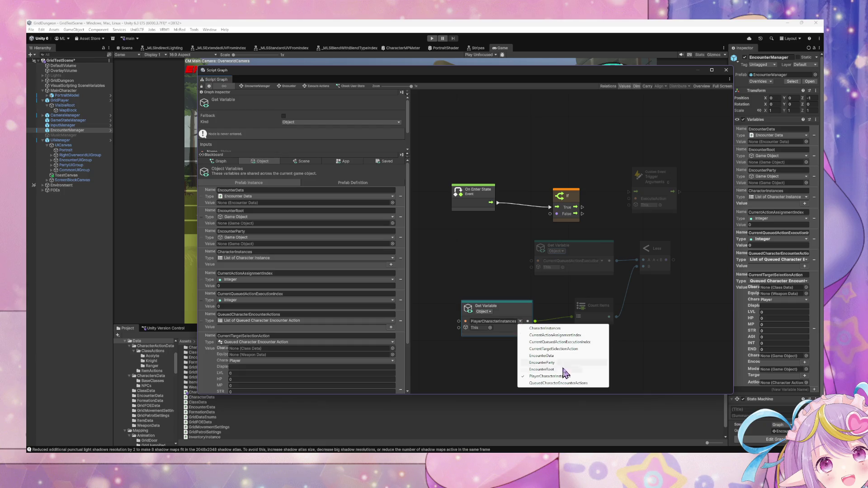
left_click(584, 384)
Move the comparison nodes closer to the If node, then go up to the top-level state graph.
left_click_drag(606, 300, 571, 323)
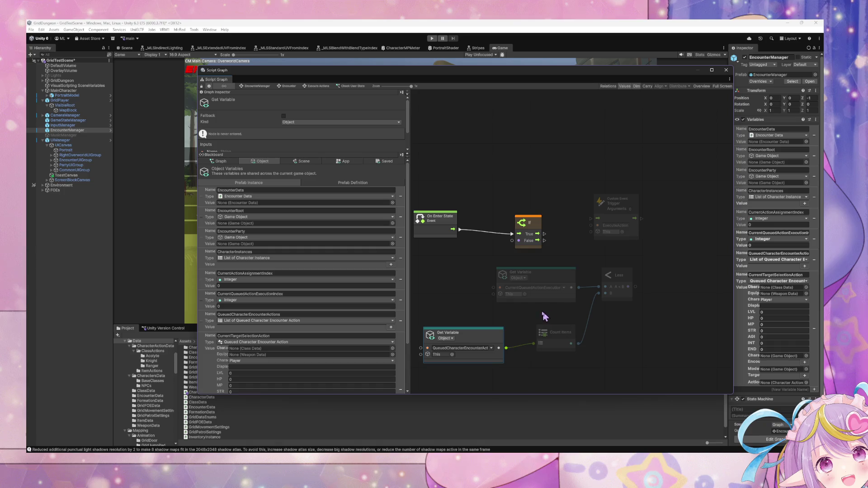
left_click_drag(554, 276, 497, 278)
left_click_drag(429, 257, 654, 373)
mouse_move(639, 288)
left_mouse_down()
mouse_move(497, 278)
mouse_move(523, 244)
left_mouse_up()
left_click(538, 286)
left_click(260, 86)
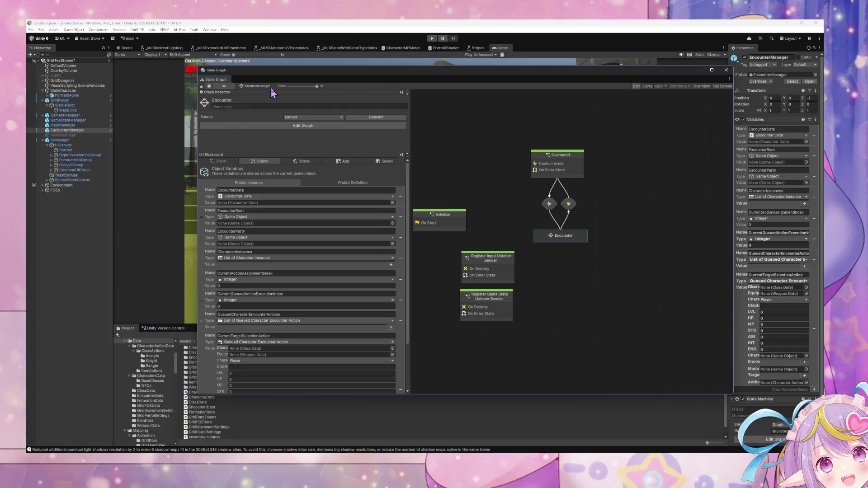
Navigate through Encounter and Execute Actions back into the Check User State script graph.
double_click(562, 237)
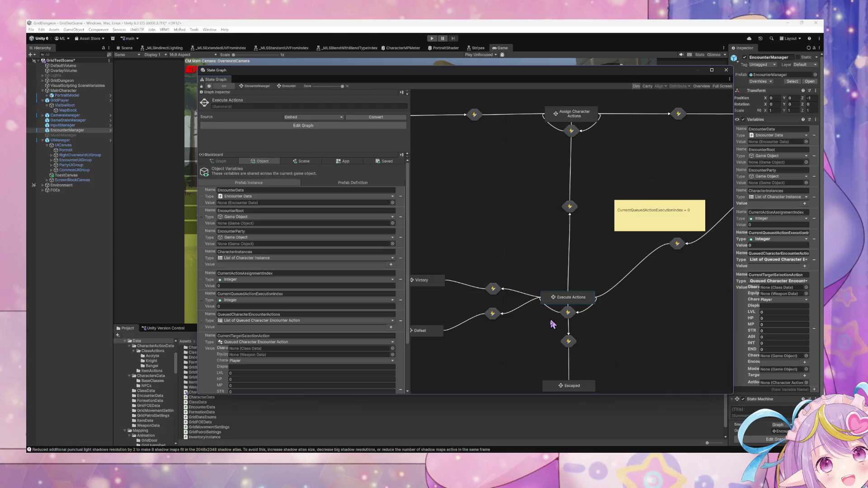
double_click(571, 206)
left_click(294, 86)
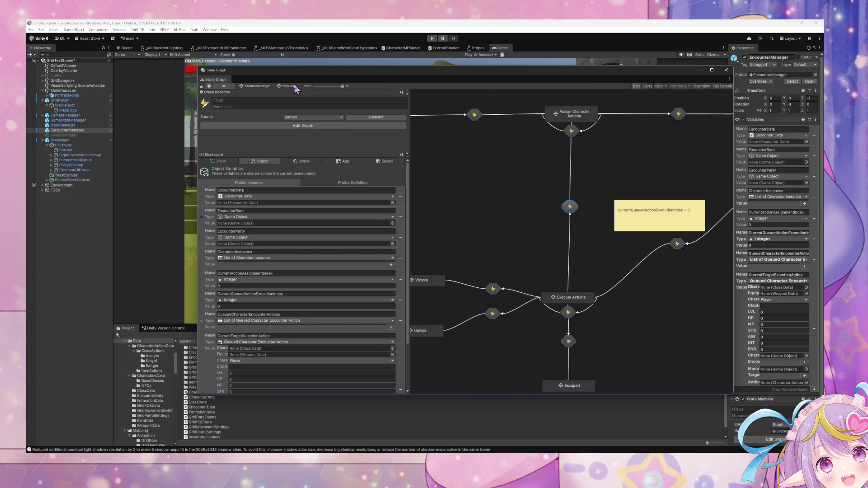
double_click(568, 295)
double_click(502, 242)
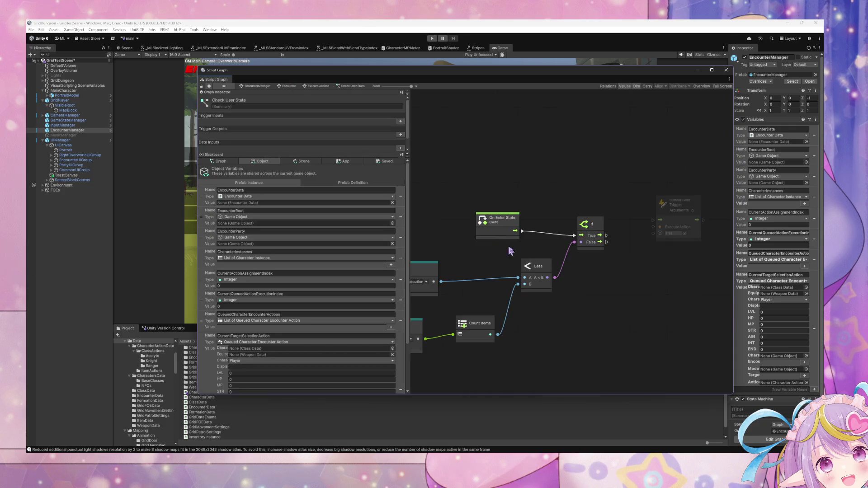
Arrange the nodes and connect the If's True output to the ExecuteAction Trigger Custom Event.
mouse_move(532, 265)
left_mouse_down()
mouse_move(573, 290)
mouse_move(612, 252)
mouse_move(543, 306)
mouse_move(541, 276)
left_mouse_up()
mouse_move(512, 388)
left_mouse_down()
mouse_move(631, 313)
mouse_move(449, 225)
mouse_move(450, 234)
left_mouse_up()
left_click_drag(651, 255, 571, 292)
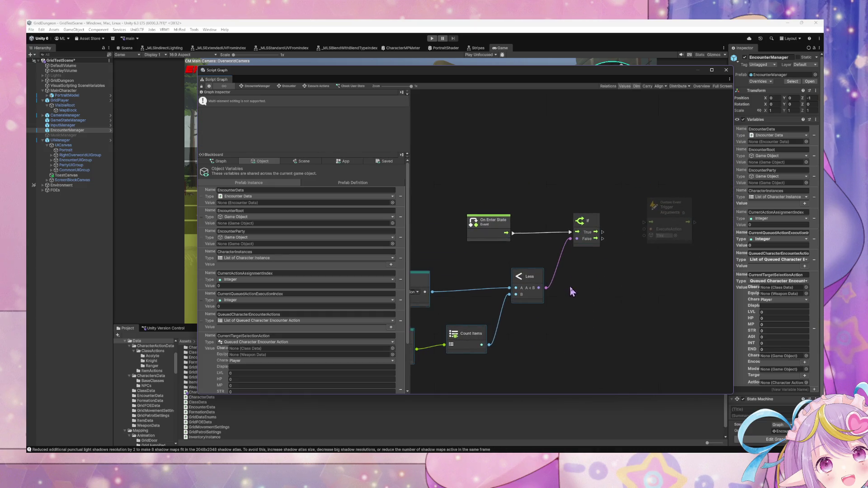
mouse_move(667, 207)
left_mouse_down()
mouse_move(680, 230)
mouse_move(677, 179)
left_mouse_up()
mouse_move(602, 232)
left_mouse_down()
mouse_move(653, 180)
mouse_move(655, 195)
left_mouse_up()
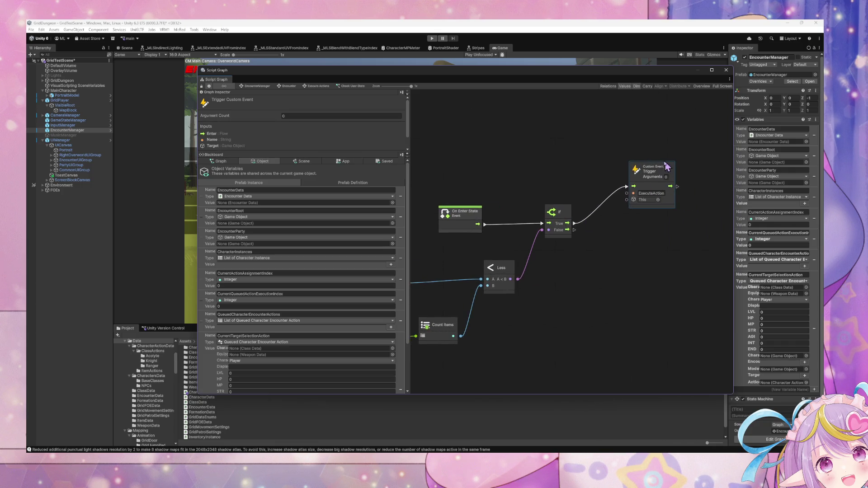
Duplicate the trigger, wire If False into it, rename its event to ResetHaase, and return to Encounter.
key("ctrl+d")
mouse_move(572, 227)
left_mouse_down()
mouse_move(653, 223)
mouse_move(629, 245)
left_mouse_up()
double_click(650, 248)
type("Rese")
type("tHa")
type("ase")
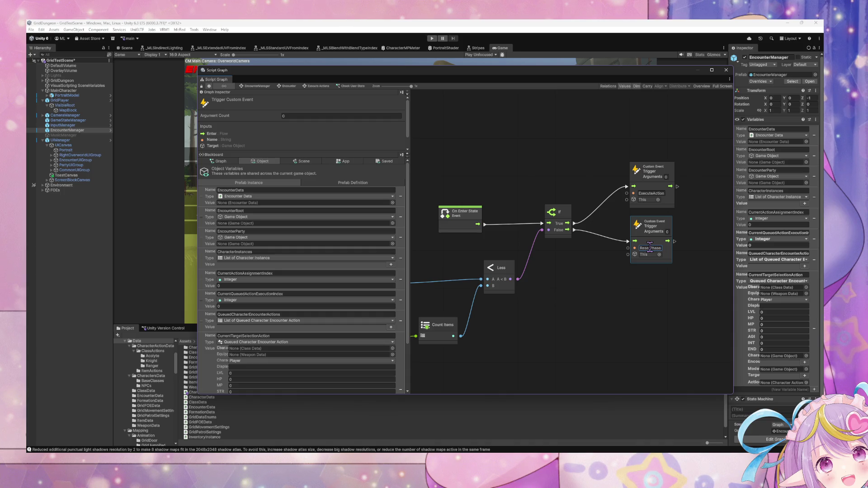
left_click(319, 86)
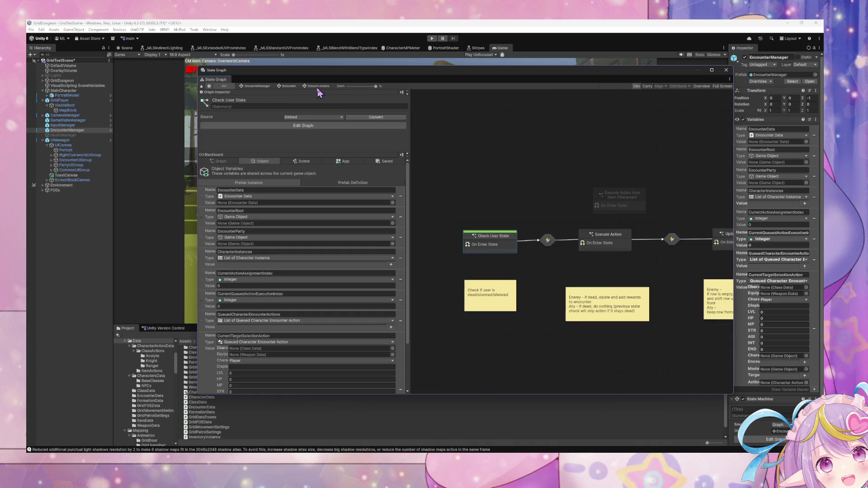
left_click(288, 86)
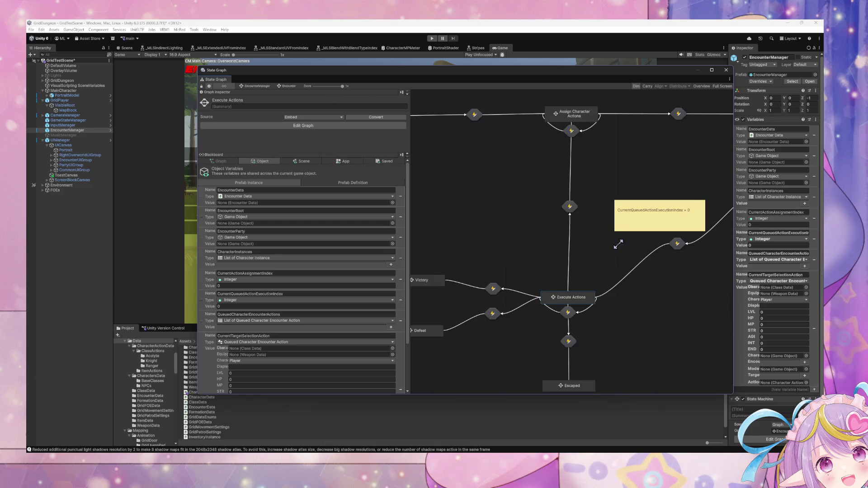
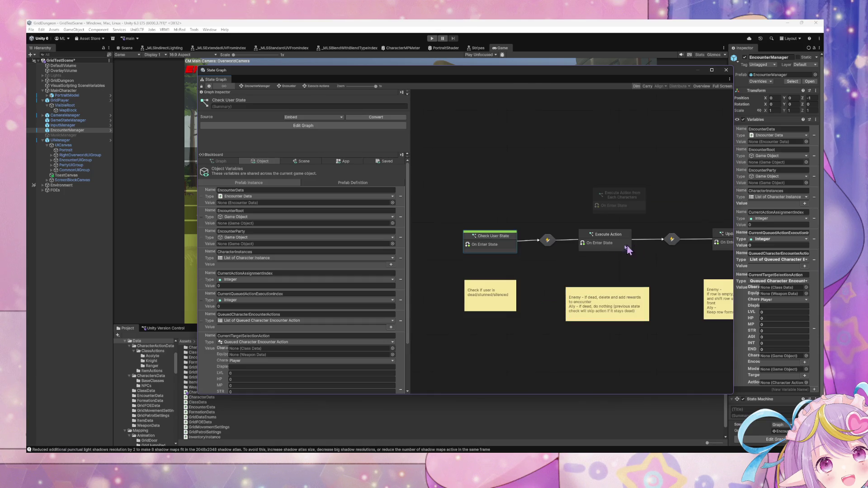
Delete the leftover Execute Action from Each Characters state.
left_click(618, 199)
left_click_drag(618, 199, 601, 200)
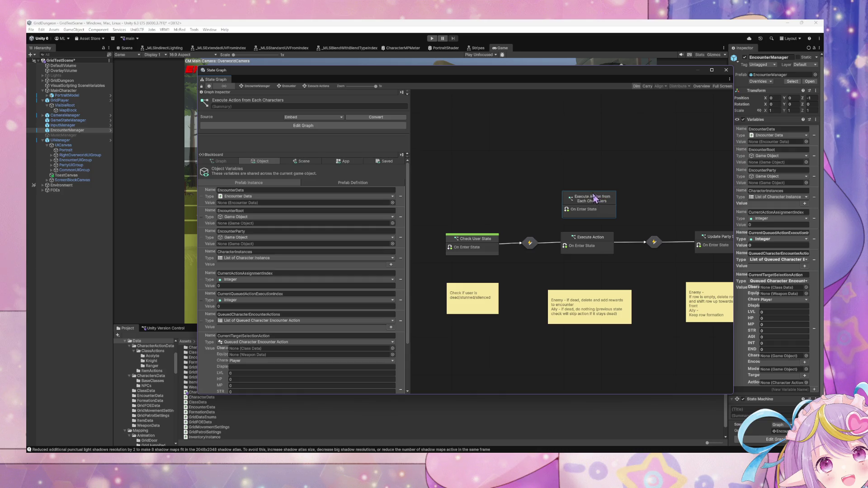
key("Delete")
Open the Execute Action state's script graph and move its Custom Event Trigger node further right.
double_click(601, 246)
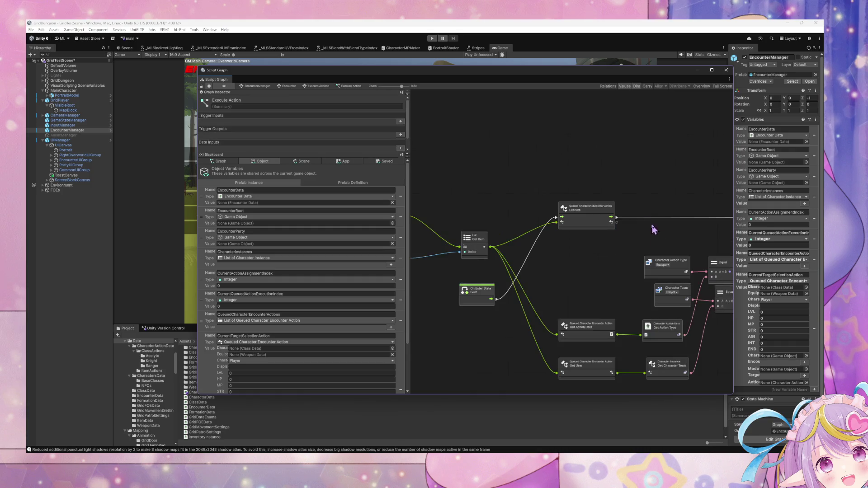
scroll(477, 197, "right", 10)
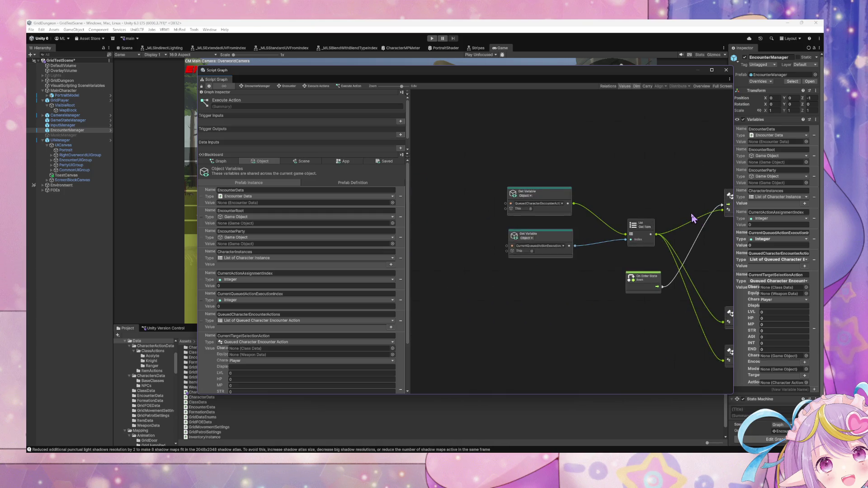
scroll(514, 209, "left", 10)
left_click(664, 194)
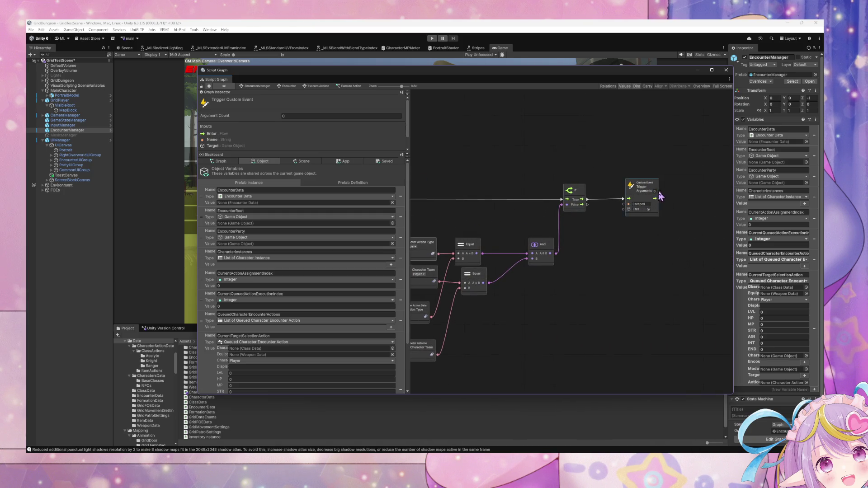
mouse_move(649, 198)
left_mouse_down()
mouse_move(700, 197)
mouse_move(686, 152)
left_mouse_up()
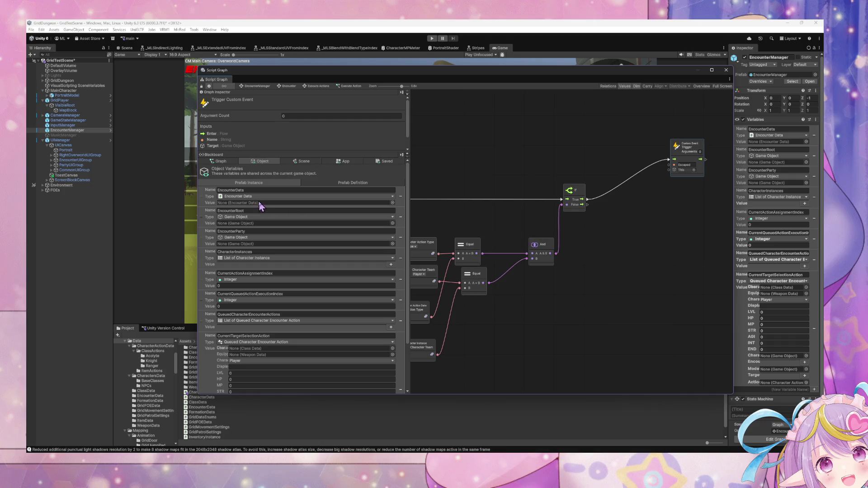
scroll(265, 206, "down", 3)
scroll(460, 243, "left", 6)
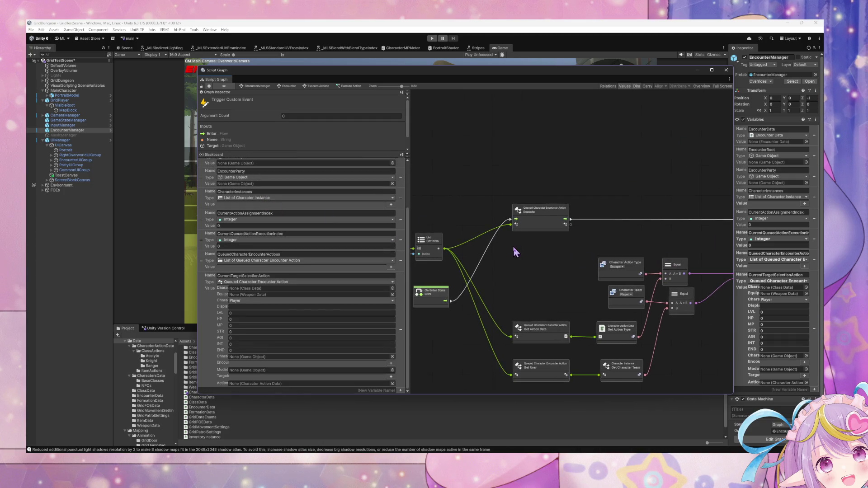
scroll(531, 244, "right", 5)
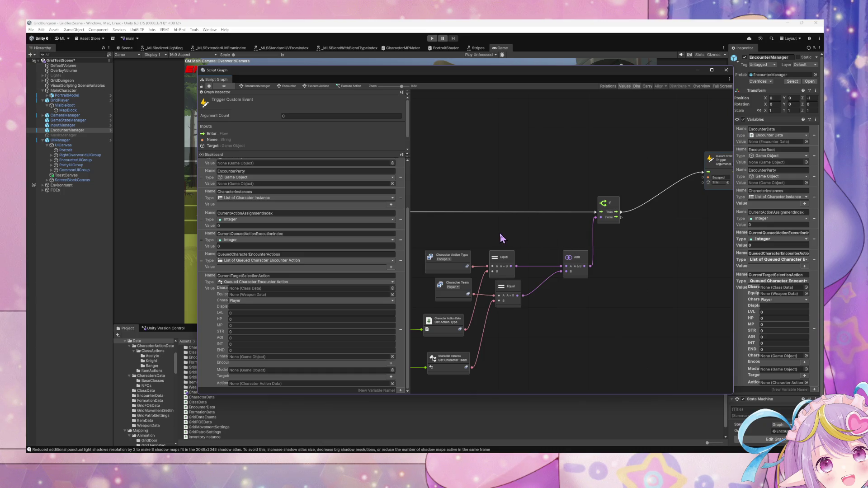
scroll(500, 233, "right", 10)
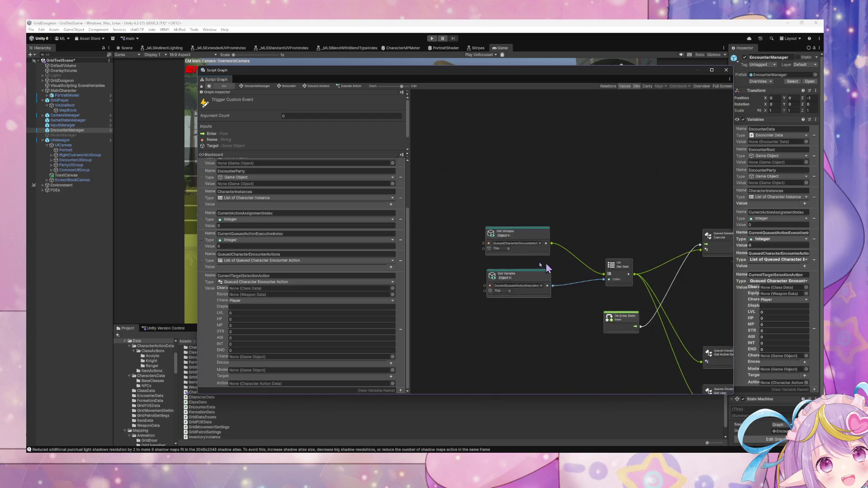
scroll(547, 268, "right", 8)
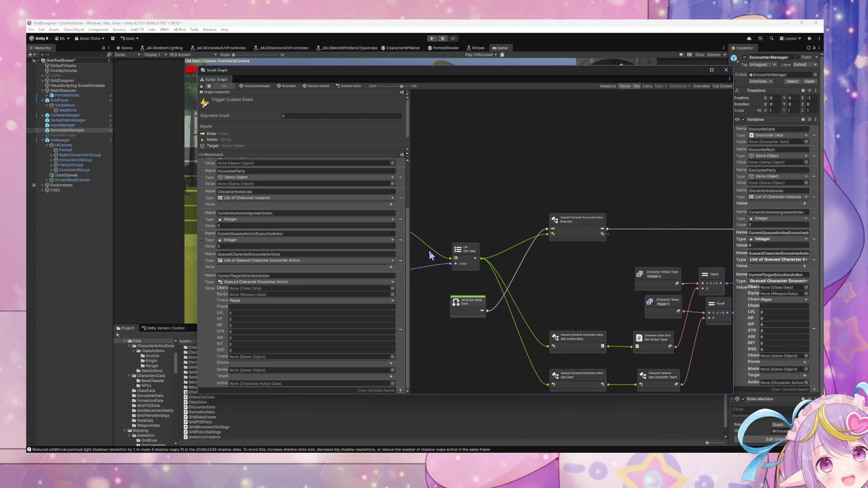
scroll(429, 255, "left", 1)
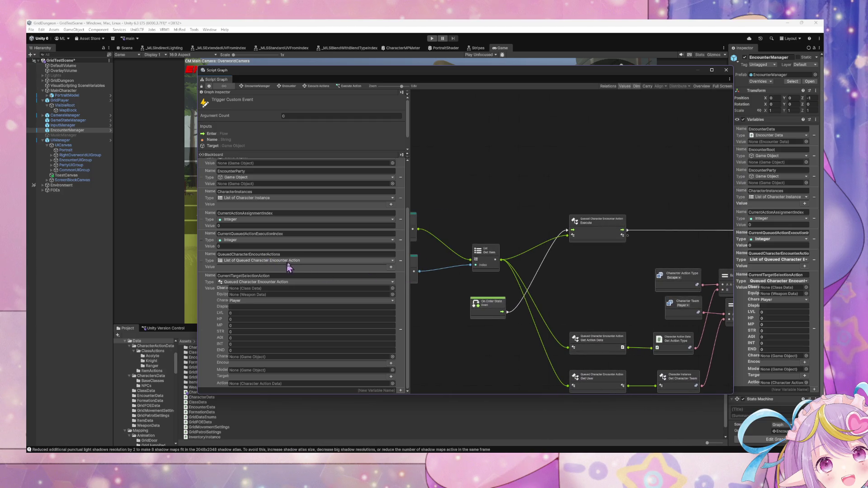
Add an On Exit State event node and a Get Variable for CurrentQueuedActionExecutionIndex.
right_click(499, 180)
left_click(516, 184)
type("ex")
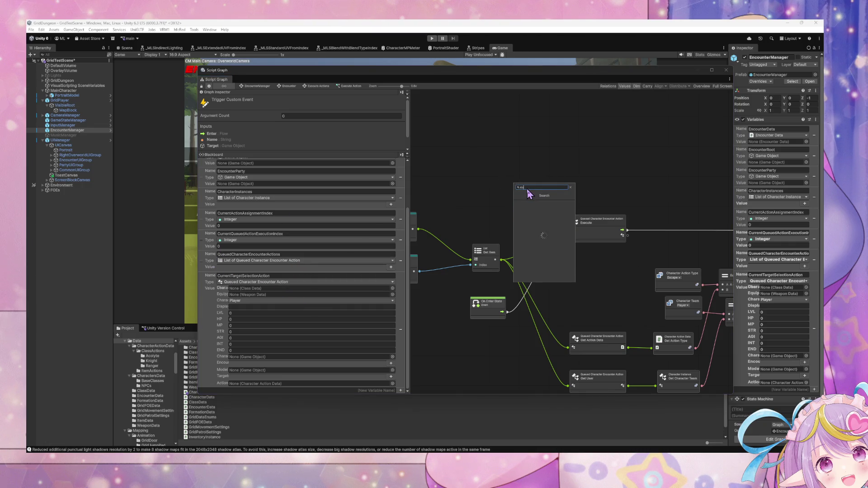
type("it state")
key("Return")
left_click_drag(527, 189, 501, 169)
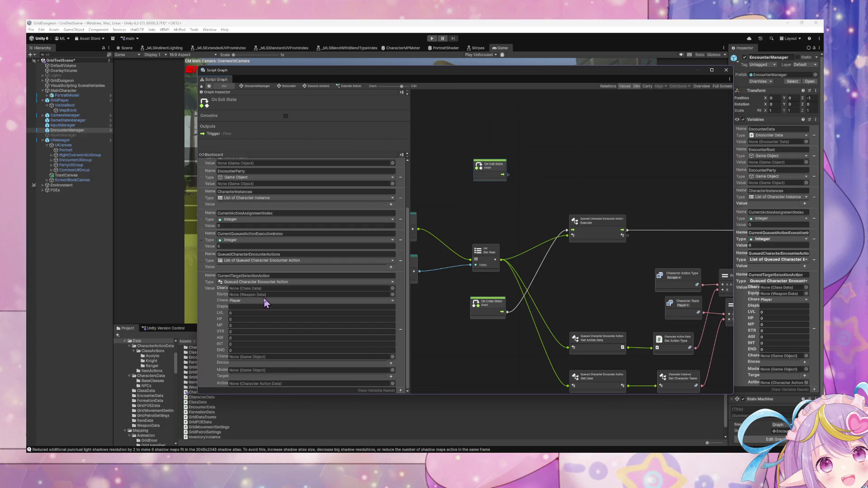
mouse_move(208, 247)
left_mouse_down()
mouse_move(467, 185)
mouse_move(471, 193)
left_mouse_up()
Add a Set CurrentQueuedActionExecutionIndex node and connect On Exit State's flow into it.
right_click(553, 188)
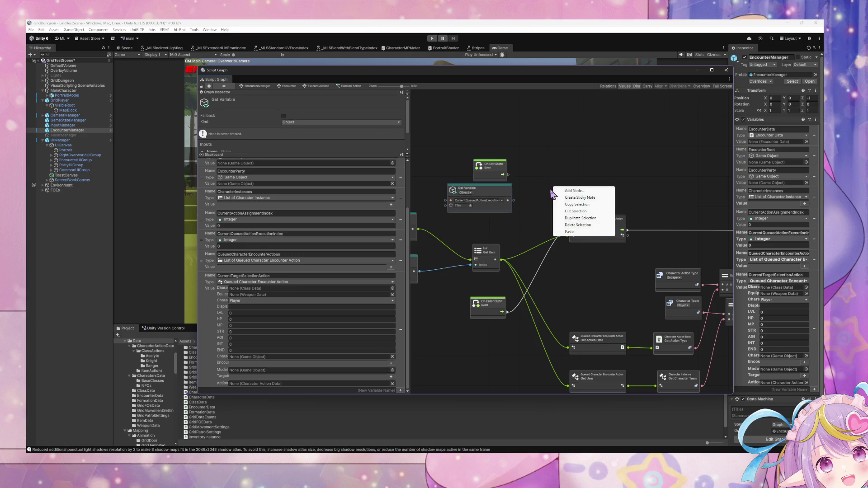
left_click(576, 199)
type("Get cu")
type("nt")
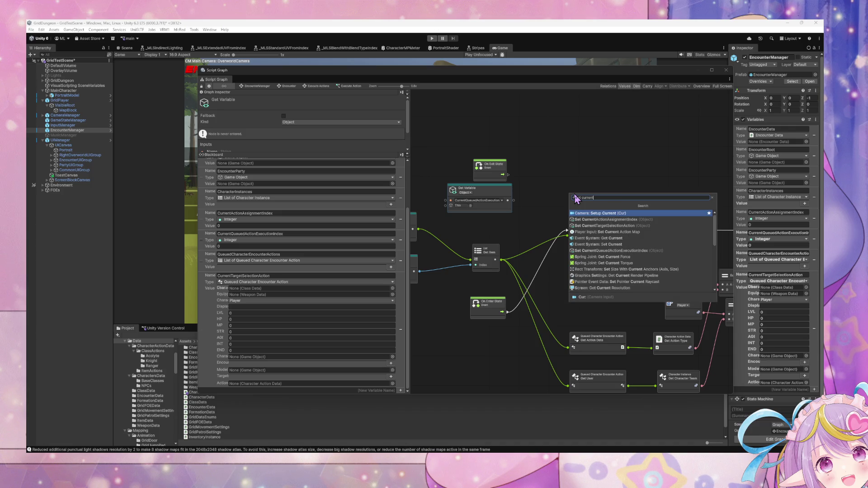
key("Down")
key("Down")
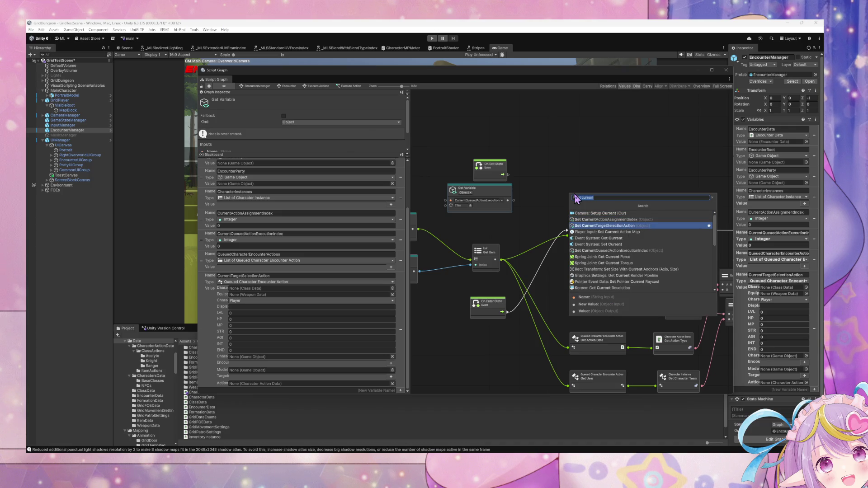
key("Up")
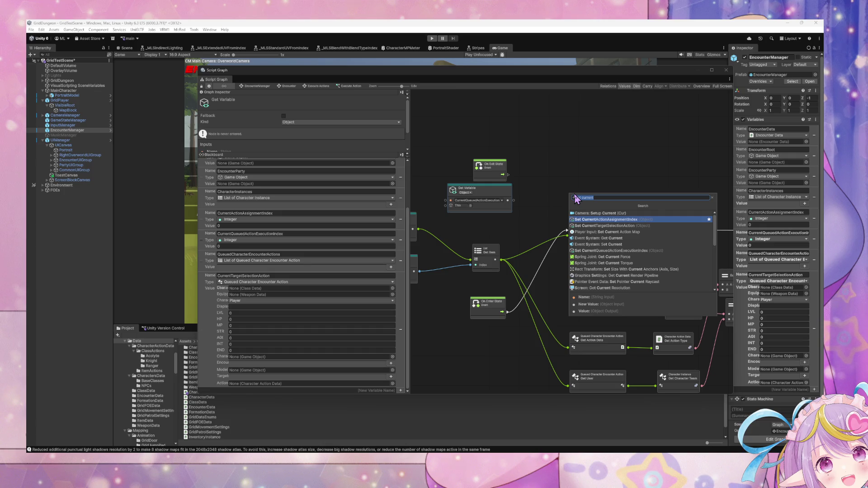
left_click(597, 198)
key("BackSpace")
type("t ")
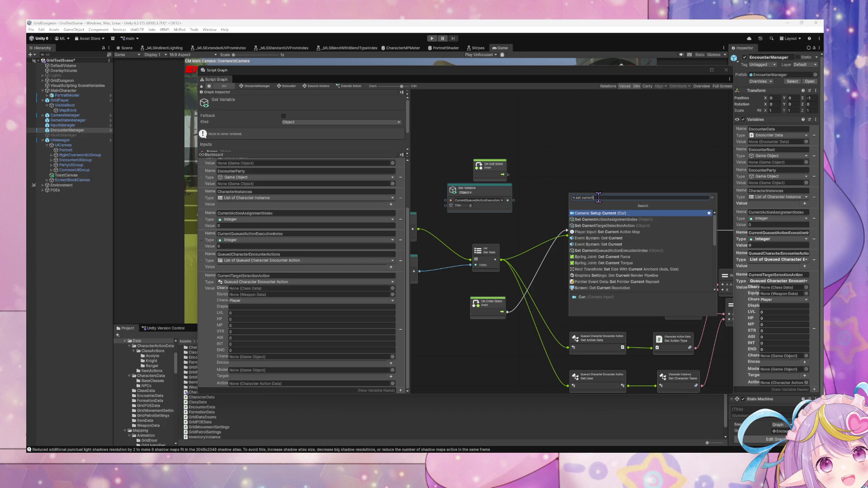
type("qu")
key("Return")
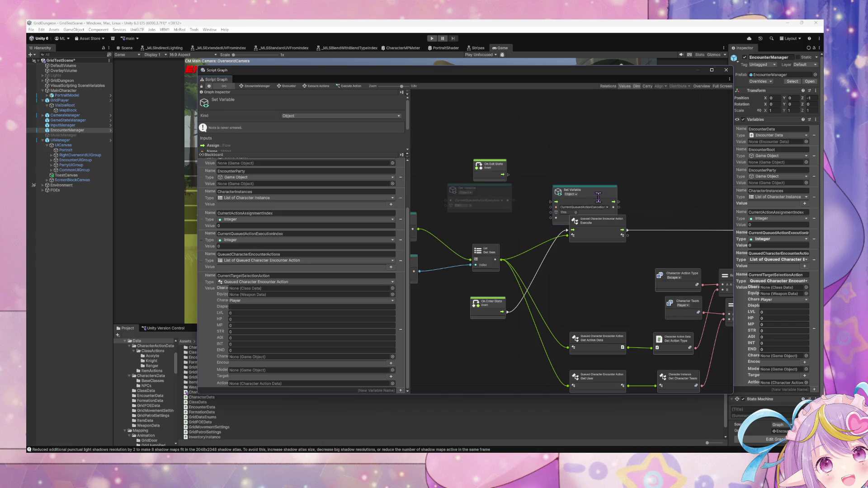
left_click_drag(600, 202, 601, 141)
mouse_move(493, 169)
left_mouse_down()
mouse_move(498, 135)
mouse_move(490, 127)
mouse_move(533, 140)
mouse_move(561, 136)
left_mouse_up()
left_click(588, 146)
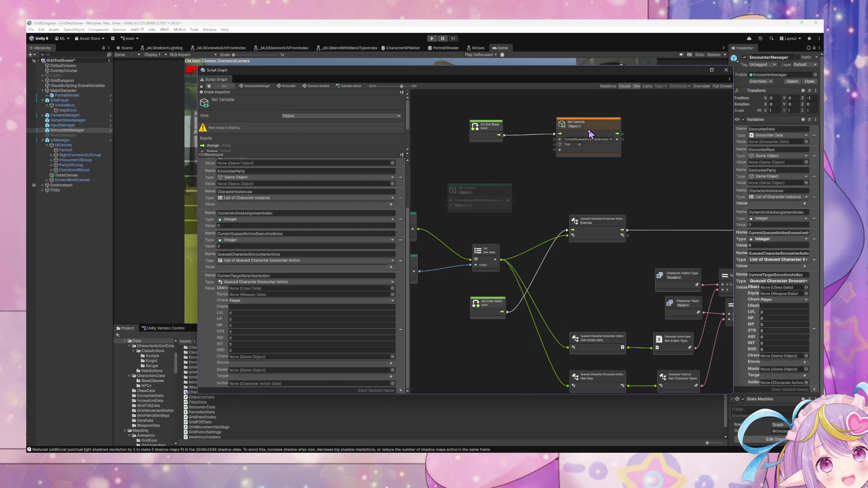
Add an Add node and wire the Get Variable output into its A input.
mouse_move(508, 200)
left_mouse_down()
mouse_move(550, 149)
mouse_move(535, 175)
left_mouse_up()
key("Escape")
right_click(557, 183)
left_click(565, 186)
type("add")
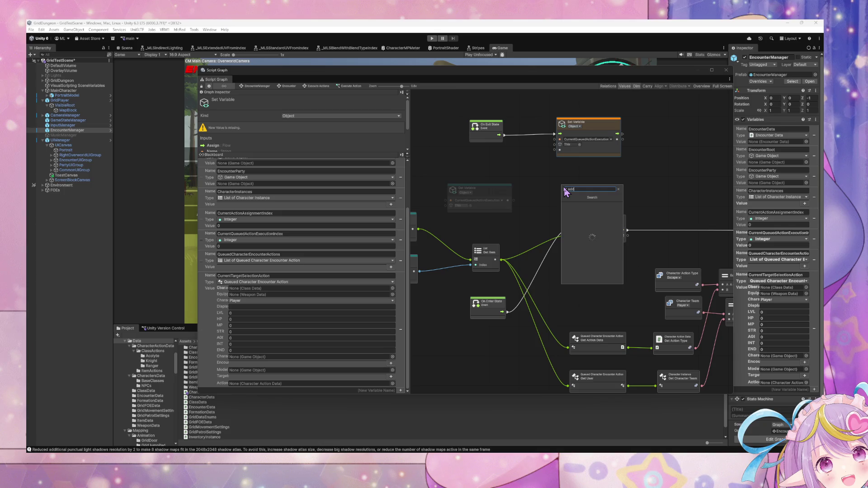
left_click(592, 211)
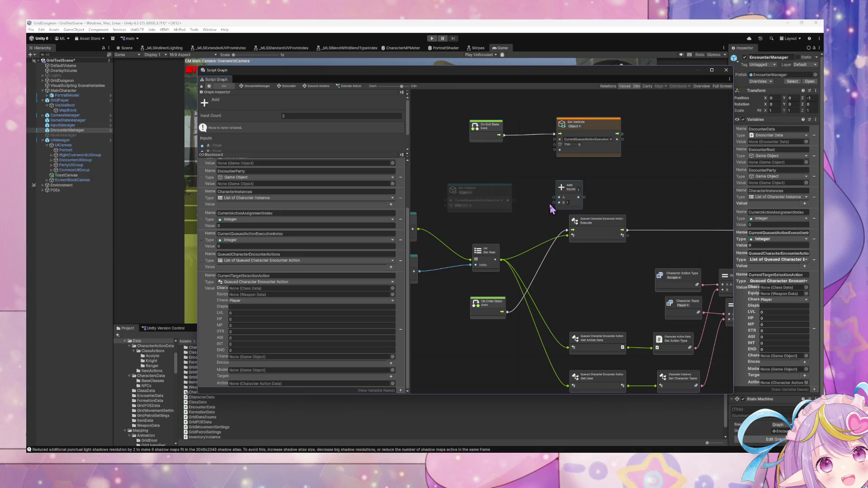
mouse_move(482, 189)
left_mouse_down()
mouse_move(434, 155)
mouse_move(560, 196)
mouse_move(510, 164)
mouse_move(541, 171)
mouse_move(557, 152)
mouse_move(668, 199)
mouse_move(438, 207)
mouse_move(434, 240)
mouse_move(470, 229)
mouse_move(573, 224)
mouse_move(568, 216)
left_mouse_up()
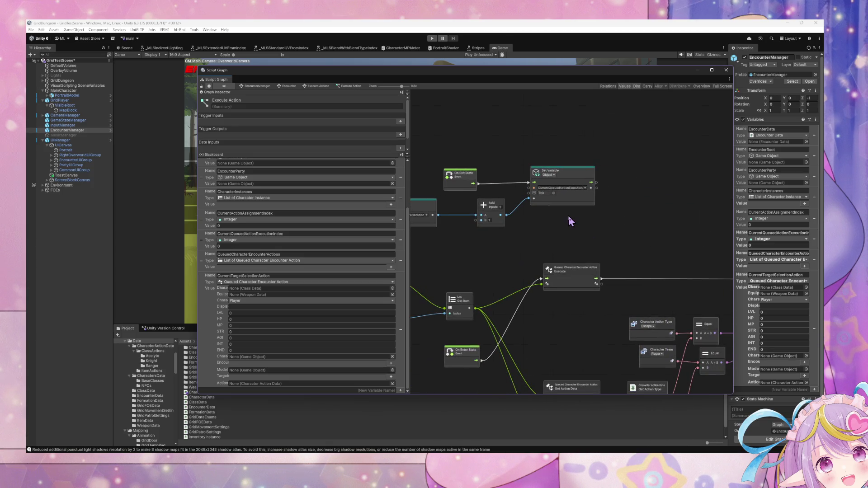
Review the If, Equal and And nodes, then return to the Execute Actions state graph.
mouse_move(669, 240)
left_mouse_down()
mouse_move(473, 225)
mouse_move(656, 229)
mouse_move(644, 219)
left_mouse_up()
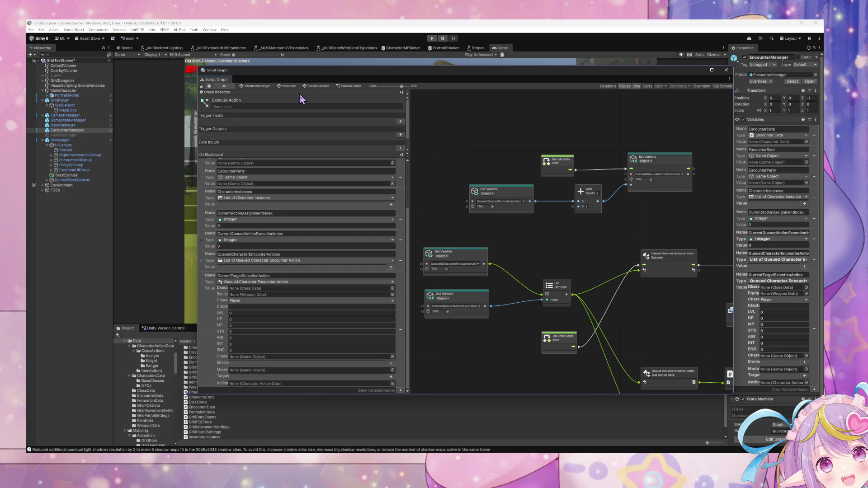
mouse_move(677, 201)
left_mouse_down()
mouse_move(619, 217)
mouse_move(442, 207)
mouse_move(498, 207)
mouse_move(389, 119)
left_mouse_up()
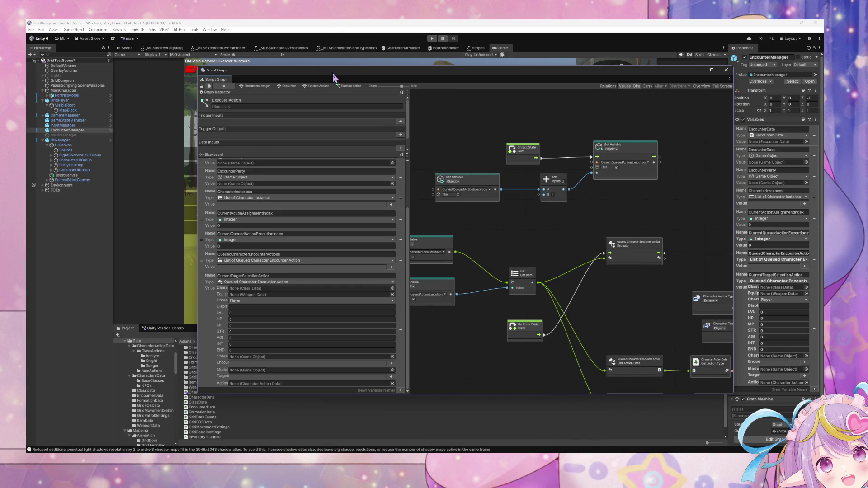
left_click(325, 89)
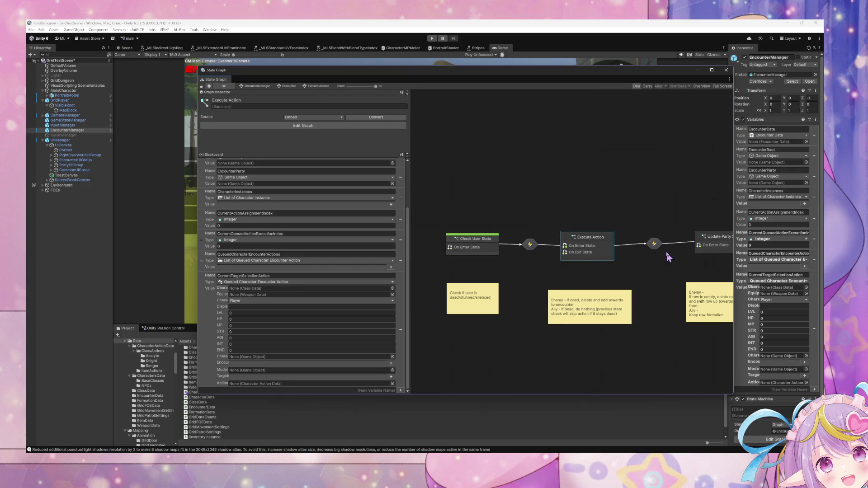
Tidy the Execute Actions sub-graph's states and sticky notes around Execute Action.
left_click_drag(668, 257, 621, 256)
left_click_drag(573, 308, 569, 290)
mouse_move(676, 293)
left_mouse_down()
mouse_move(633, 294)
mouse_move(633, 283)
mouse_move(532, 270)
left_mouse_up()
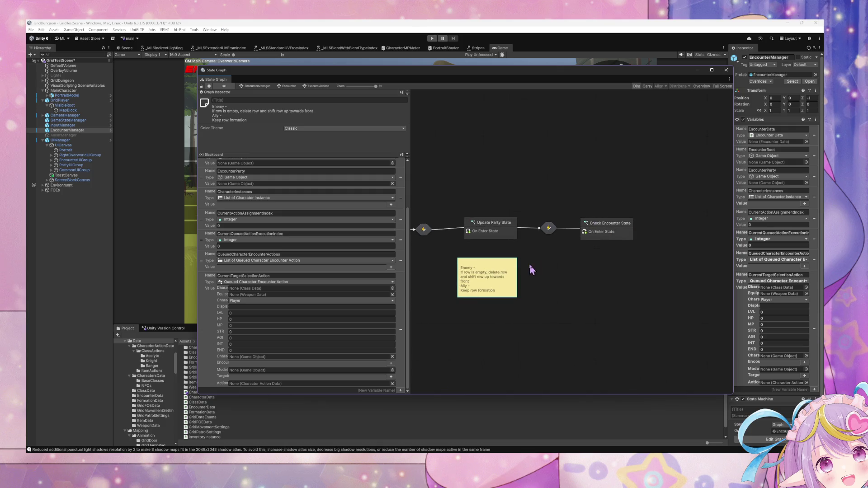
left_click(603, 231)
scroll(615, 240, "left", 5)
left_click(519, 226)
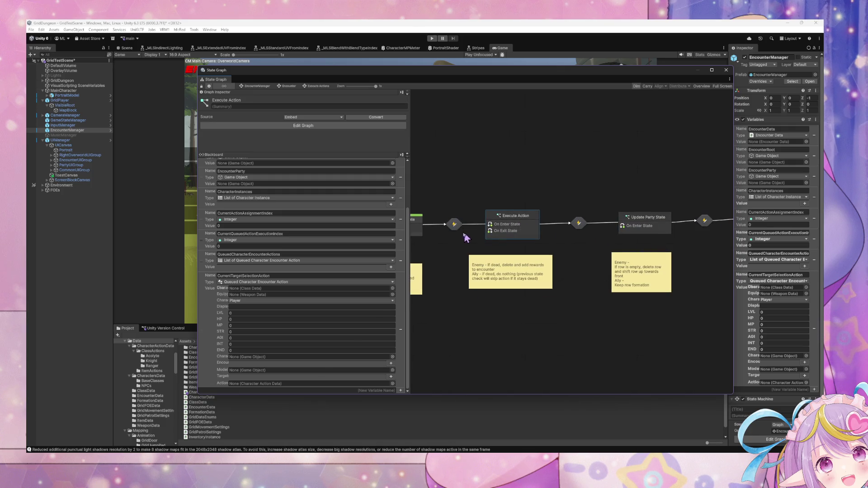
left_click_drag(466, 238, 535, 235)
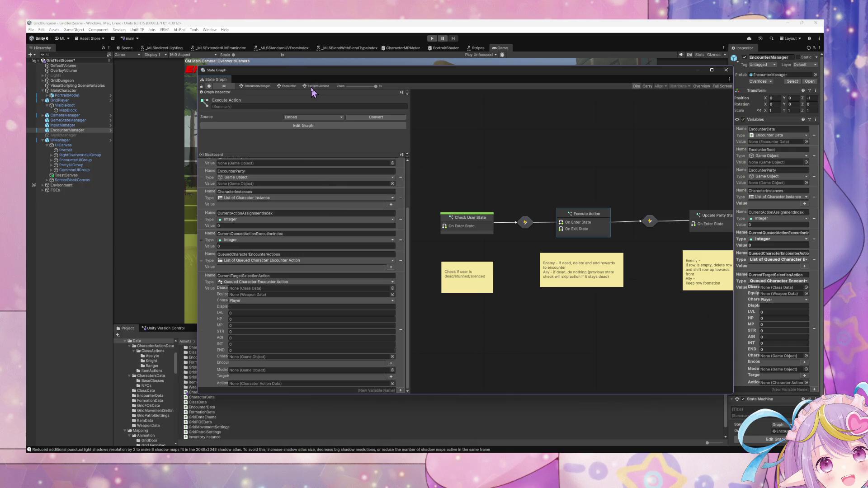
In the Encounter graph, open the NextPhase transition graph that resets the index to 0.
left_click(289, 86)
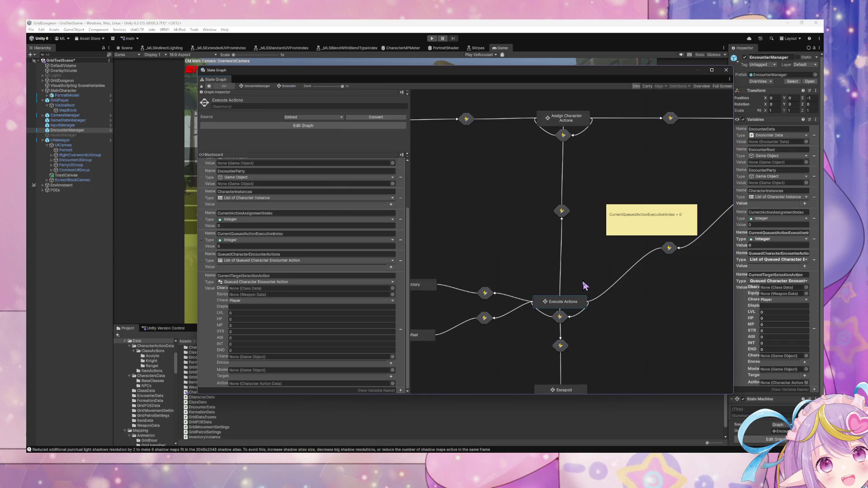
left_click_drag(576, 309, 581, 311)
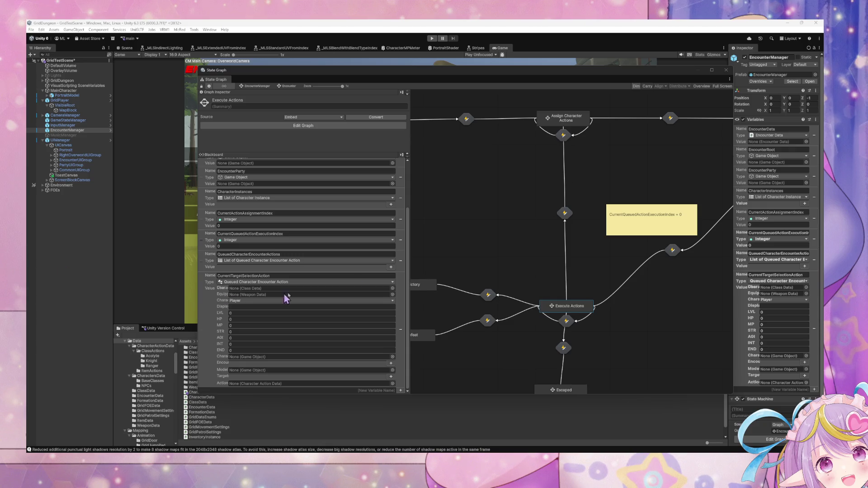
scroll(579, 344, "down", 1)
mouse_move(555, 380)
left_mouse_down()
mouse_move(587, 386)
mouse_move(568, 388)
left_mouse_up()
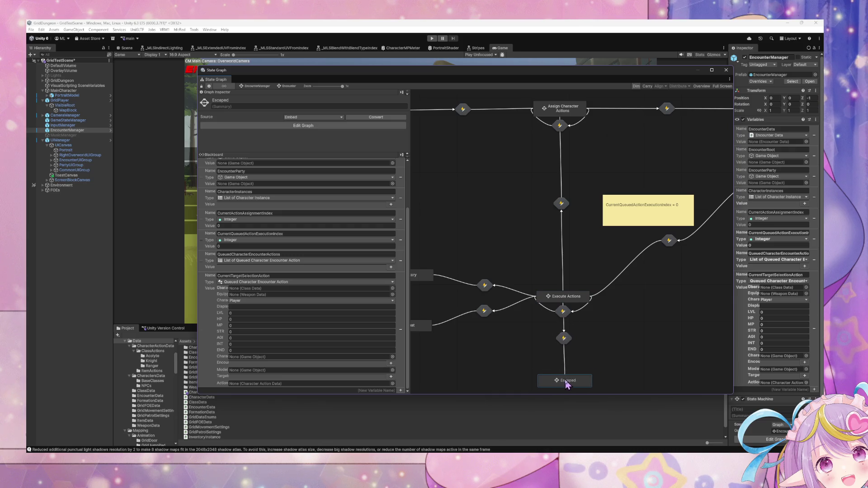
left_click(561, 204)
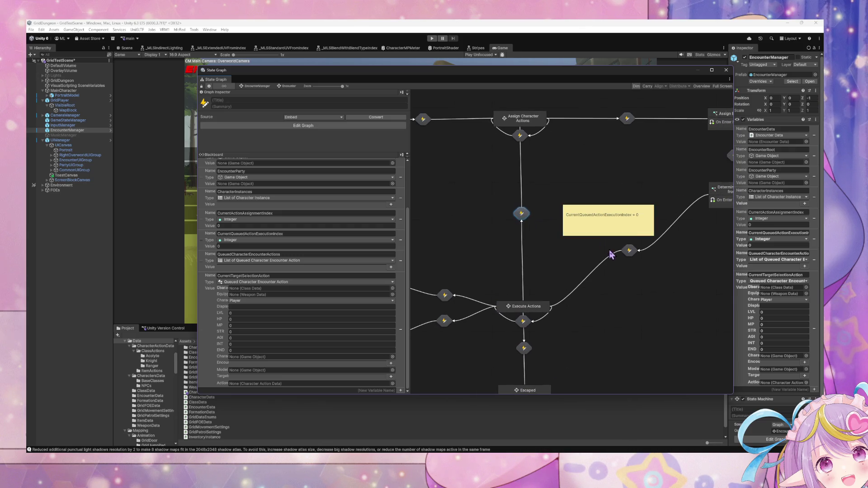
double_click(630, 250)
Copy the NextPhase transition's Set Variable and Integer nodes into the ResetPhase transition graph.
left_click_drag(700, 311, 450, 194)
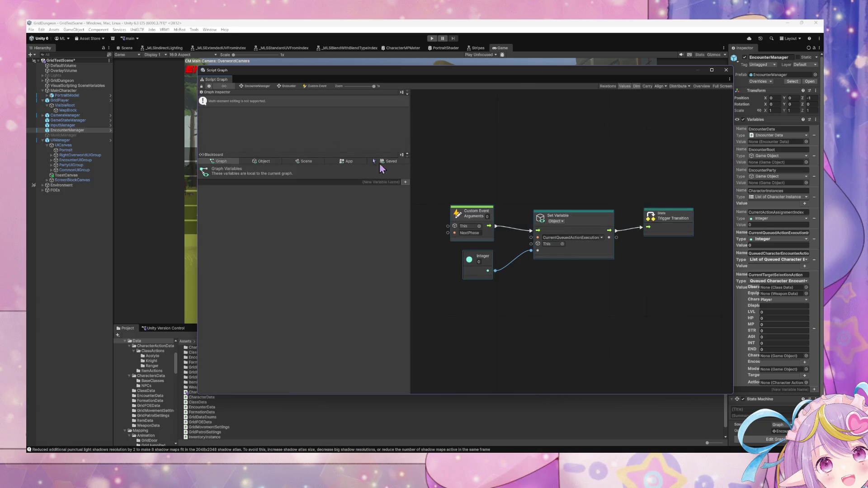
left_click(289, 86)
double_click(521, 214)
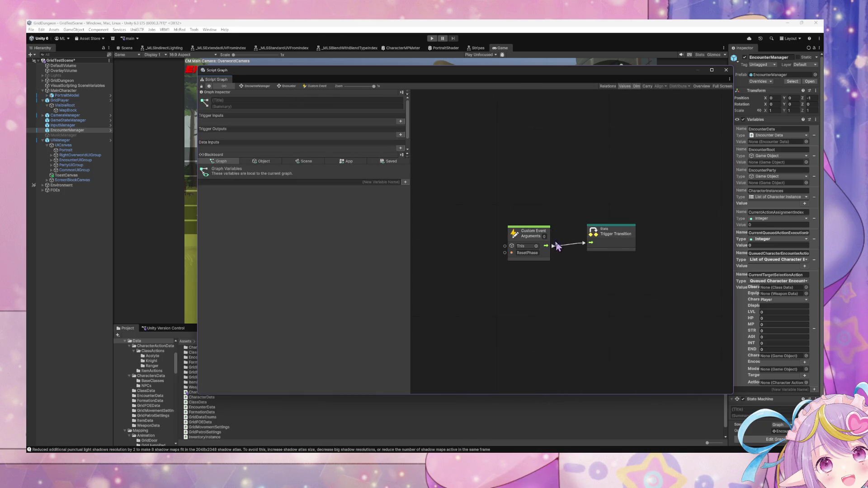
left_click_drag(525, 234, 450, 230)
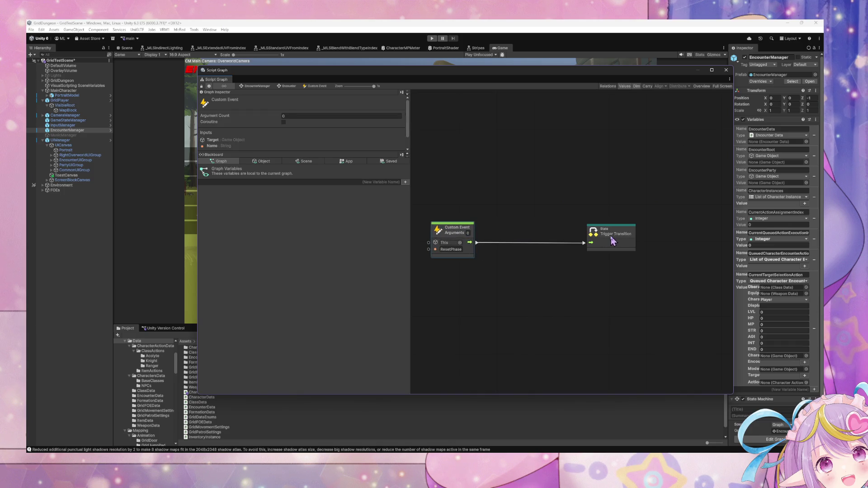
left_click_drag(610, 238, 668, 238)
key("ctrl+v")
left_click_drag(566, 222, 571, 285)
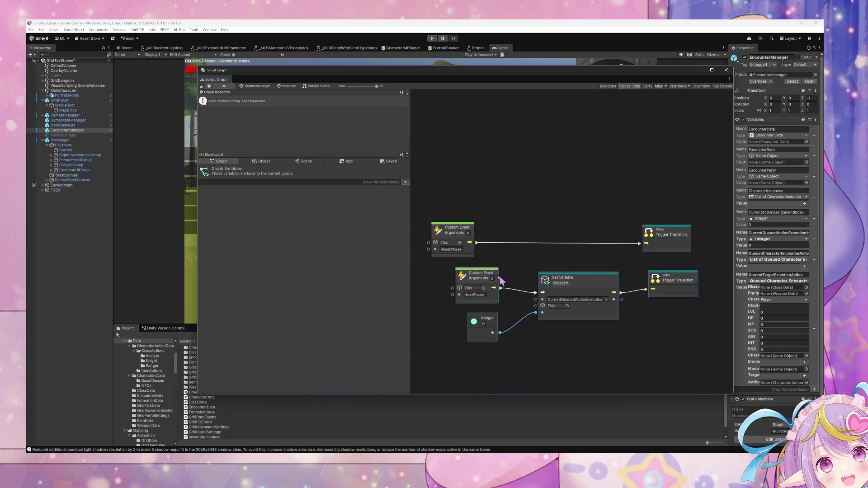
key("Delete")
key("ctrl+z")
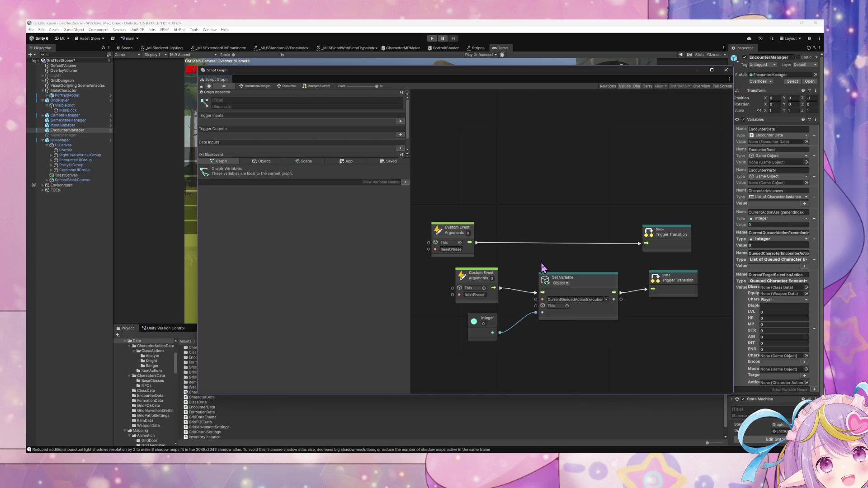
Route the ResetPhase event through the pasted Set Variable to Trigger Transition, removing the extra NextPhase event.
right_click(501, 292)
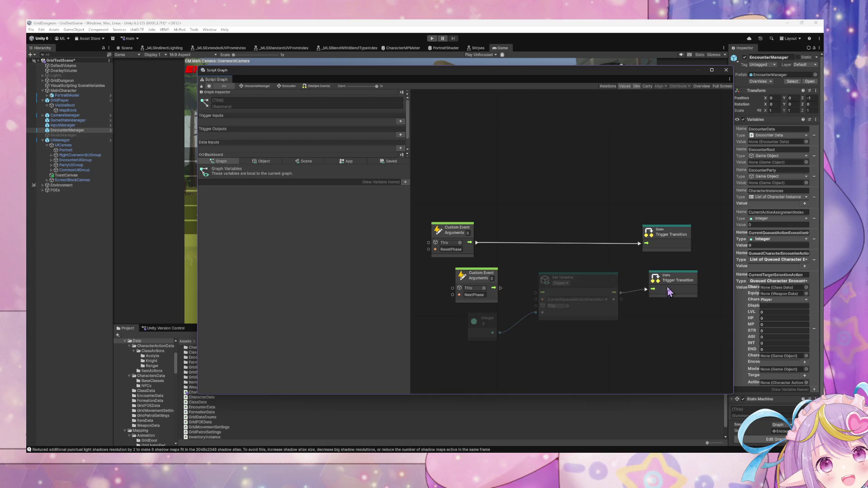
left_click_drag(621, 294, 647, 243)
left_click(488, 279)
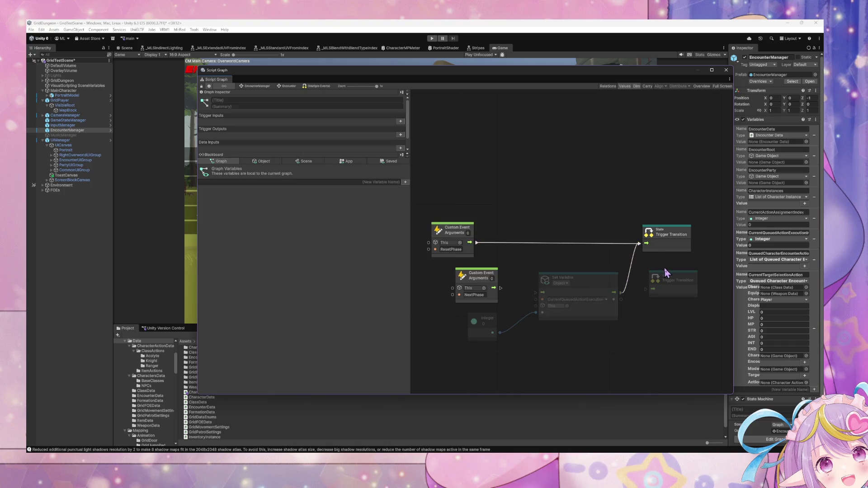
key("Delete")
left_click_drag(476, 243, 536, 292)
left_click(677, 239)
mouse_move(676, 240)
left_mouse_down()
mouse_move(709, 264)
mouse_move(713, 279)
left_mouse_up()
Feed a Get Variable for QueuedCharacterEncounterActions into a new Clear List node.
left_click(261, 161)
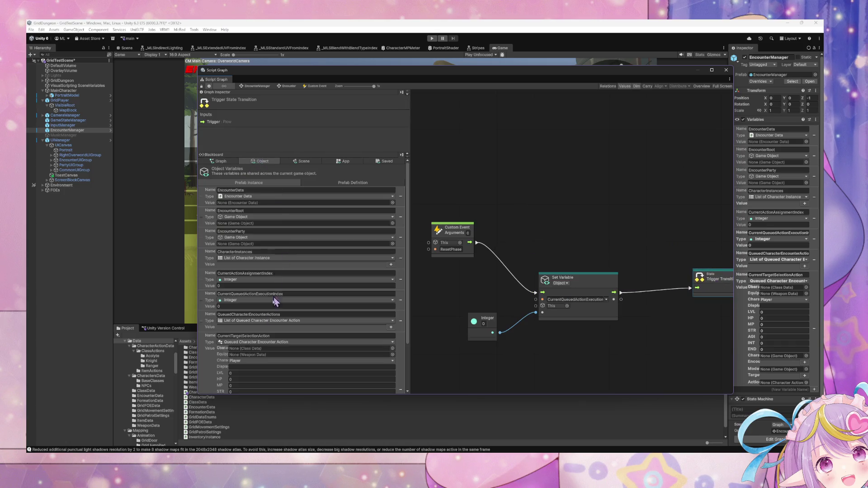
scroll(222, 280, "down", 3)
mouse_move(205, 270)
left_mouse_down()
mouse_move(583, 346)
mouse_move(593, 340)
left_mouse_up()
right_click(656, 331)
left_click(678, 335)
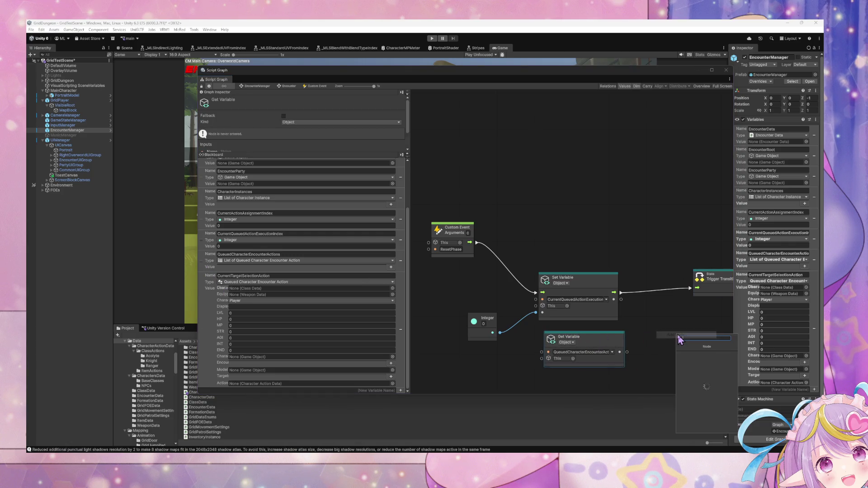
type("clear")
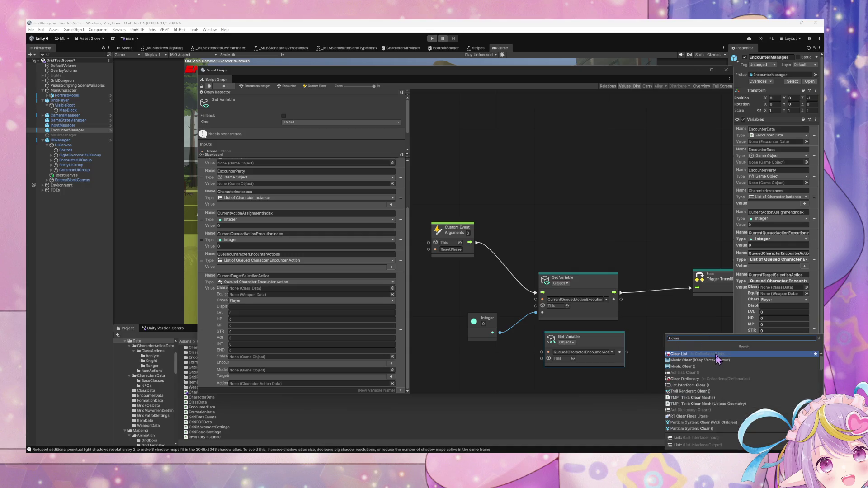
left_click(715, 355)
left_click_drag(656, 335, 644, 284)
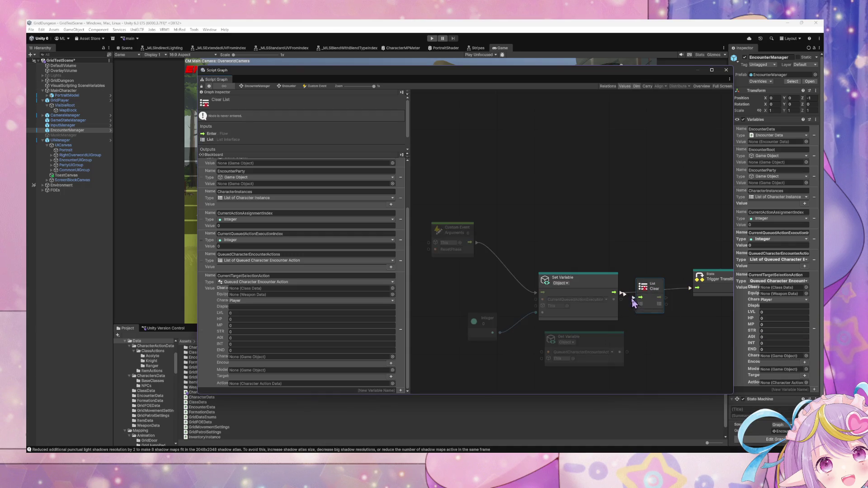
mouse_move(620, 352)
left_mouse_down()
mouse_move(633, 304)
mouse_move(697, 287)
mouse_move(658, 279)
left_mouse_up()
Chain Clear List into Trigger Transition and return to the Encounter state graph.
left_click(674, 299)
left_click(623, 351)
left_click_drag(617, 347, 593, 341)
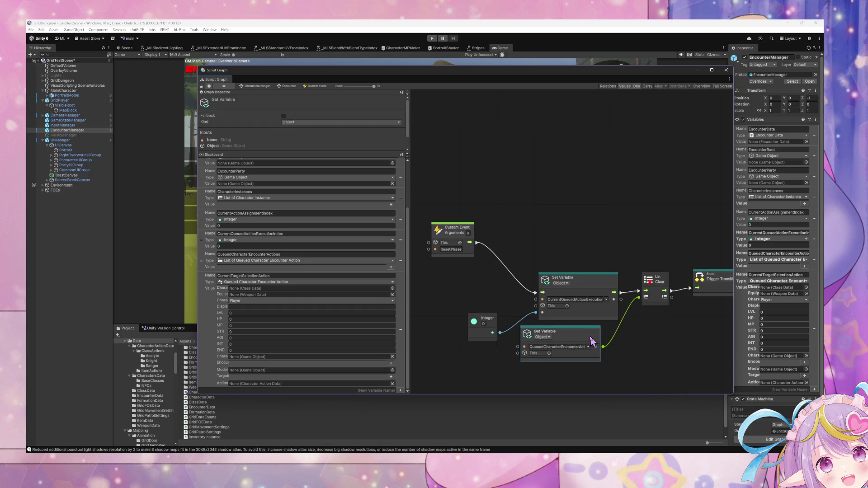
left_click(287, 86)
scroll(576, 285, "down", 3)
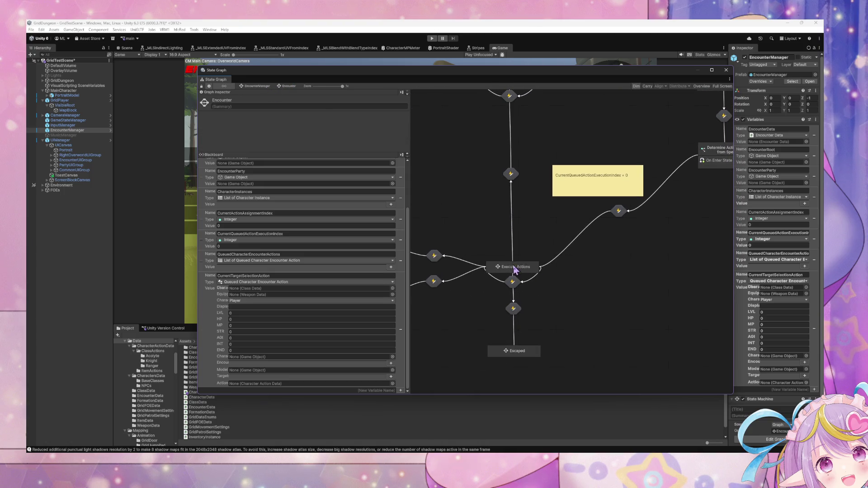
Open the Execute Actions sub-graph and rearrange its if-dead, row-empty and dead/stunned sticky notes.
double_click(524, 275)
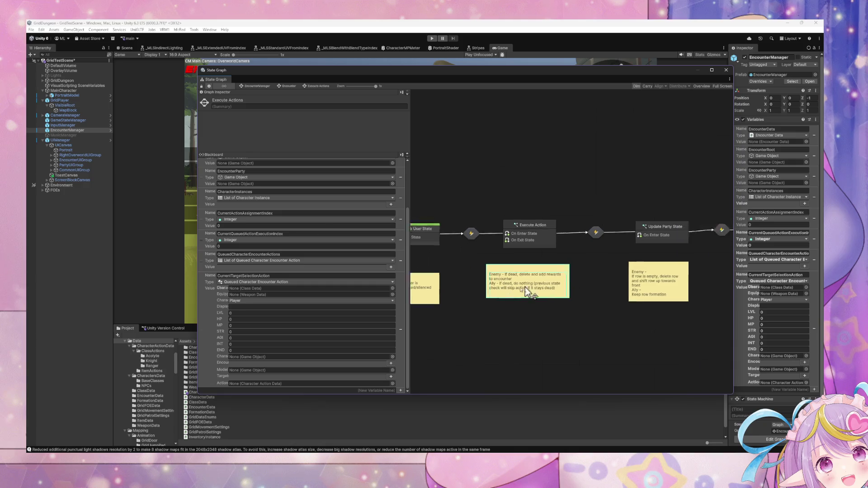
left_click_drag(479, 267, 548, 266)
scroll(564, 258, "left", 5)
left_click(546, 270)
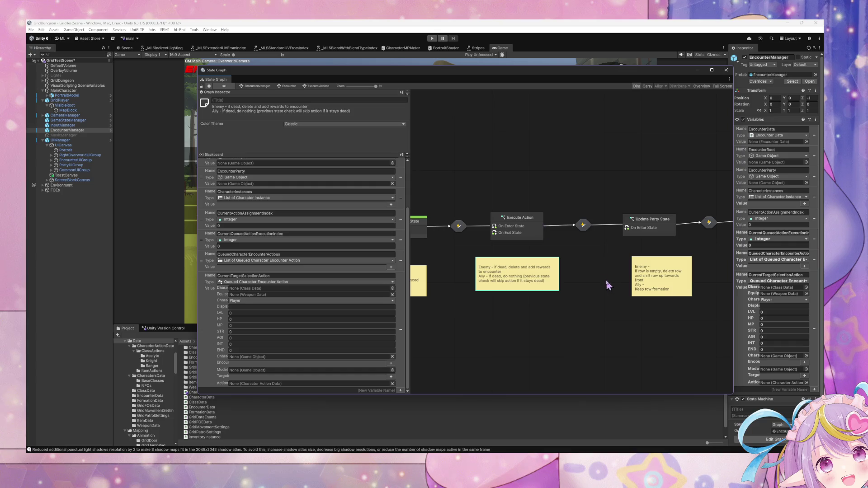
left_click_drag(671, 272, 665, 271)
left_click_drag(425, 278, 427, 271)
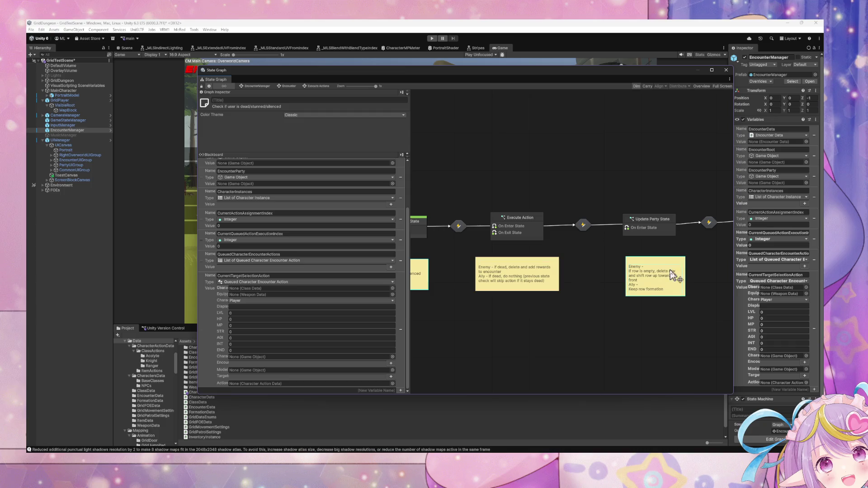
left_click_drag(544, 270, 541, 274)
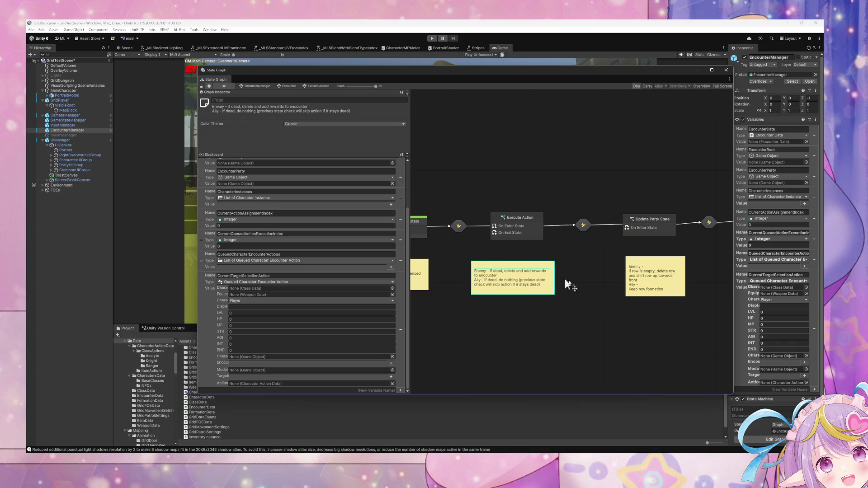
Inspect the UpdatePartyState transition graph, return to the Encounter graph and enter Play Mode.
double_click(582, 225)
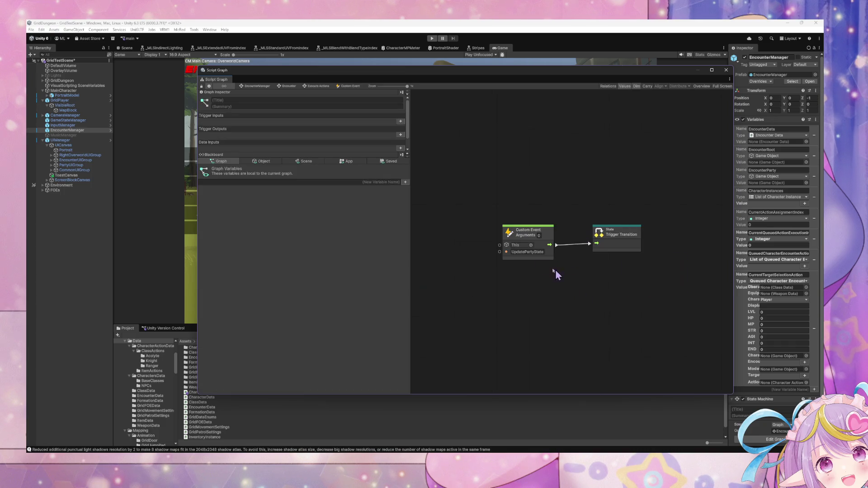
left_click(290, 86)
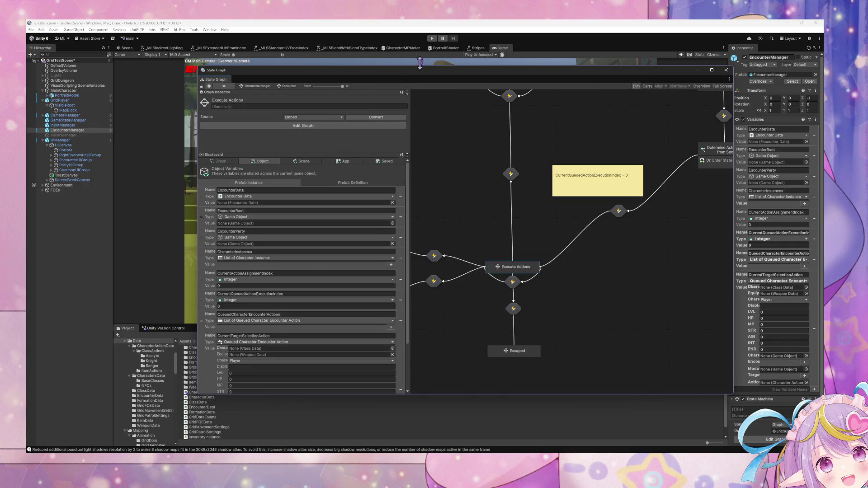
left_click_drag(507, 203, 599, 201)
scroll(582, 233, "down", 3)
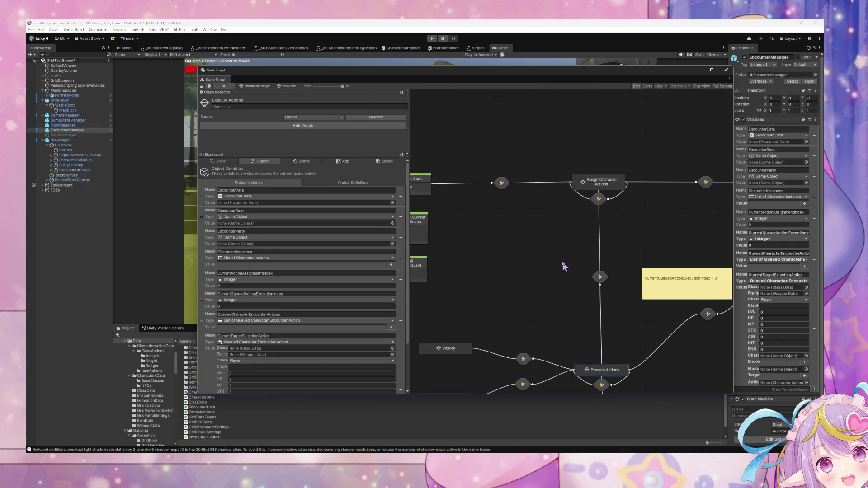
left_click(432, 38)
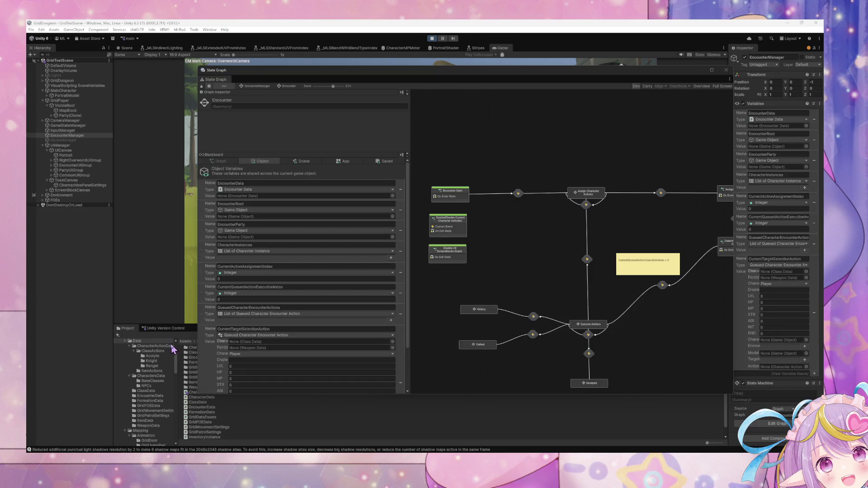
Move the graph window off the game view and walk into enemies to start an encounter.
mouse_move(395, 76)
left_mouse_down()
mouse_move(400, 132)
mouse_move(366, 319)
left_mouse_up()
key("d")
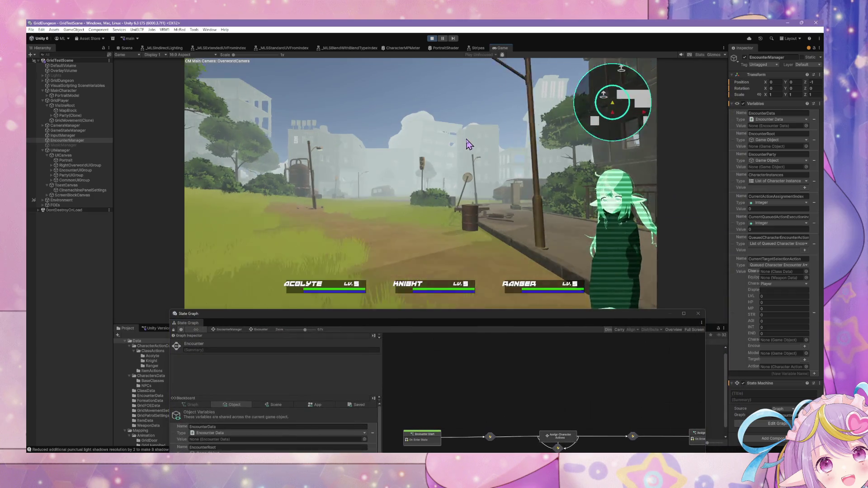
key("w")
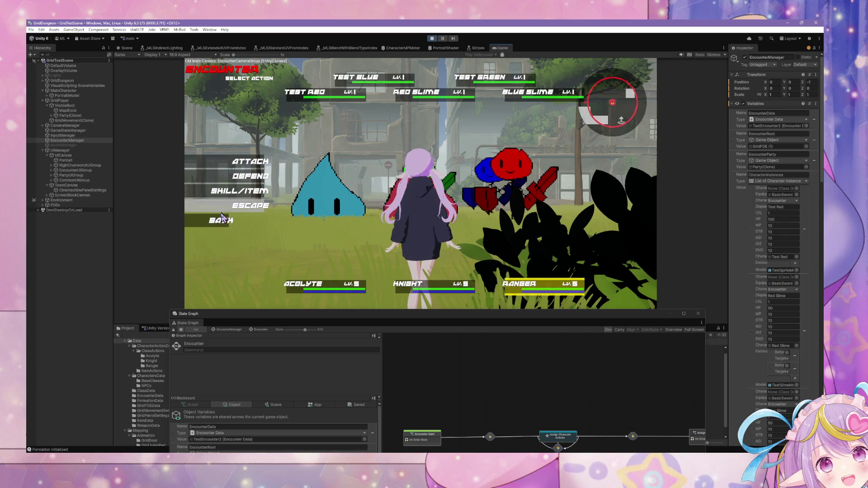
Use a skill on Test Red and reposition the graph window over the game.
left_click(233, 193)
left_click(324, 161)
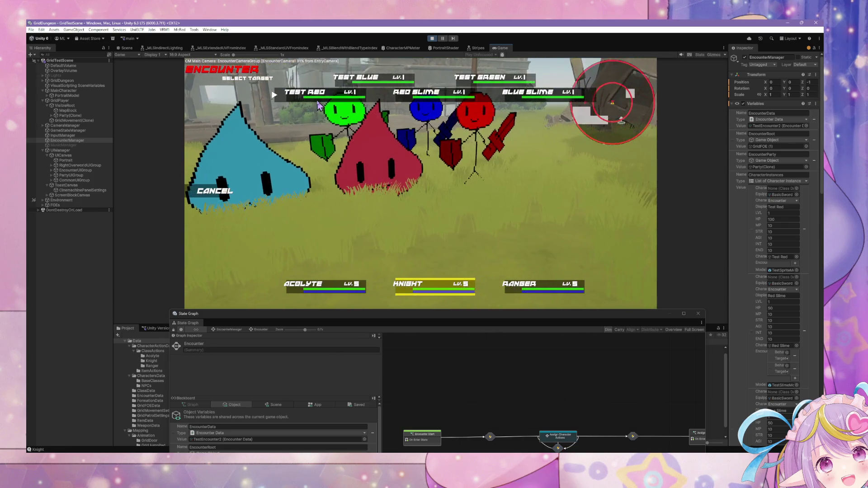
left_click(237, 198)
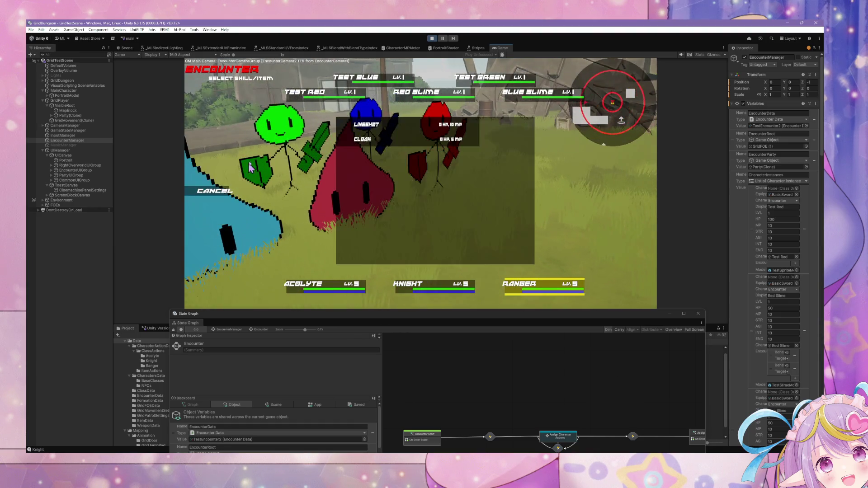
left_click(339, 121)
left_click(345, 79)
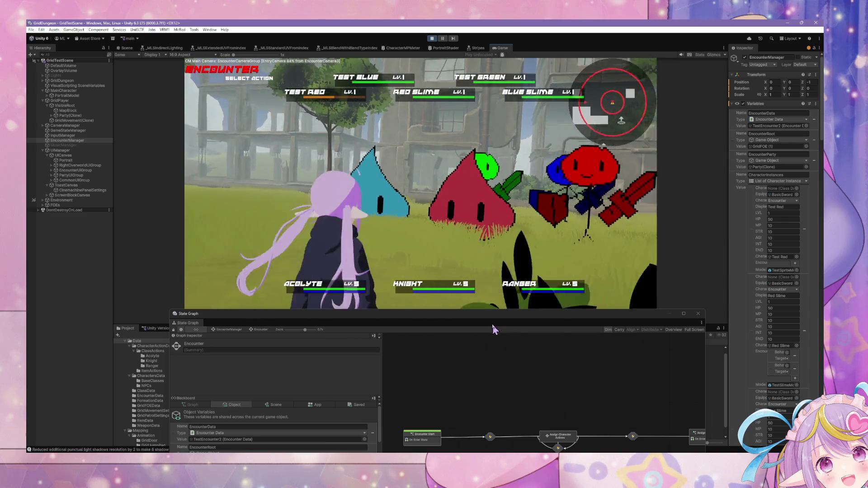
mouse_move(492, 315)
left_mouse_down()
mouse_move(532, 199)
mouse_move(587, 260)
left_mouse_up()
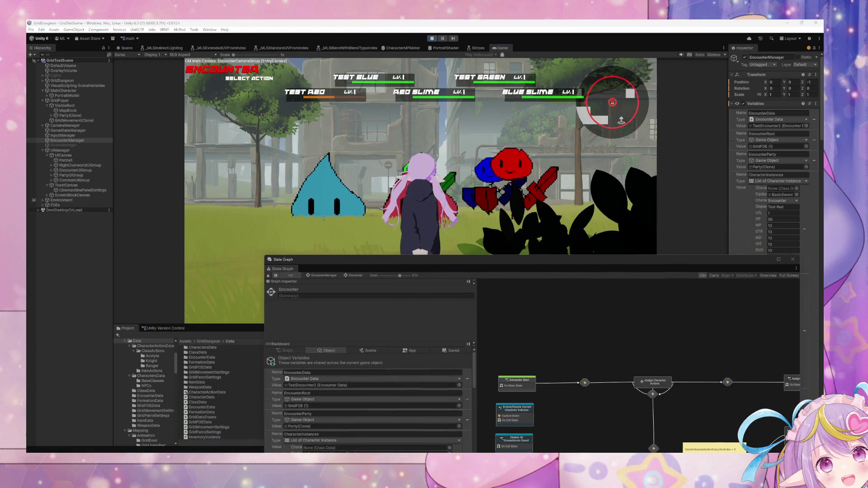
mouse_move(430, 267)
left_mouse_down()
mouse_move(462, 371)
mouse_move(311, 145)
left_mouse_up()
Inspect the Execute Action script graph's If, And, Set Variable and Execute nodes.
scroll(578, 294, "down", 1)
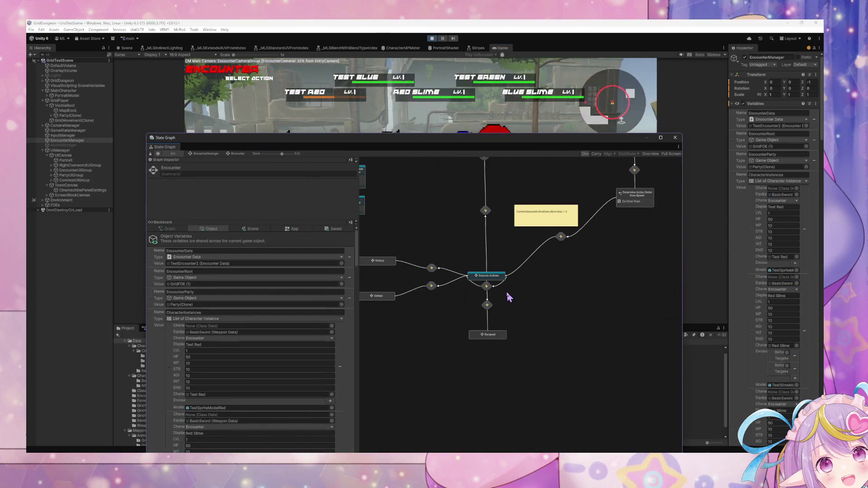
scroll(496, 281, "up", 3)
double_click(496, 281)
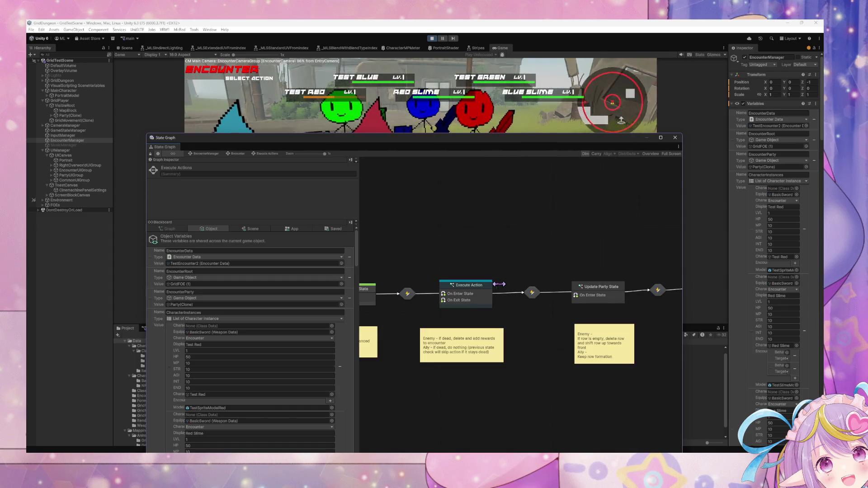
double_click(473, 291)
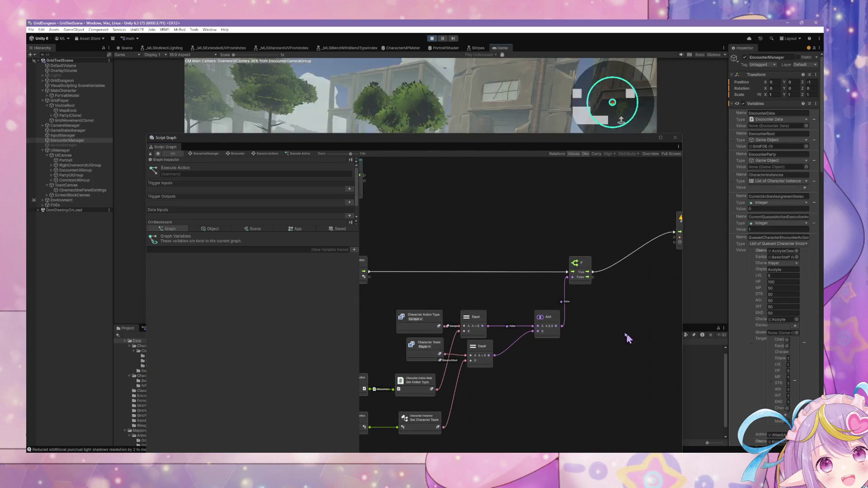
left_click_drag(520, 288, 471, 276)
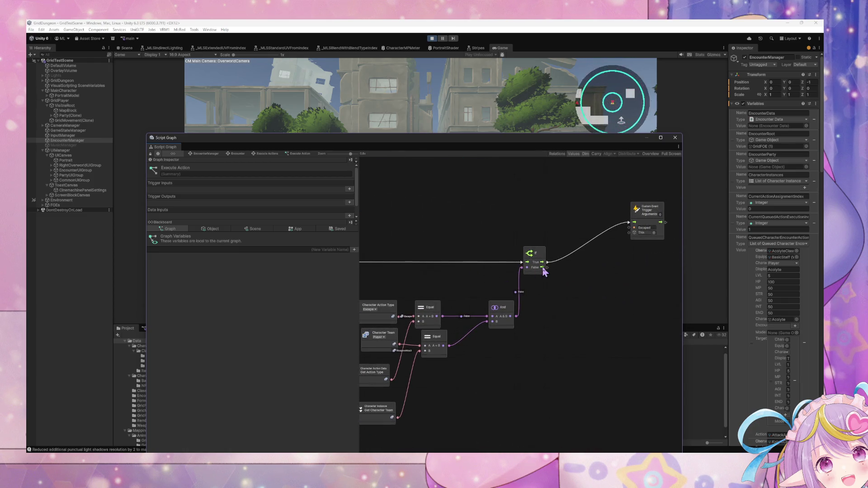
left_click(505, 315)
mouse_move(506, 314)
left_mouse_down()
mouse_move(591, 299)
mouse_move(464, 329)
left_mouse_up()
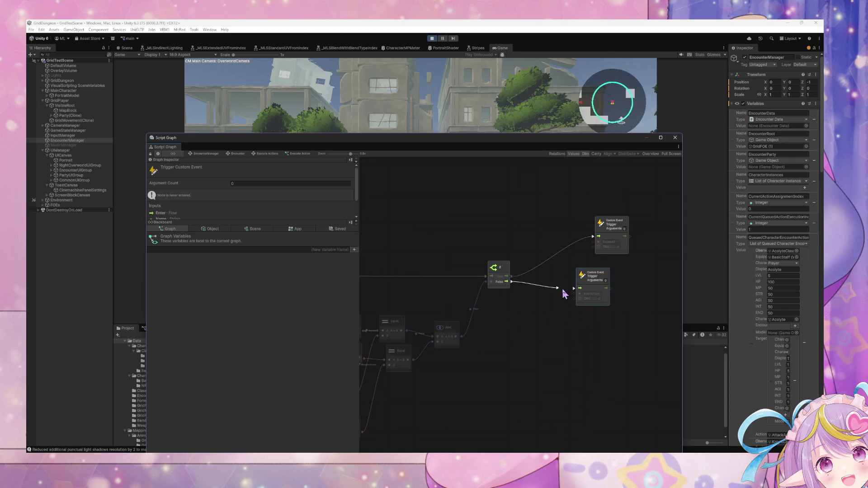
mouse_move(549, 353)
left_mouse_down()
mouse_move(692, 353)
mouse_move(663, 356)
left_mouse_up()
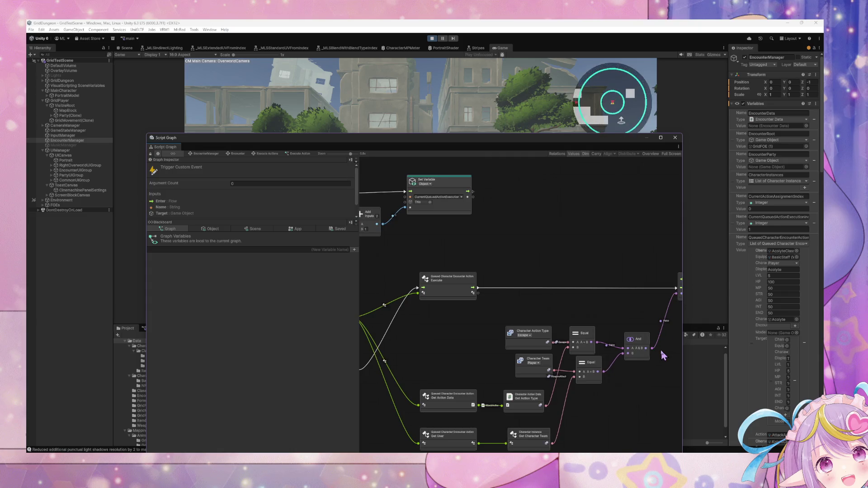
Check the transition to Update Party State, then review the Execute Action graph's Custom Event nodes.
left_click(268, 154)
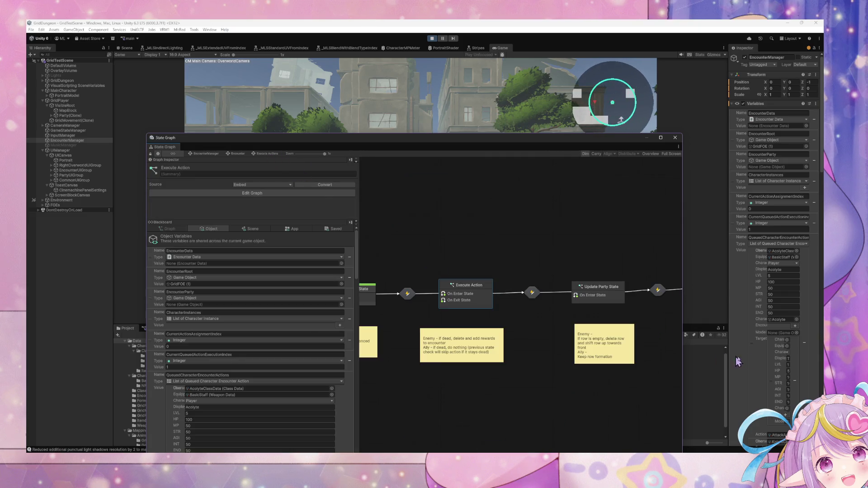
double_click(532, 293)
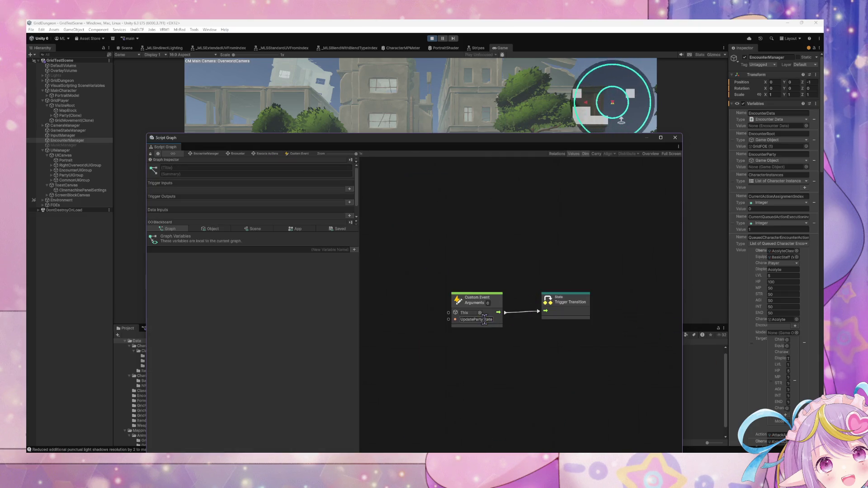
left_click(268, 154)
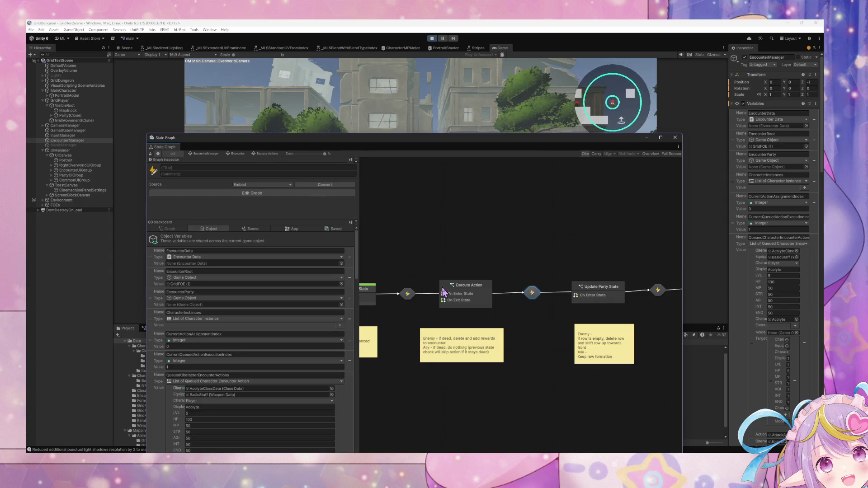
double_click(444, 293)
left_click_drag(633, 307, 445, 290)
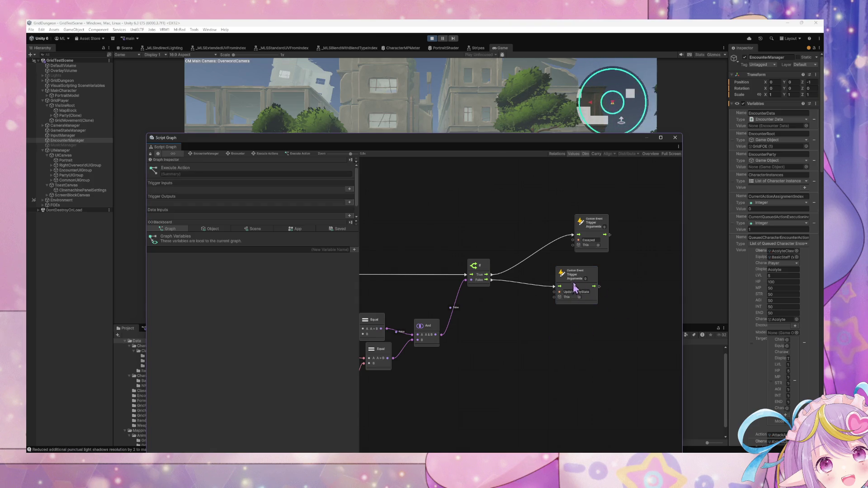
left_click_drag(394, 287, 582, 268)
Dock the Script Graph window in the lower right, clear of the game view.
mouse_move(433, 137)
left_mouse_down()
mouse_move(461, 175)
mouse_move(499, 197)
left_mouse_up()
left_click(471, 159)
mouse_move(437, 198)
left_mouse_down()
mouse_move(531, 216)
mouse_move(638, 221)
left_mouse_up()
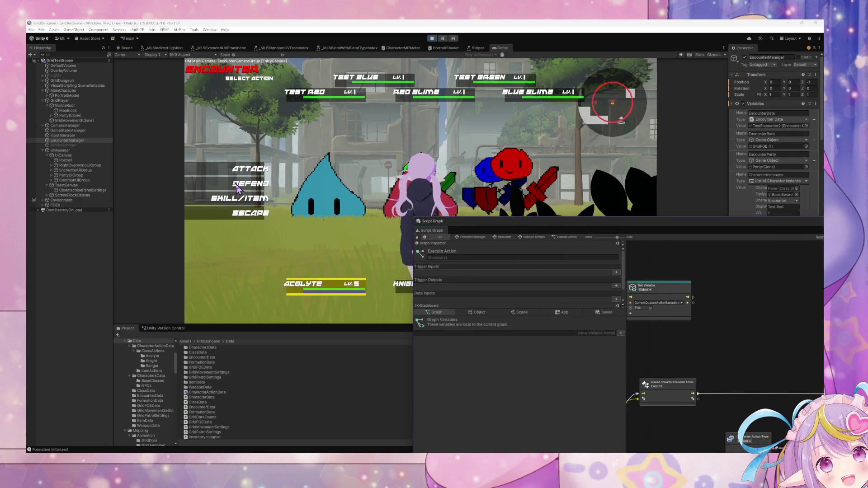
Queue Provoke on Test Red for the first character and a skill on Test Red for the next.
left_click(243, 176)
left_click(215, 191)
left_click(240, 198)
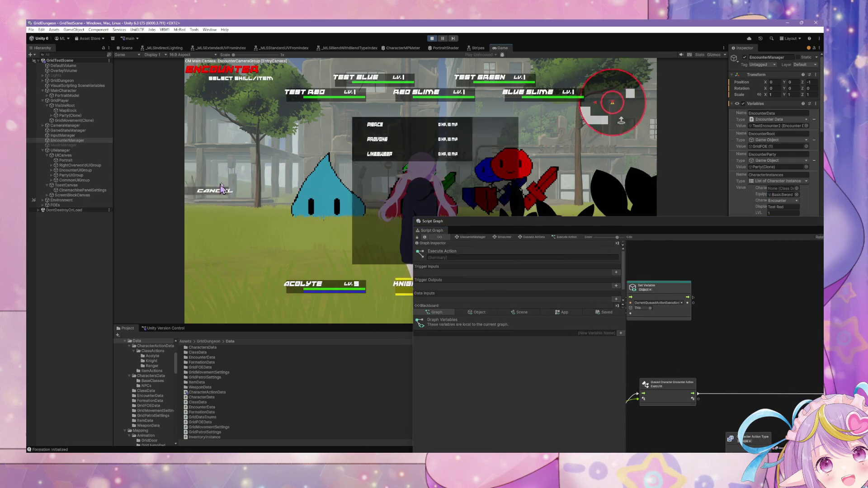
left_click(362, 140)
left_click(280, 96)
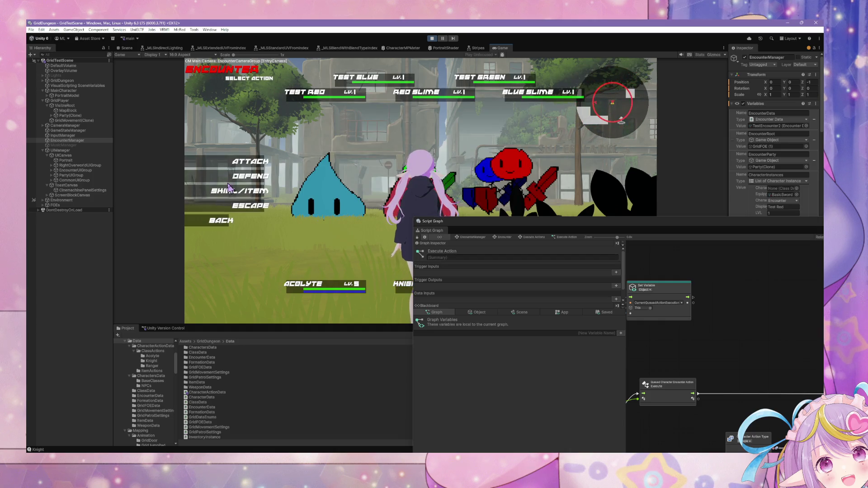
left_click(244, 188)
left_click(354, 138)
left_click(327, 89)
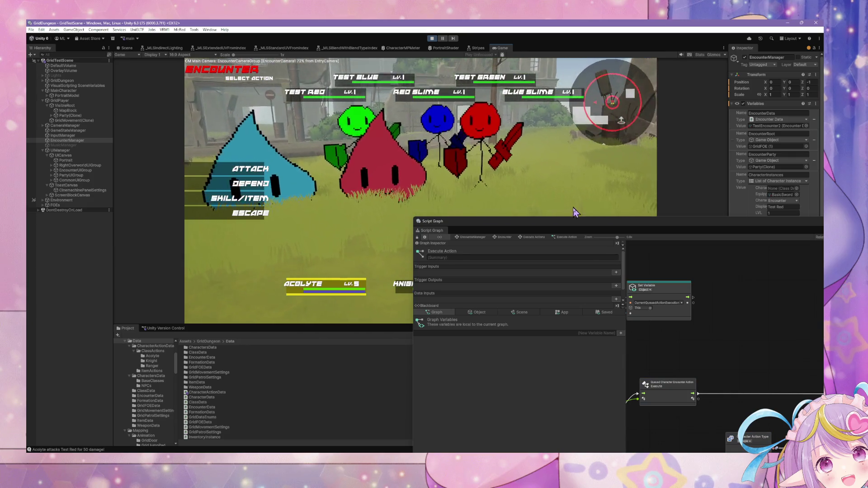
Enlarge the Script Graph window and center the If and Custom Event nodes.
double_click(545, 224)
mouse_move(454, 262)
left_mouse_down()
mouse_move(459, 233)
mouse_move(442, 203)
mouse_move(281, 214)
left_mouse_up()
left_click_drag(512, 246, 517, 248)
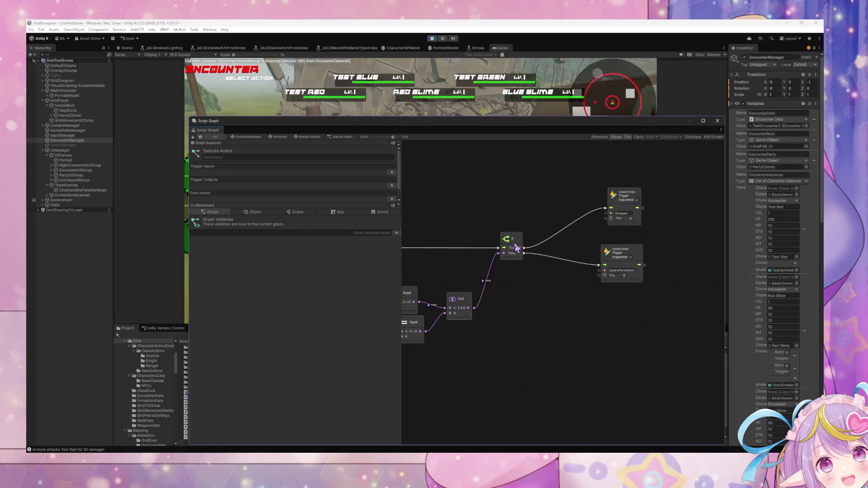
View the ResetPhase transition graph that zeroes the execution index and clears the action queue.
left_click(281, 136)
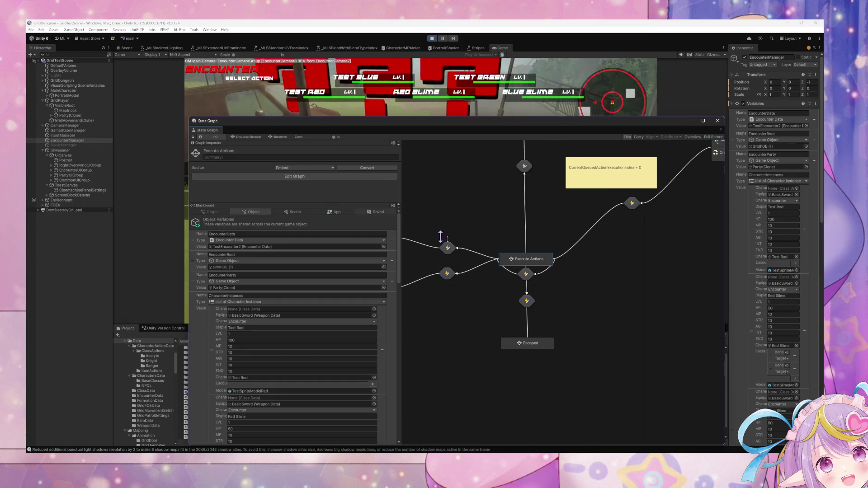
scroll(528, 230, "up", 4)
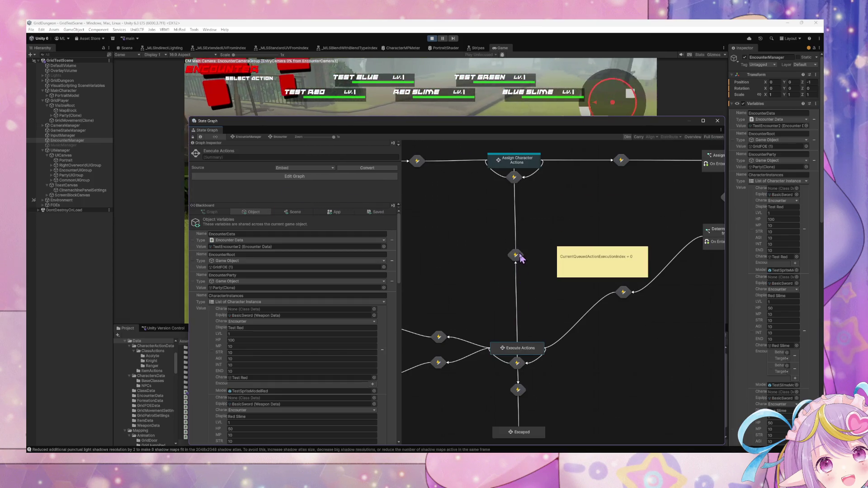
double_click(515, 255)
mouse_move(528, 265)
left_mouse_down()
mouse_move(482, 194)
mouse_move(506, 210)
left_mouse_up()
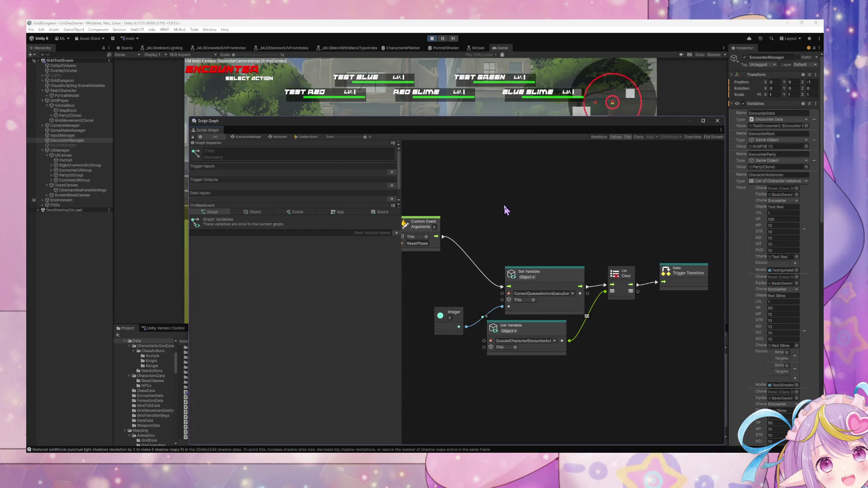
Navigate from the root state graph through Encounter into the Execute Actions sub-graph.
left_click(261, 138)
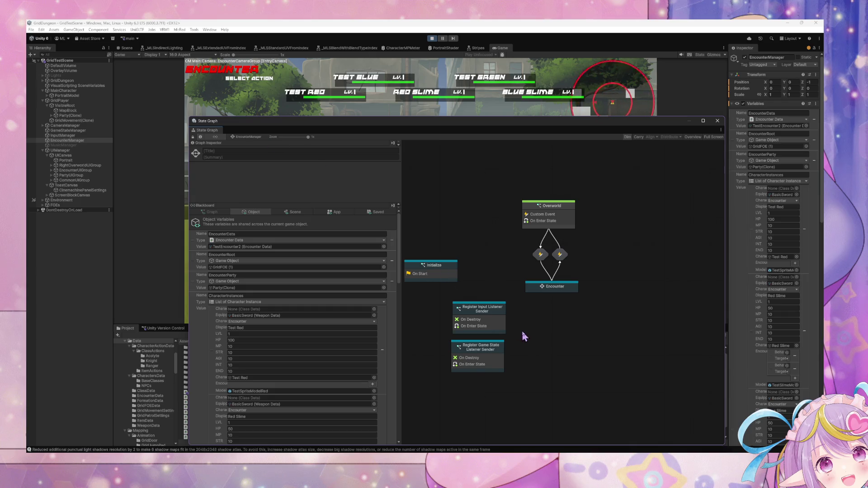
double_click(557, 289)
double_click(532, 352)
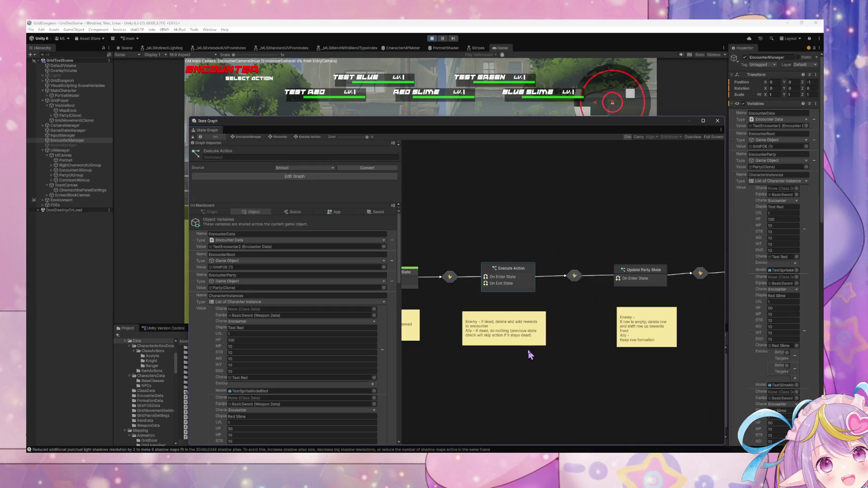
Move the graph window off the Game view and have the Acolyte cast Heal on the Acolyte.
mouse_move(433, 126)
left_mouse_down()
mouse_move(669, 163)
mouse_move(617, 147)
left_mouse_up()
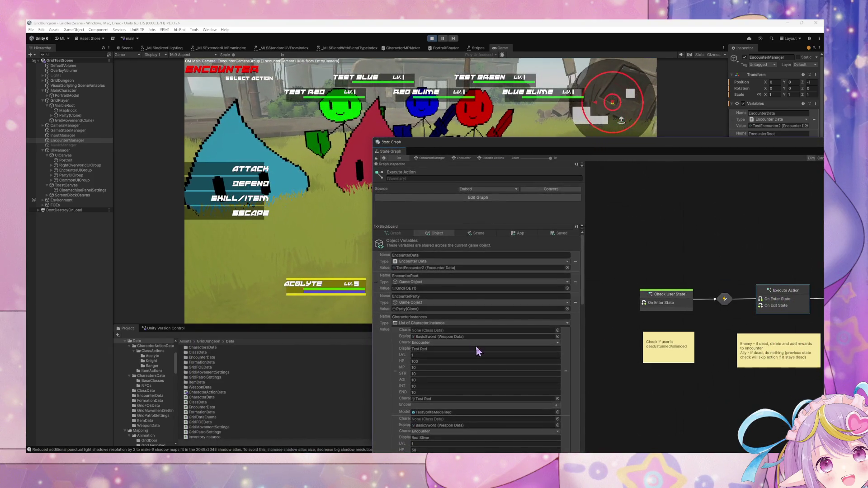
scroll(477, 347, "down", 15)
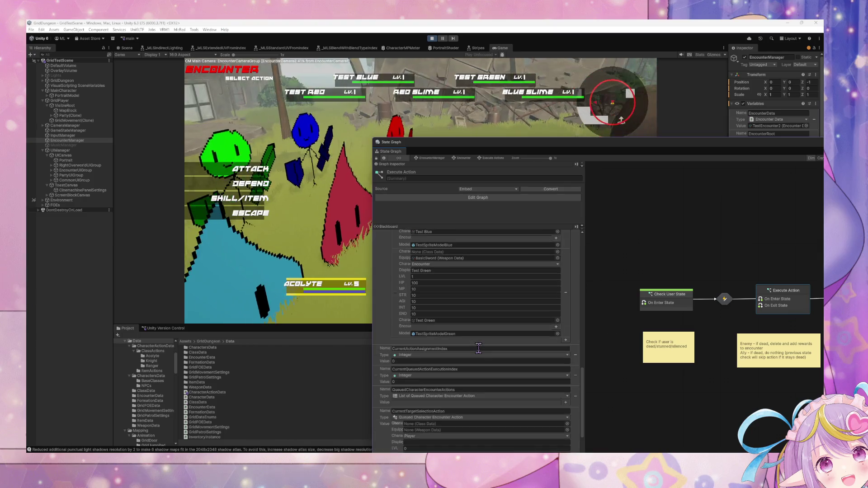
scroll(478, 349, "down", 5)
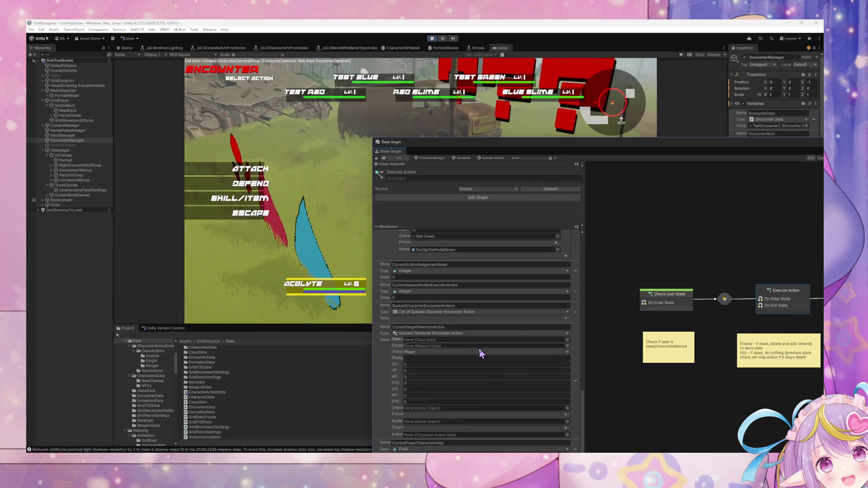
left_click(240, 198)
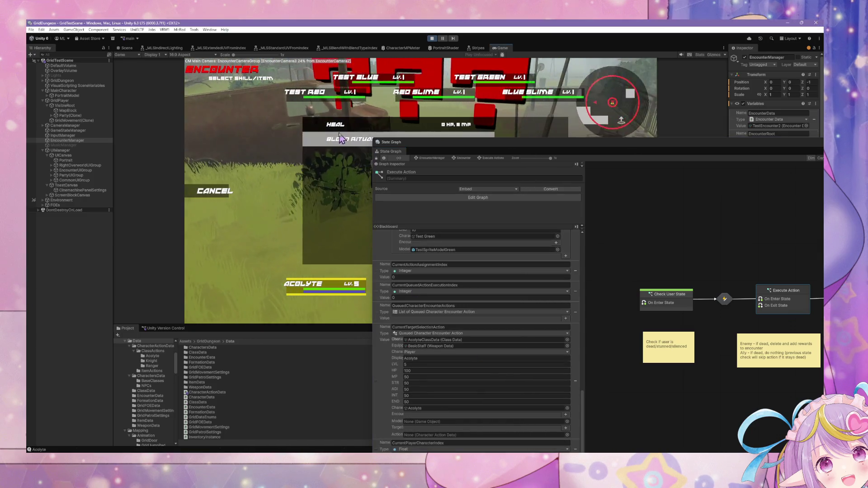
left_click(346, 133)
left_click(325, 290)
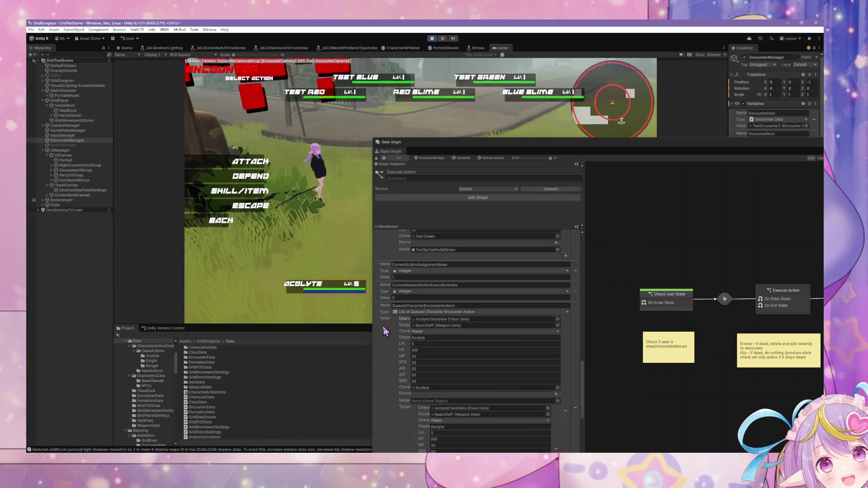
Give the Knight Linesweep and the Ranger a skill, confirm the target, and bring back the State Graph.
scroll(383, 333, "down", 3)
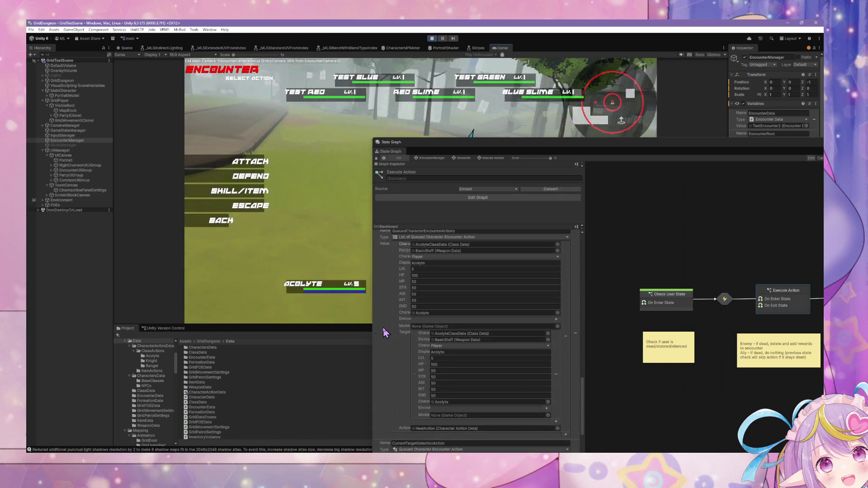
left_click(239, 191)
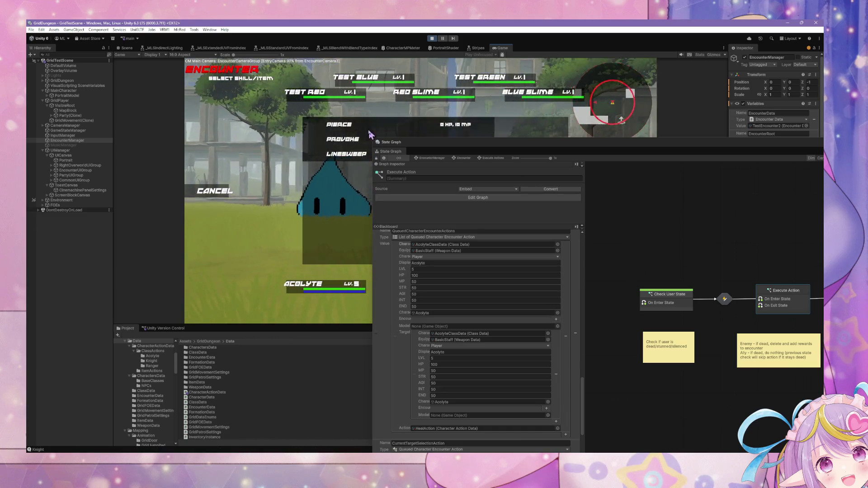
left_click(348, 158)
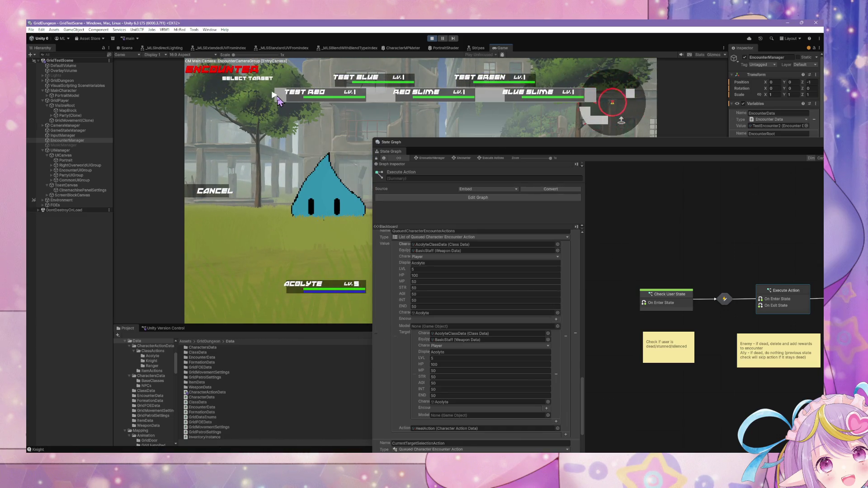
scroll(447, 368, "down", 10)
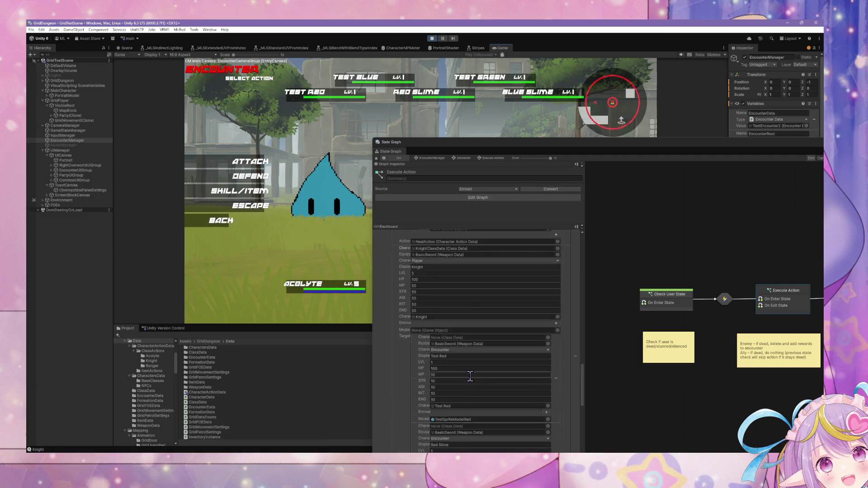
scroll(469, 375, "down", 12)
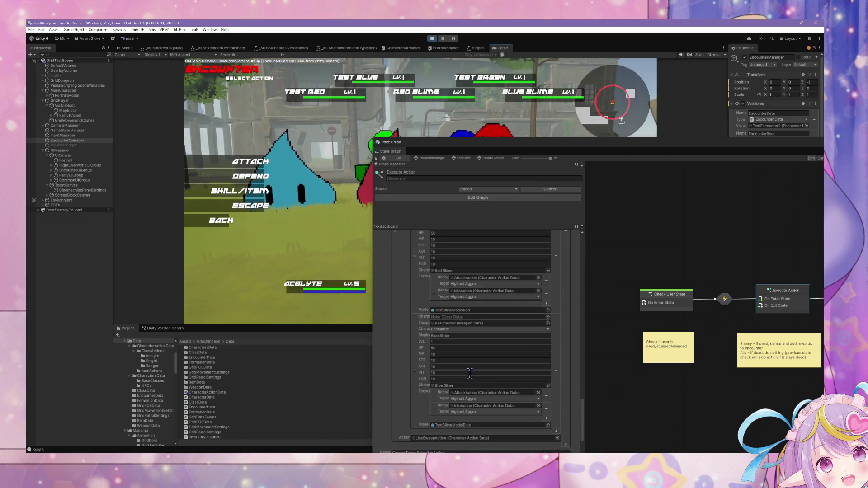
left_click(250, 162)
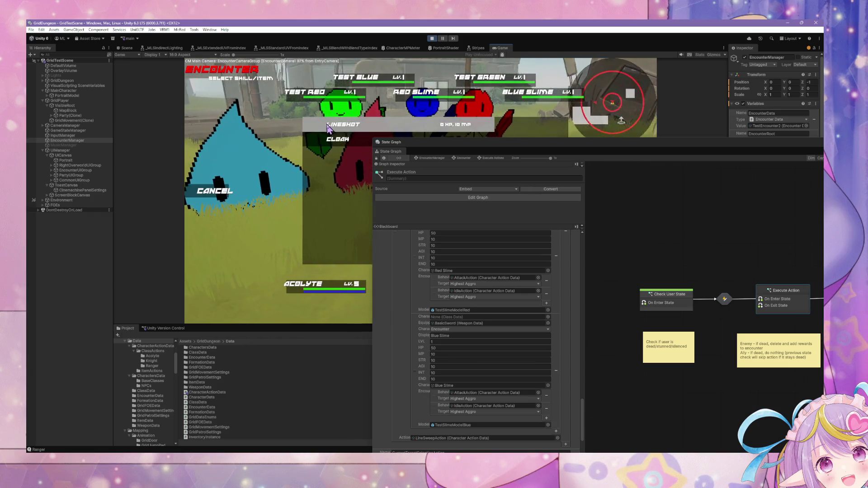
left_click(327, 82)
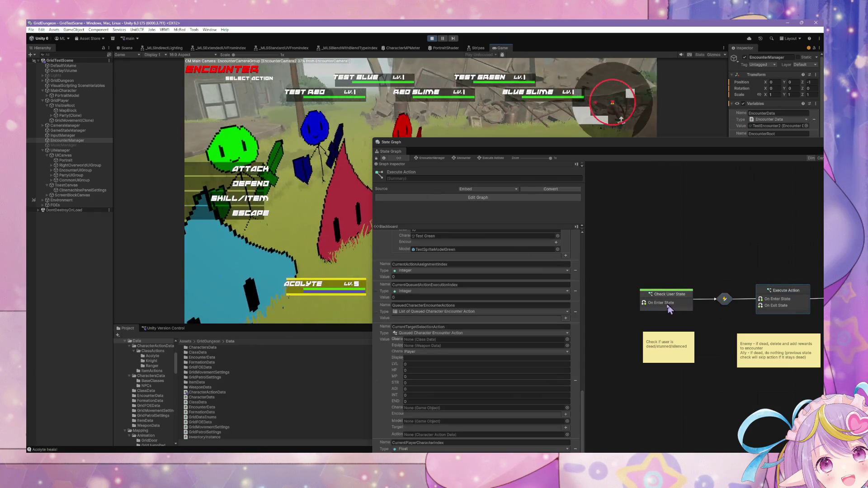
mouse_move(656, 148)
left_mouse_down()
mouse_move(647, 148)
mouse_move(630, 263)
mouse_move(624, 141)
mouse_move(595, 135)
left_mouse_up()
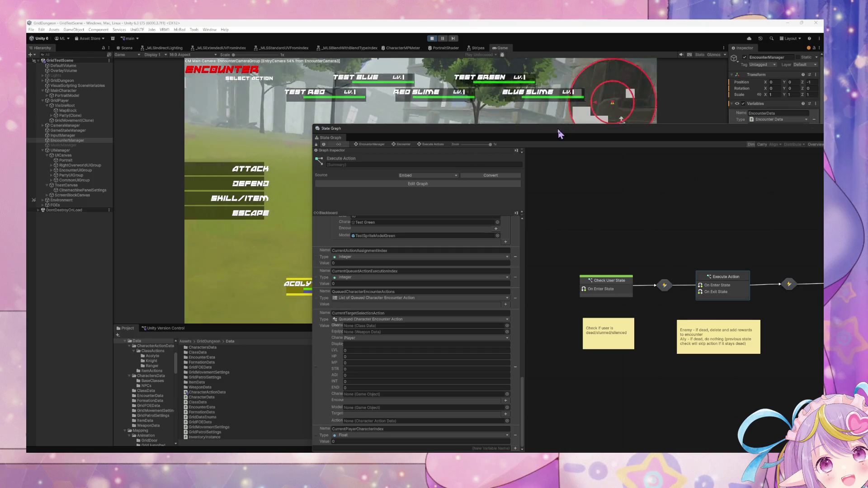
Open the Execute Action script graph and show its object variables in the Blackboard.
left_click_drag(558, 131, 289, 101)
double_click(456, 260)
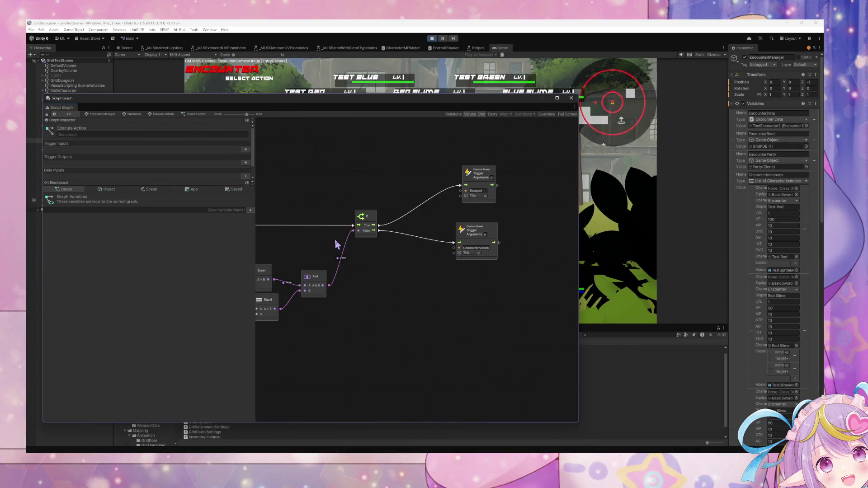
left_click_drag(378, 256, 537, 273)
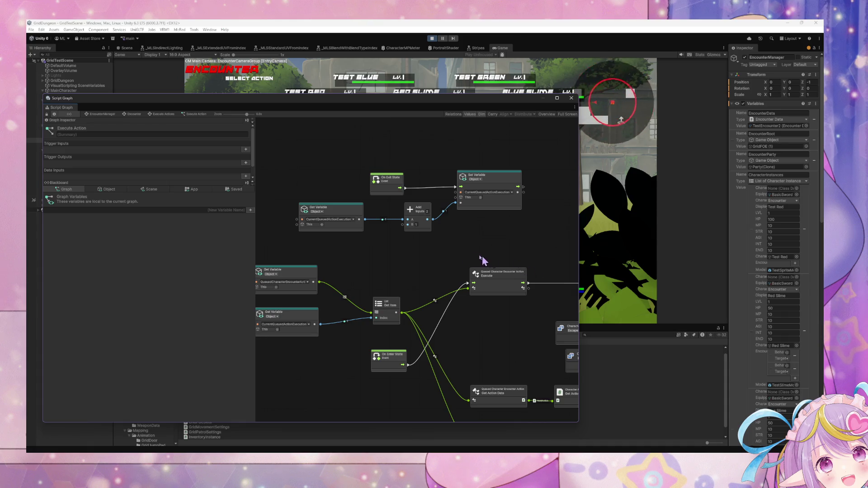
left_click(105, 190)
scroll(187, 298, "down", 10)
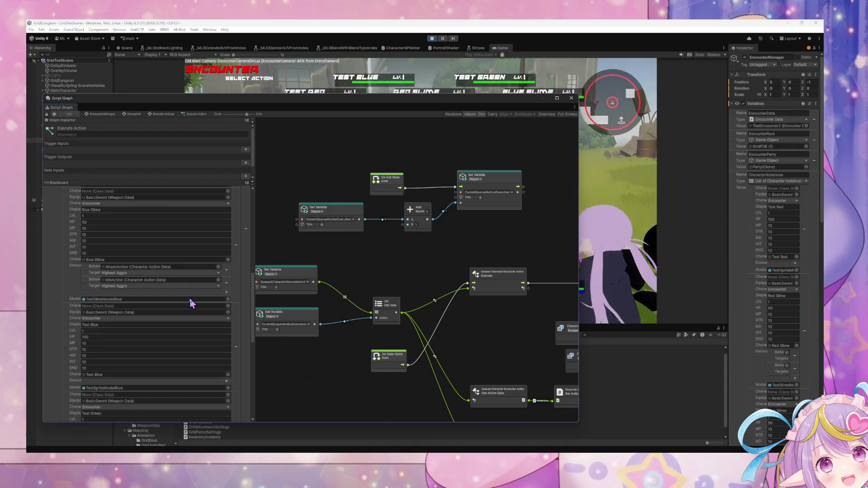
scroll(190, 300, "up", 10)
mouse_move(454, 232)
left_mouse_down()
mouse_move(345, 246)
mouse_move(269, 236)
mouse_move(568, 222)
left_mouse_up()
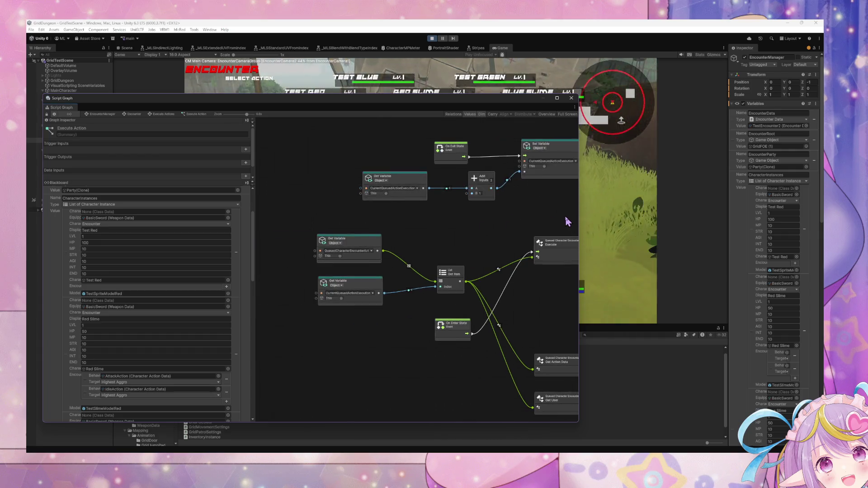
scroll(447, 226, "up", 1)
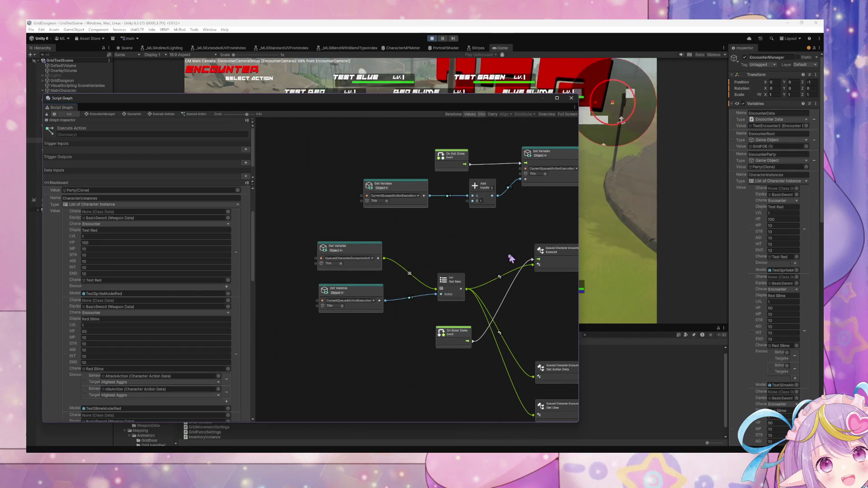
Move the Get List Item node up and left, then return to Execute Actions.
left_click_drag(464, 284, 459, 272)
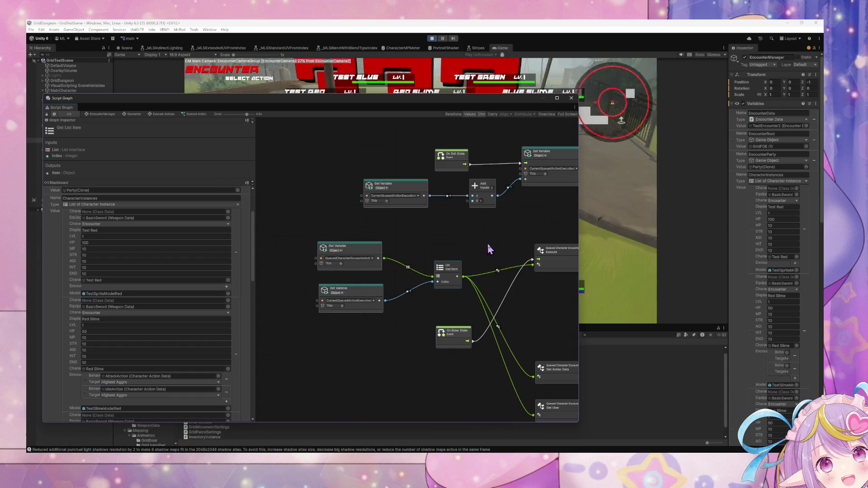
scroll(486, 245, "right", 10)
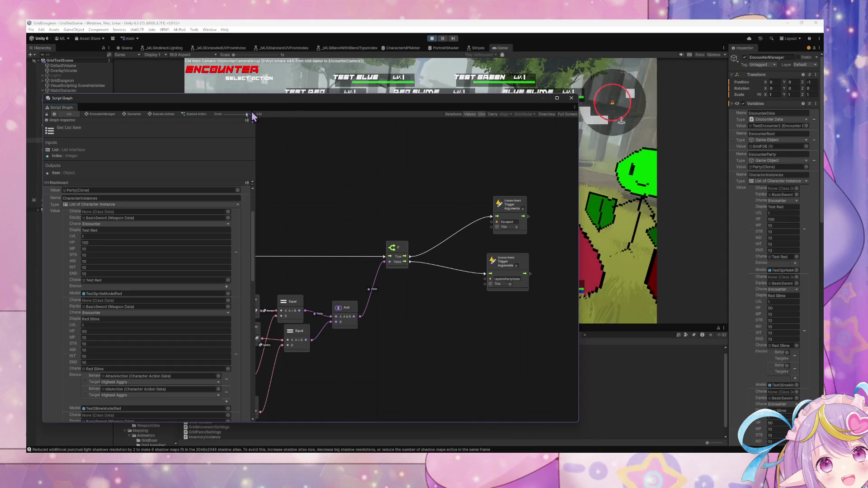
left_click(171, 115)
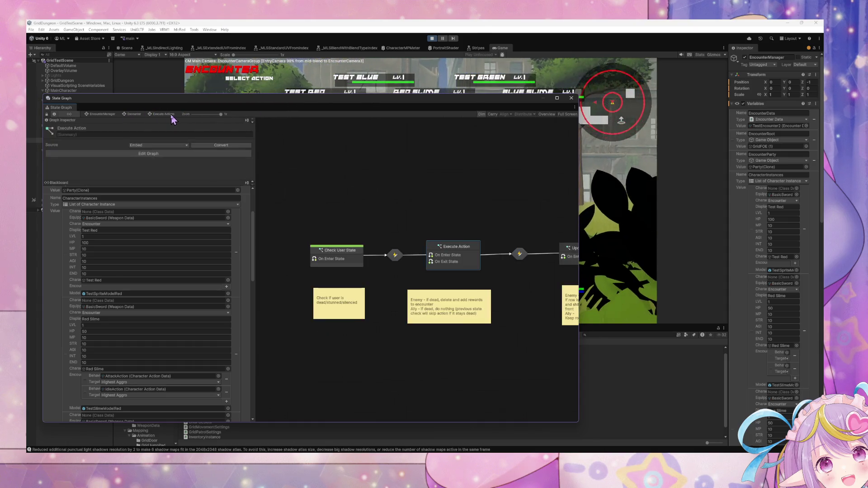
Inspect the Update Party State script graph and return to the encounter state graph.
scroll(543, 256, "right", 5)
double_click(486, 259)
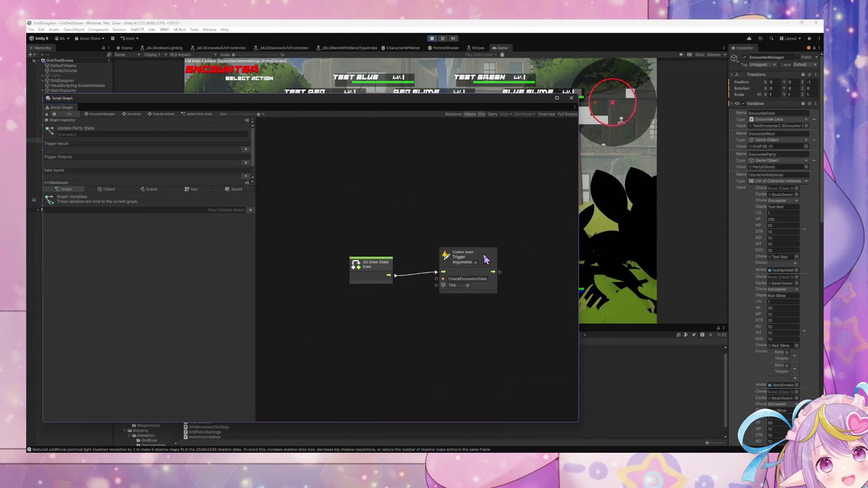
left_click(134, 114)
View the transition's script graph in Execute Actions, then move the graph window aside to reveal the game.
double_click(389, 329)
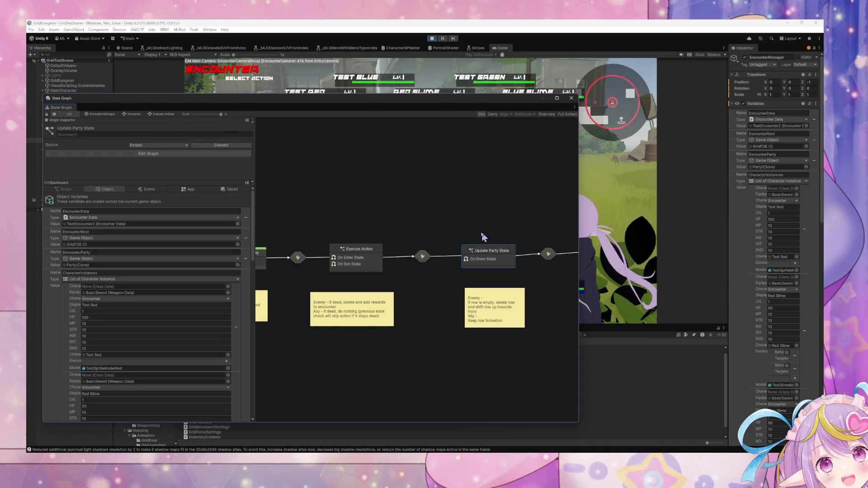
double_click(421, 254)
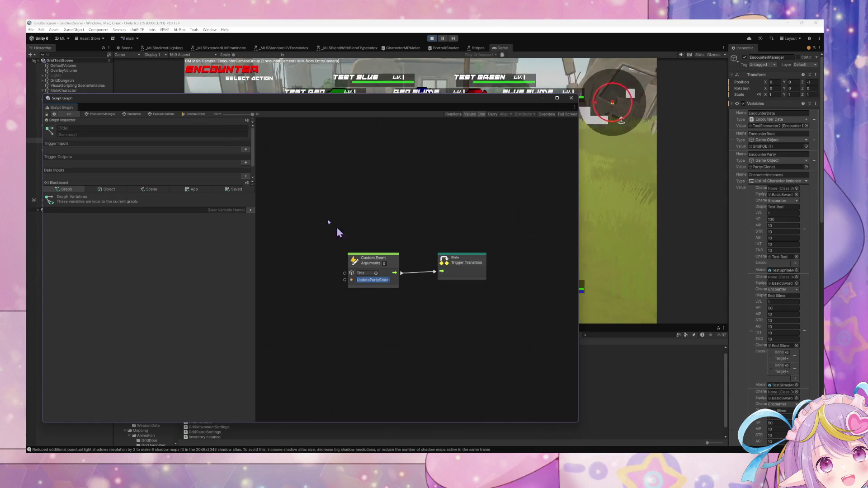
left_click(165, 117)
left_click_drag(330, 100, 0, 100)
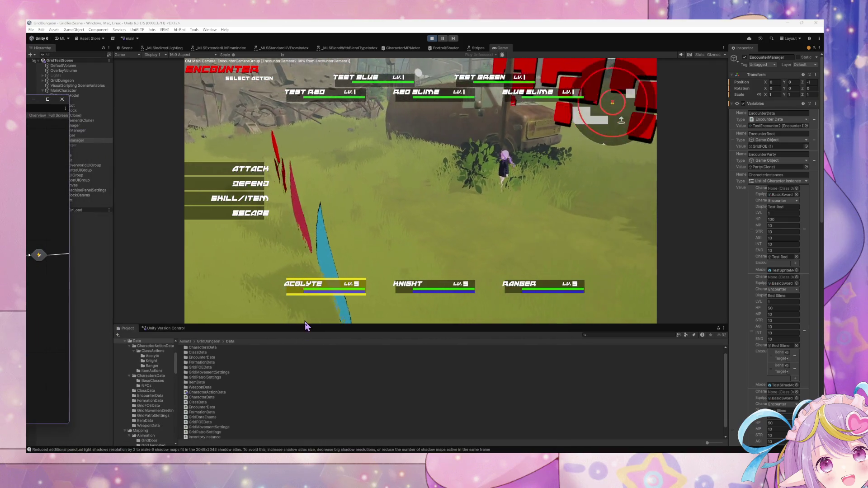
Enlarge the Project panel, re-dock the graph window, and play a turn targeting Test Red.
left_click_drag(306, 325, 310, 254)
mouse_move(45, 108)
left_mouse_down()
mouse_move(592, 251)
mouse_move(533, 250)
mouse_move(523, 277)
mouse_move(511, 265)
left_mouse_up()
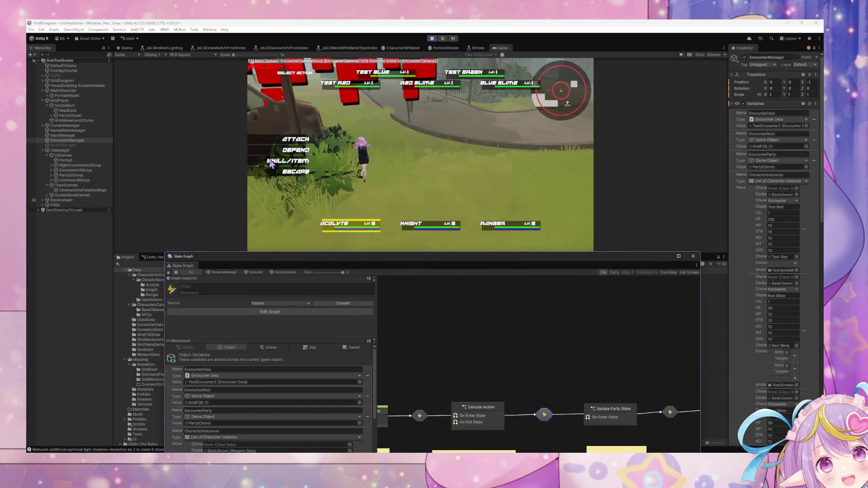
left_click(296, 150)
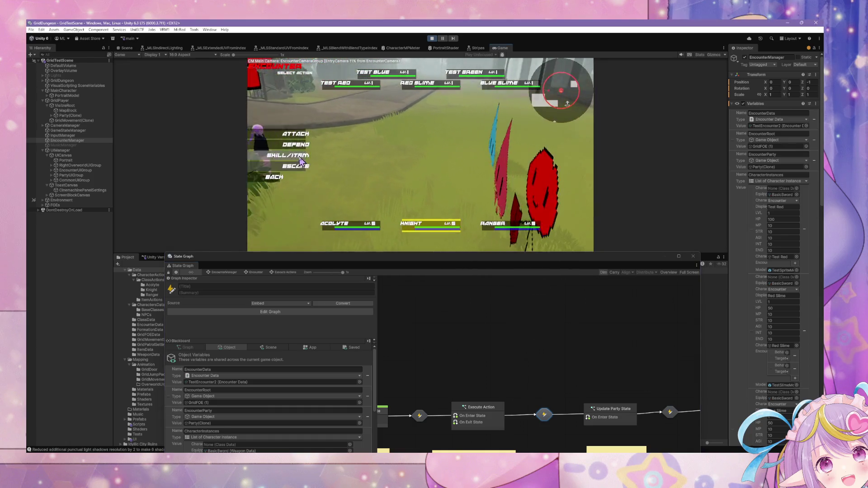
left_click(289, 160)
left_click(410, 130)
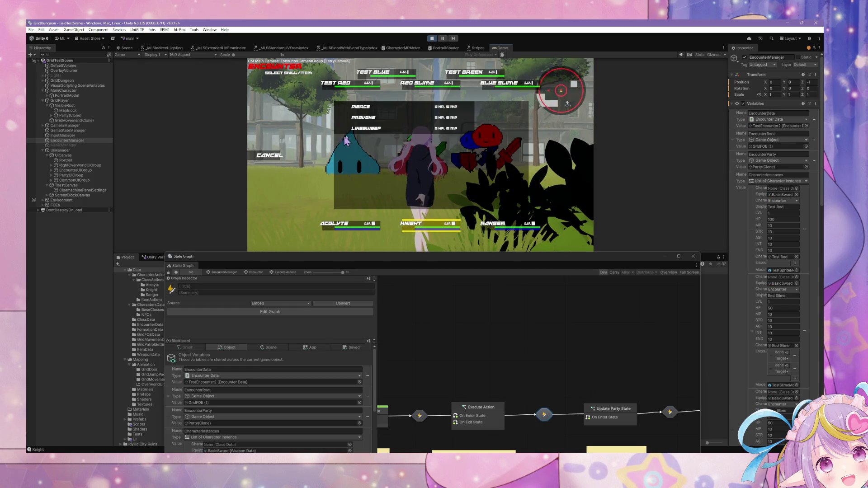
left_click(362, 132)
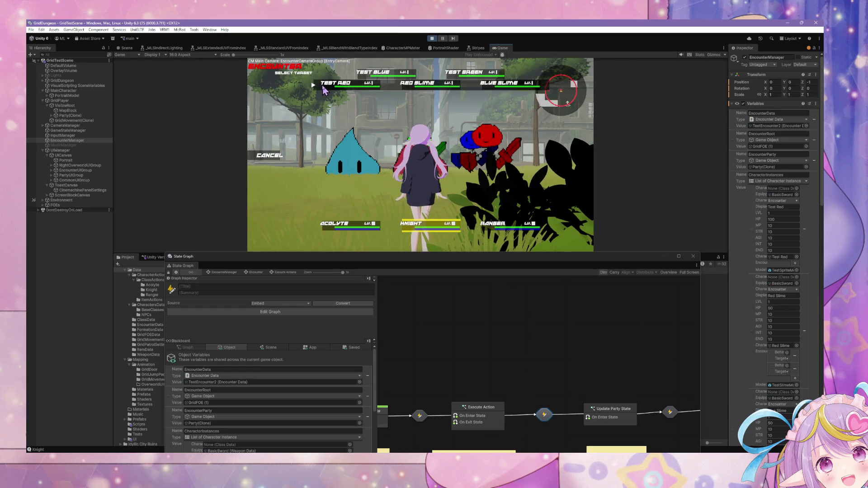
left_click(315, 92)
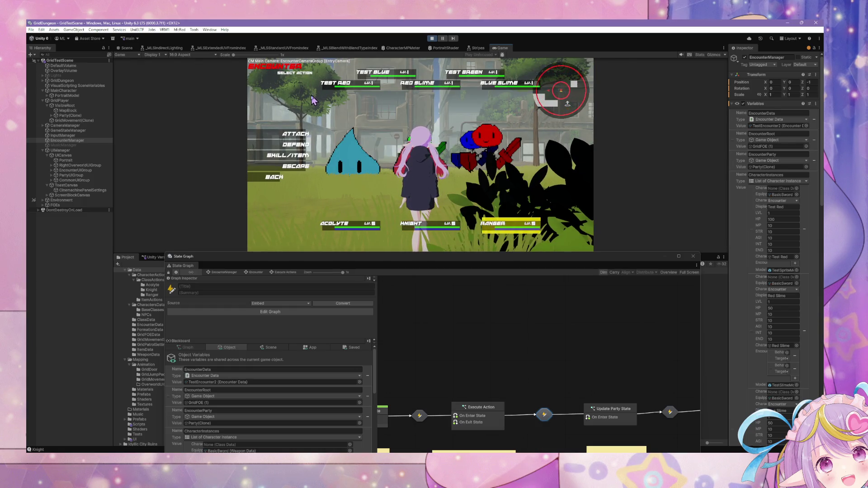
Pick skills for the Acolyte, Knight and Ranger, confirm the target, and raise the graph window.
left_click(289, 161)
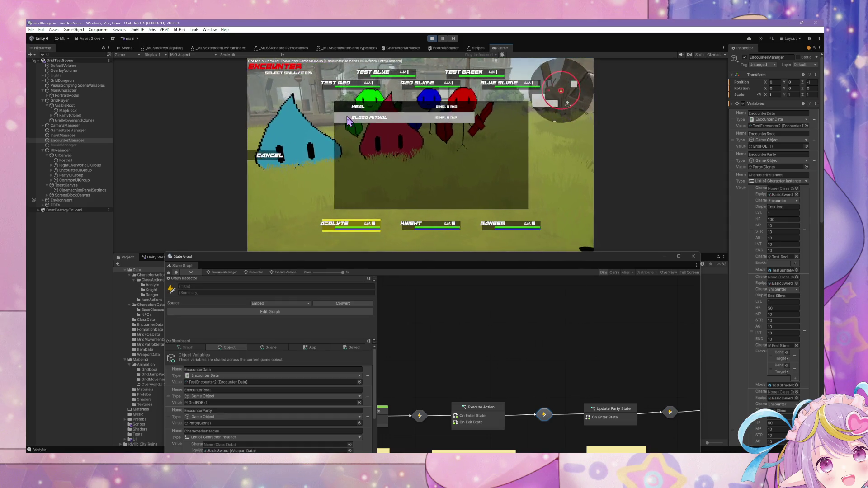
left_click(359, 108)
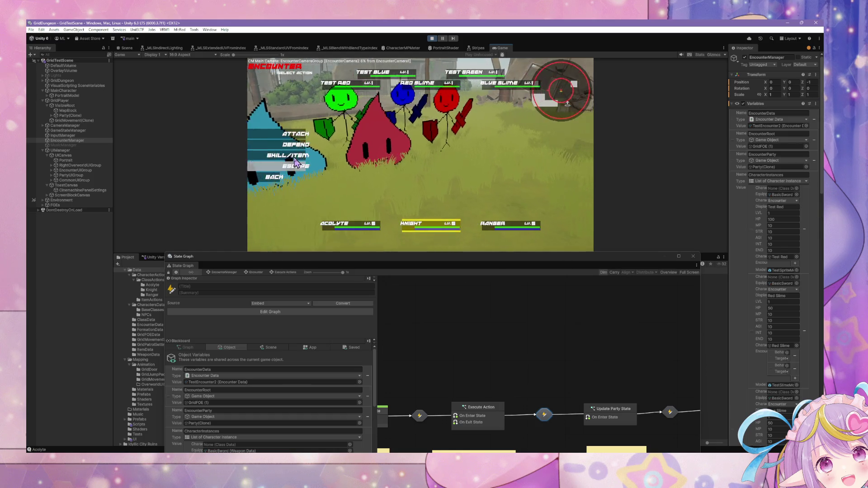
left_click(298, 163)
left_click(343, 129)
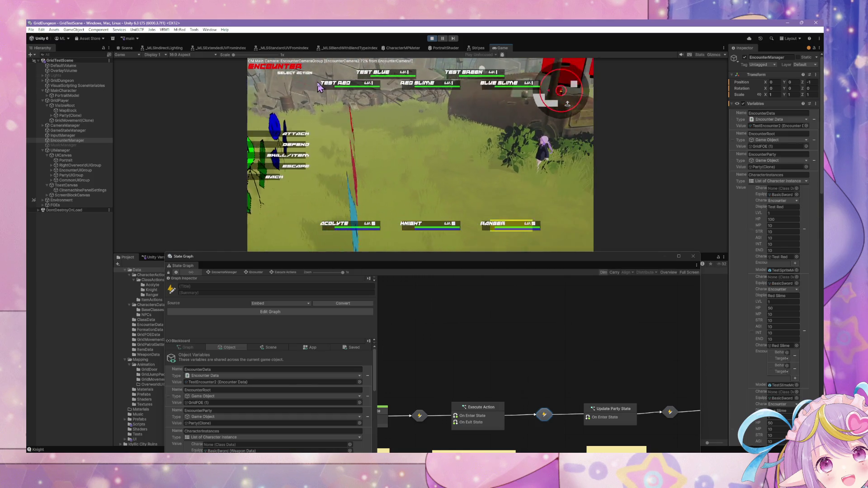
left_click(289, 156)
left_click(360, 111)
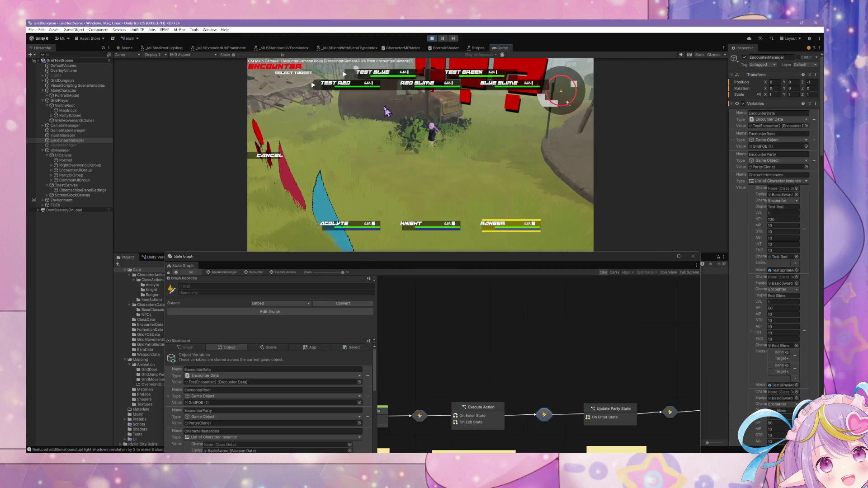
left_click(318, 90)
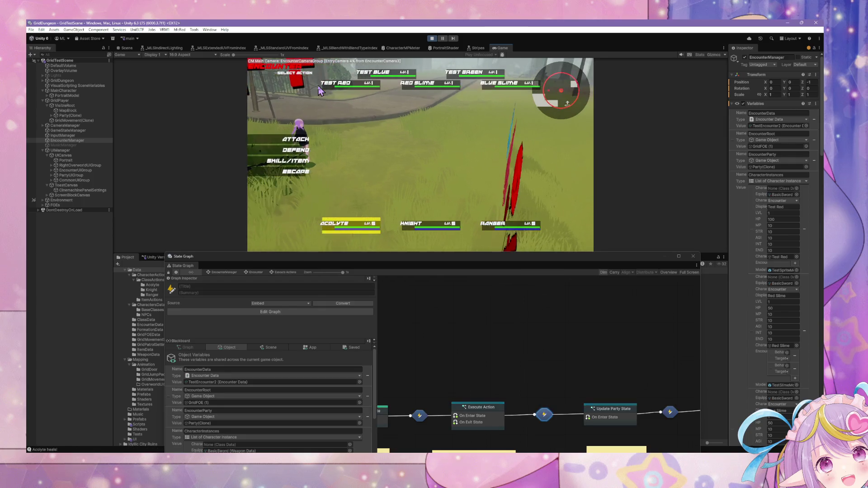
left_click_drag(575, 257, 550, 128)
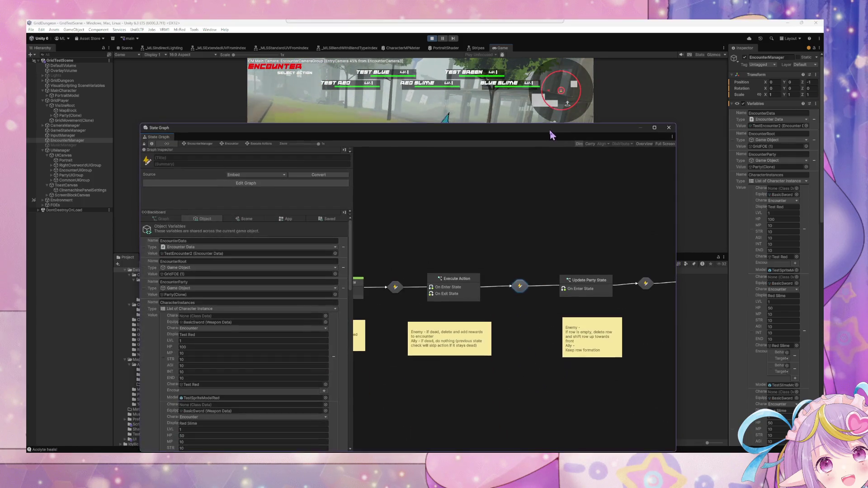
Pan to the Check User State state and open its script graph.
scroll(285, 277, "down", 10)
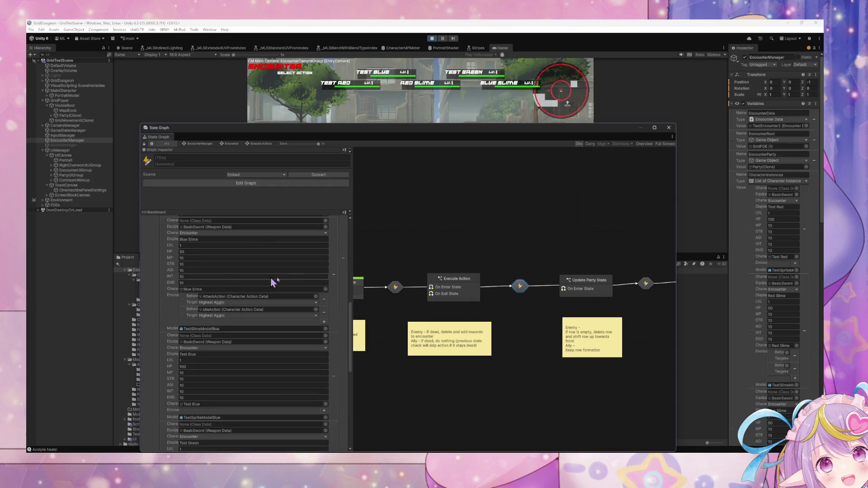
left_click_drag(436, 275, 555, 276)
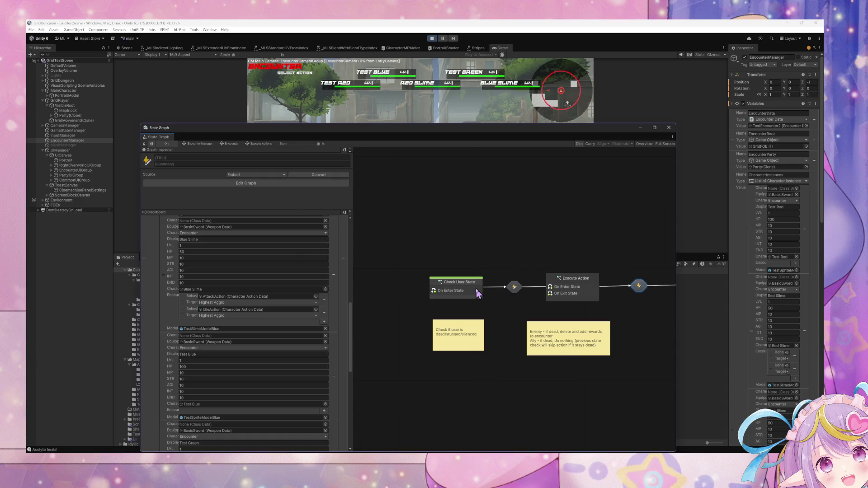
double_click(478, 292)
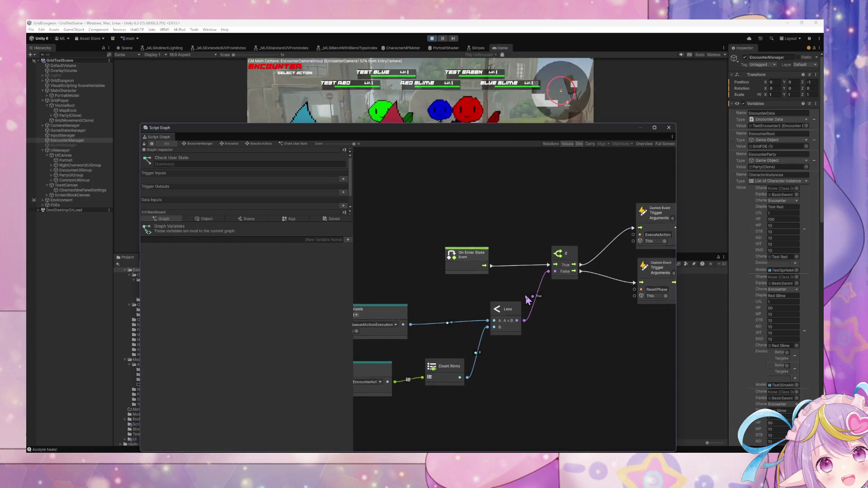
mouse_move(527, 300)
left_mouse_down()
mouse_move(416, 301)
mouse_move(550, 294)
left_mouse_up()
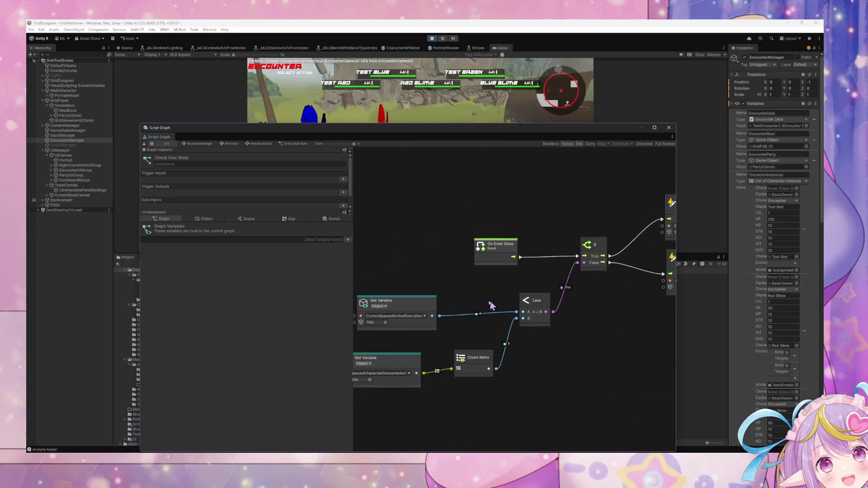
Nudge the Get Variable node up and Count Items down, then return to Execute Actions.
left_click_drag(418, 308, 418, 299)
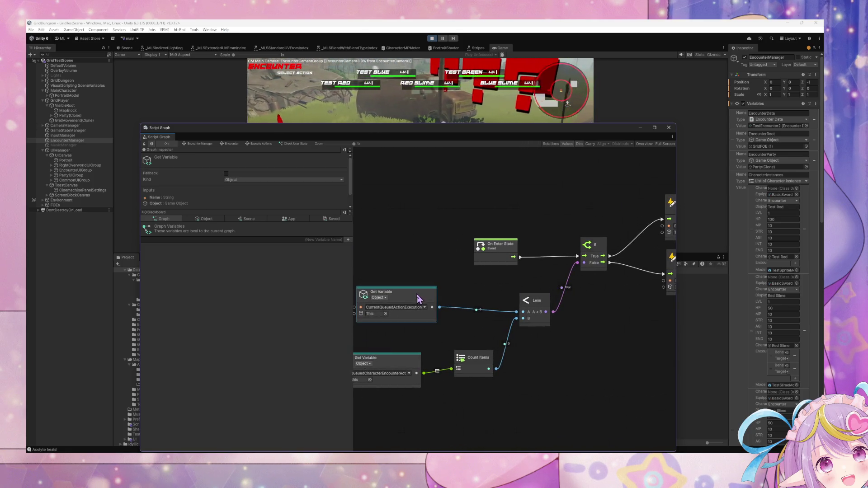
mouse_move(565, 322)
left_mouse_down()
mouse_move(429, 311)
mouse_move(537, 312)
mouse_move(512, 312)
mouse_move(555, 294)
left_mouse_up()
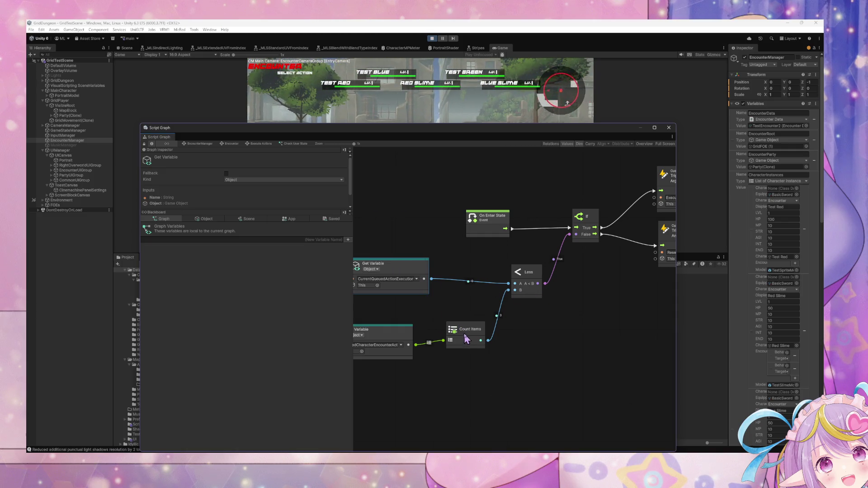
left_click_drag(467, 339, 468, 347)
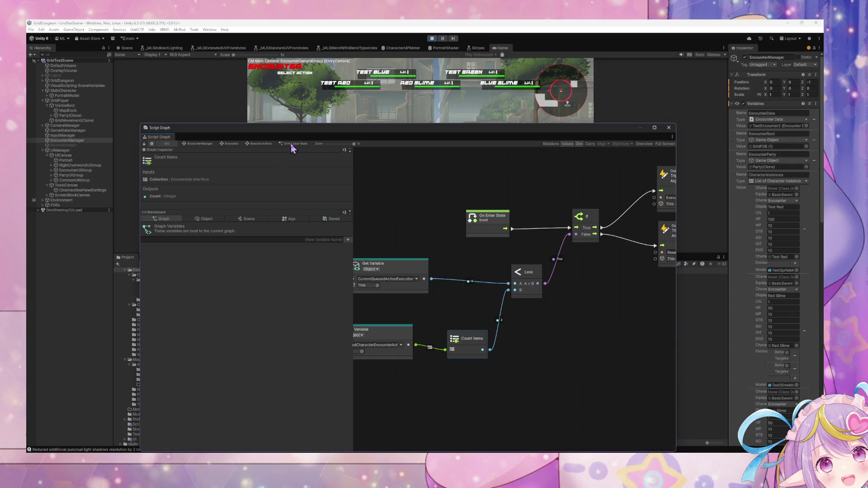
left_click(266, 145)
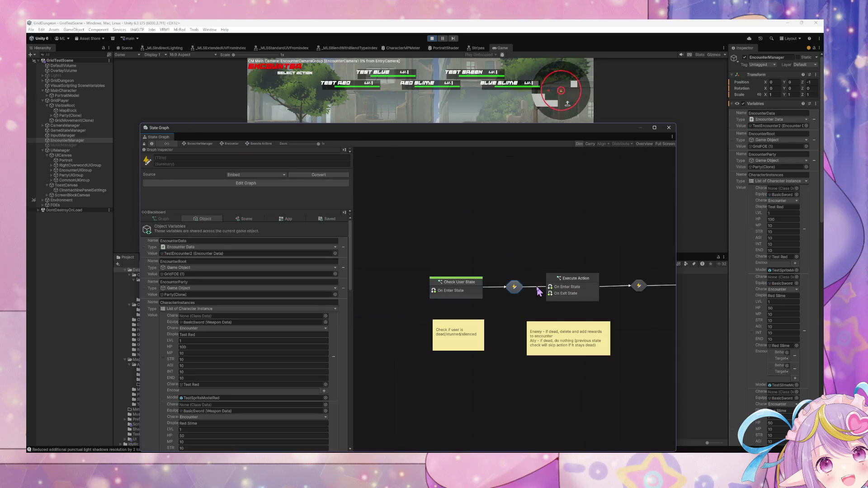
Open the Execute Action script graph and pan across its Equal comparison nodes.
double_click(560, 291)
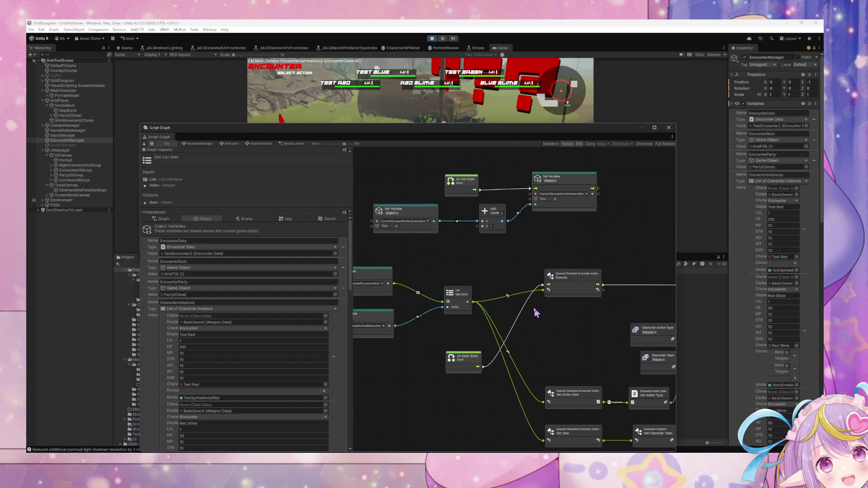
left_click_drag(531, 307, 387, 291)
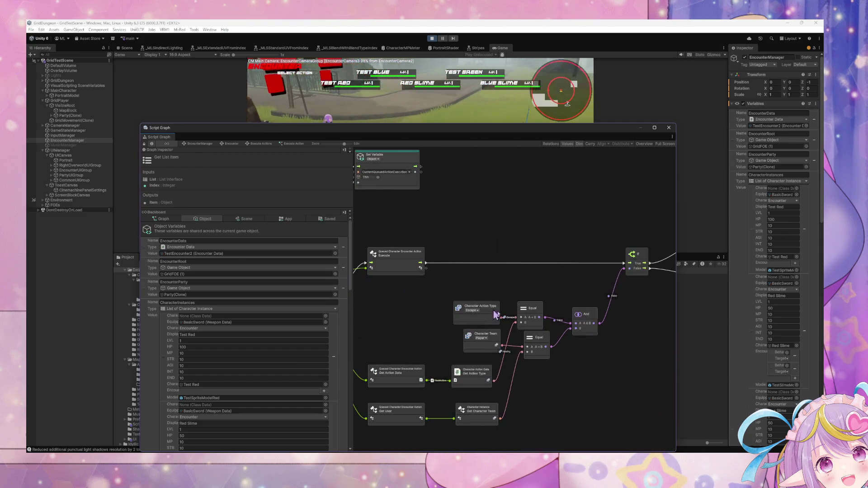
mouse_move(572, 346)
left_mouse_down()
mouse_move(542, 332)
mouse_move(607, 324)
left_mouse_up()
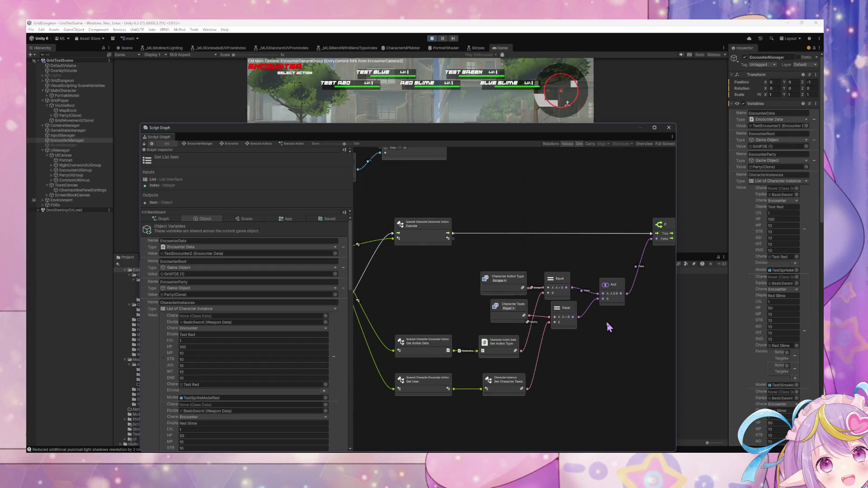
scroll(588, 312, "left", 5)
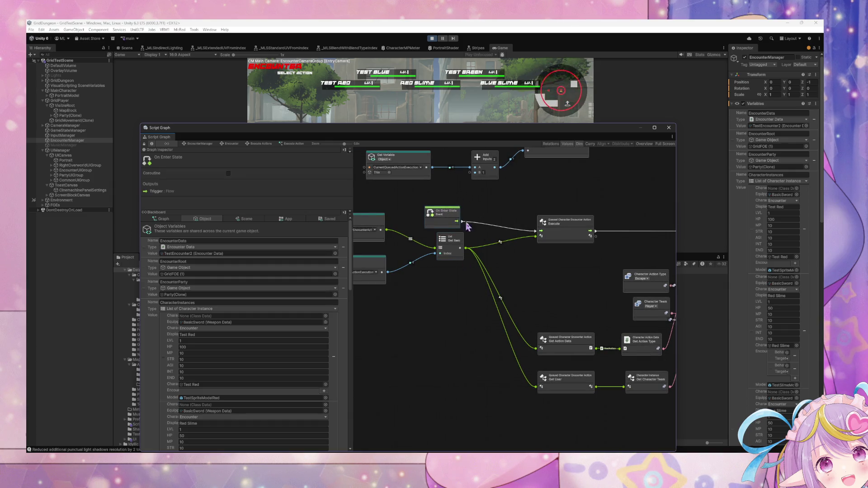
scroll(465, 286, "right", 10)
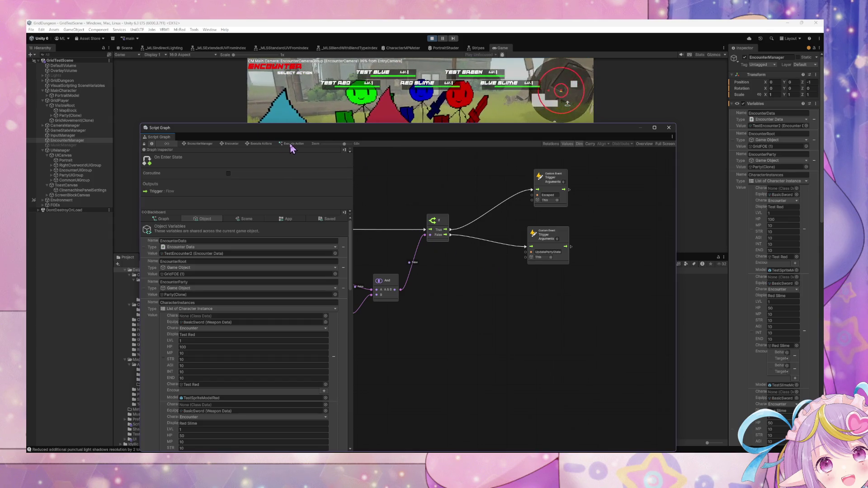
Revisit the Execute Action enter script, then go up to the Encounter state graph.
left_click(256, 143)
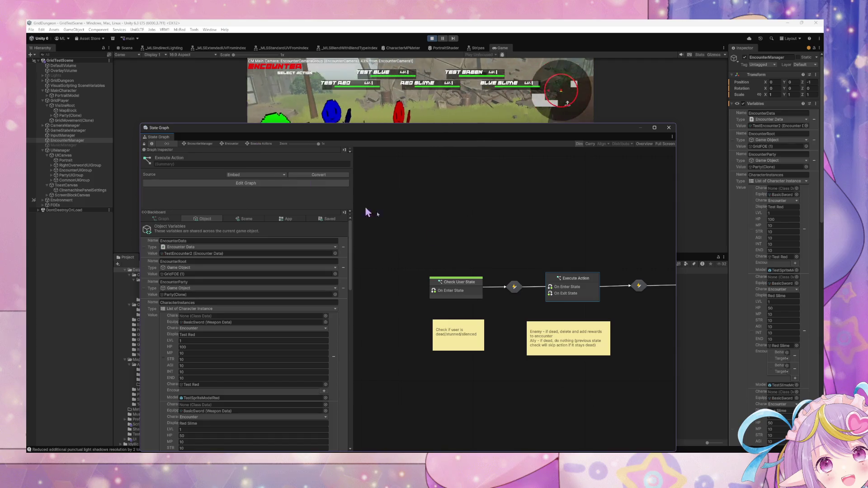
double_click(571, 290)
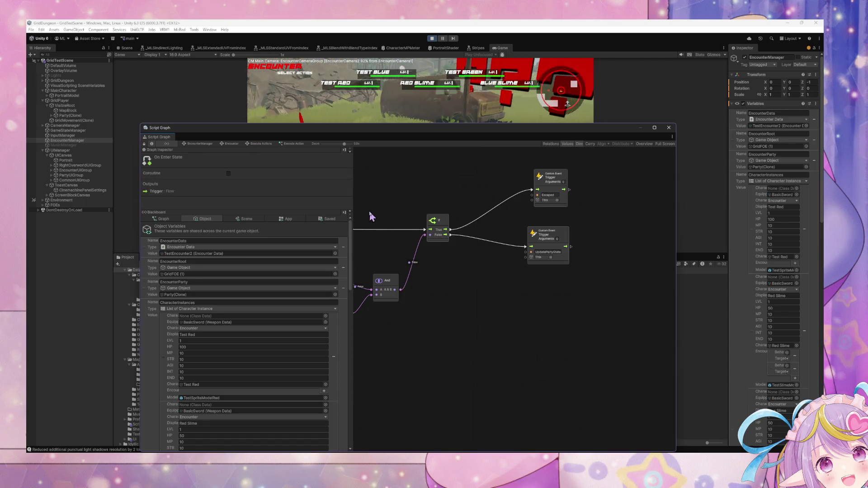
left_click(256, 143)
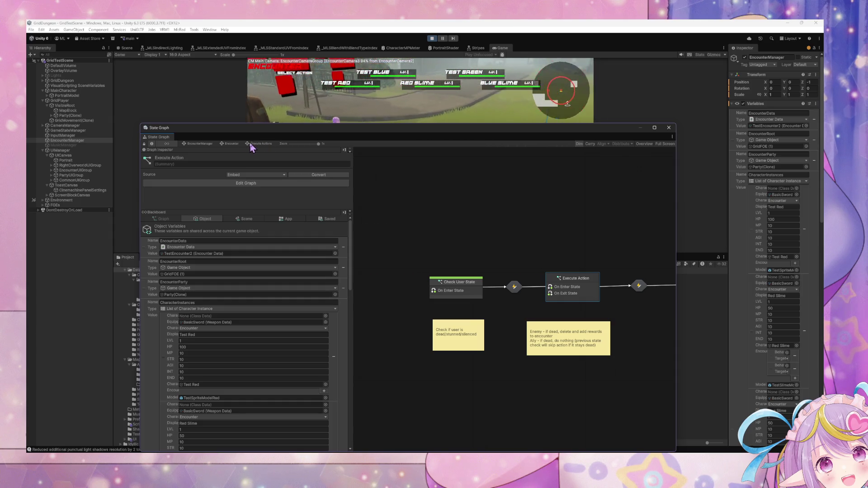
left_click(231, 144)
Link the ResetPhase event straight to Trigger Transition, then move the graph window off the game.
left_click(469, 291)
double_click(470, 292)
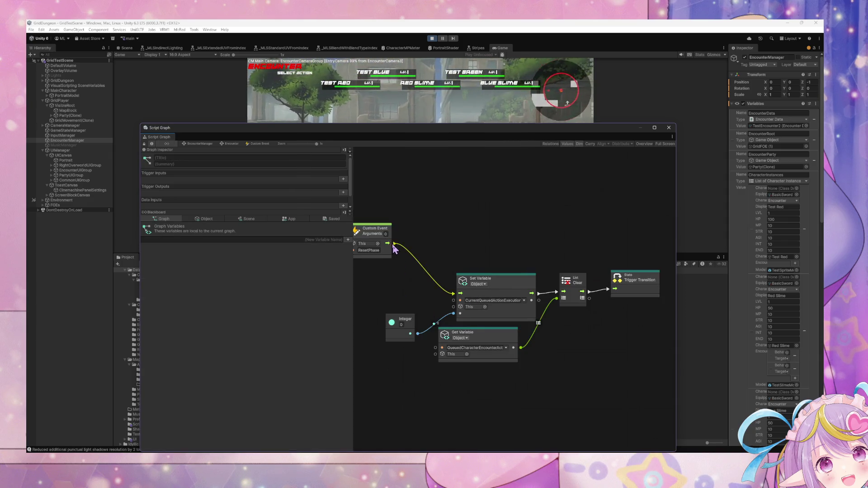
left_click_drag(393, 244, 547, 281)
left_click_drag(606, 292, 603, 294)
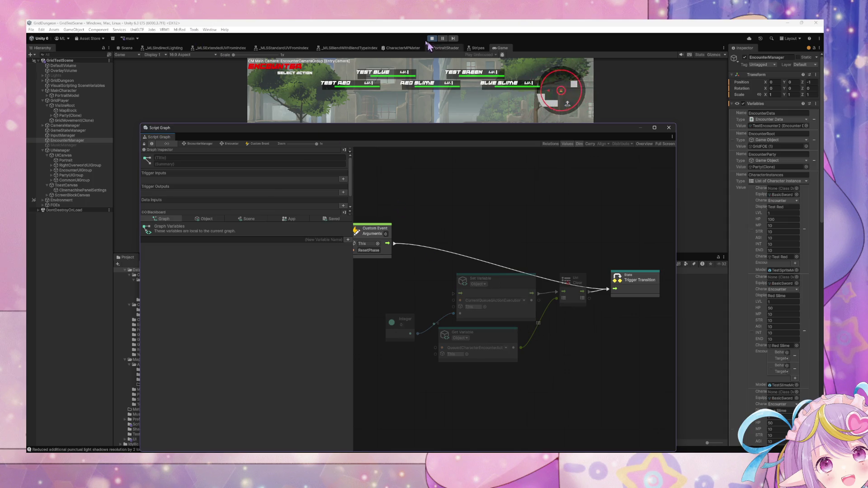
left_click_drag(389, 135, 646, 185)
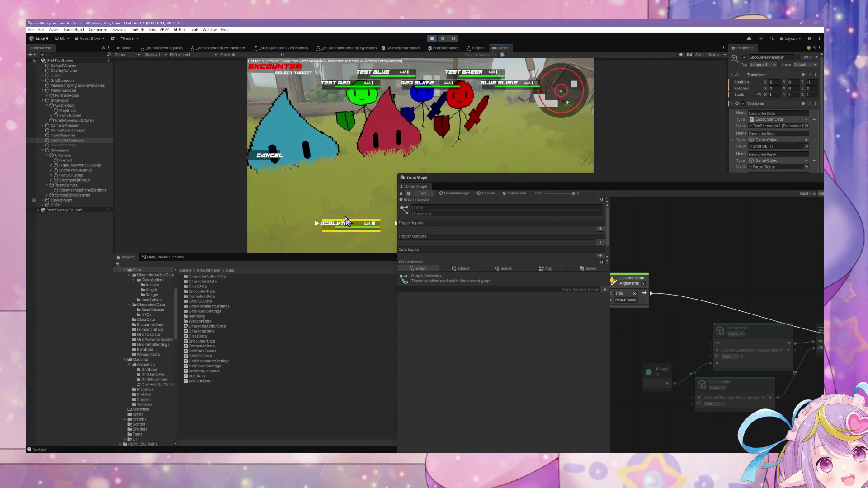
Choose actions and targets for the Knight and Ranger so the combat turn runs.
left_click(280, 158)
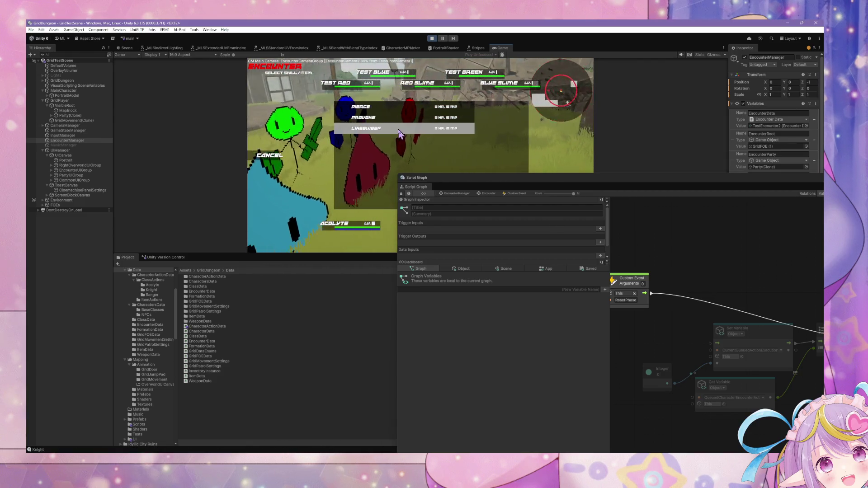
left_click(312, 88)
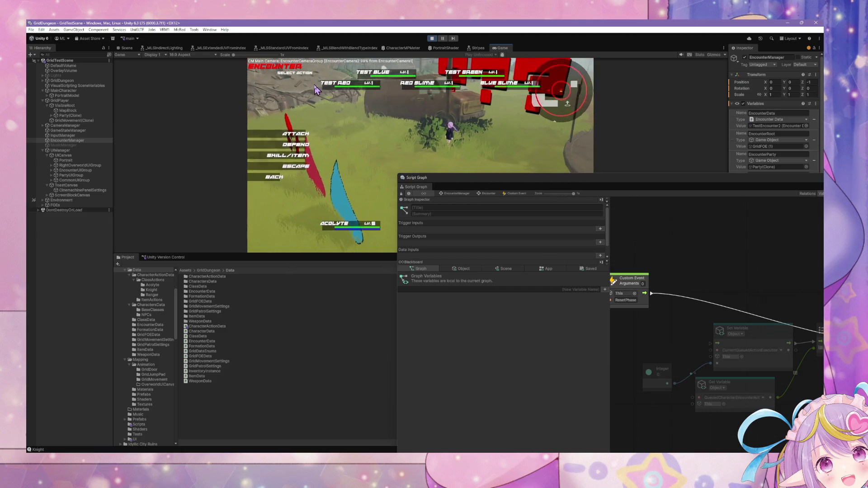
left_click(311, 163)
left_click(310, 163)
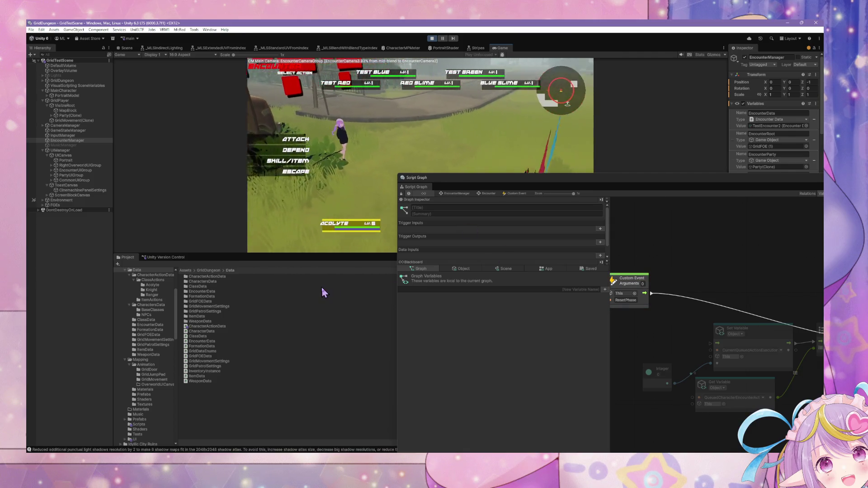
Check the queued actions in the Blackboard object variables and move the graph window back.
left_click(464, 269)
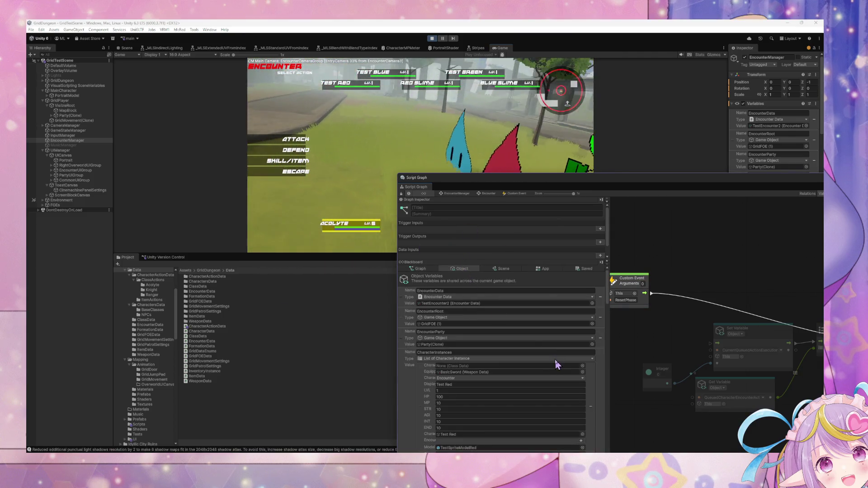
scroll(560, 364, "down", 3)
mouse_move(607, 312)
left_mouse_down()
mouse_move(608, 374)
mouse_move(605, 349)
left_mouse_up()
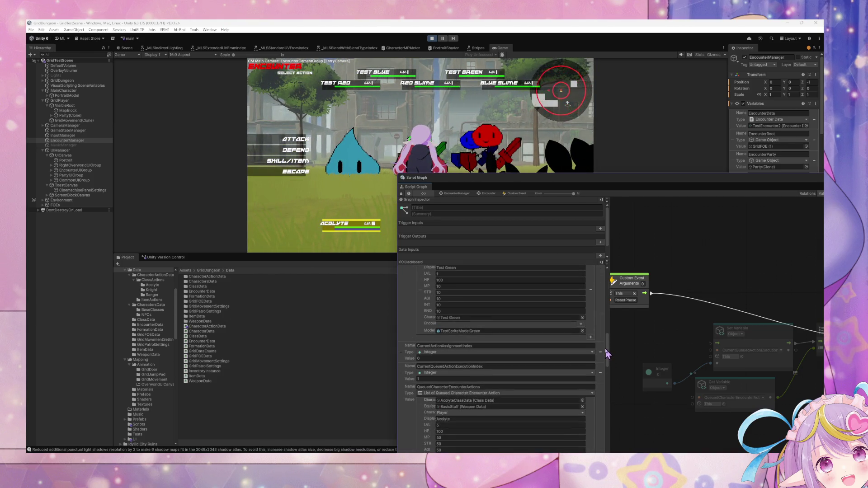
mouse_move(560, 185)
left_mouse_down()
mouse_move(305, 120)
mouse_move(275, 101)
left_mouse_up()
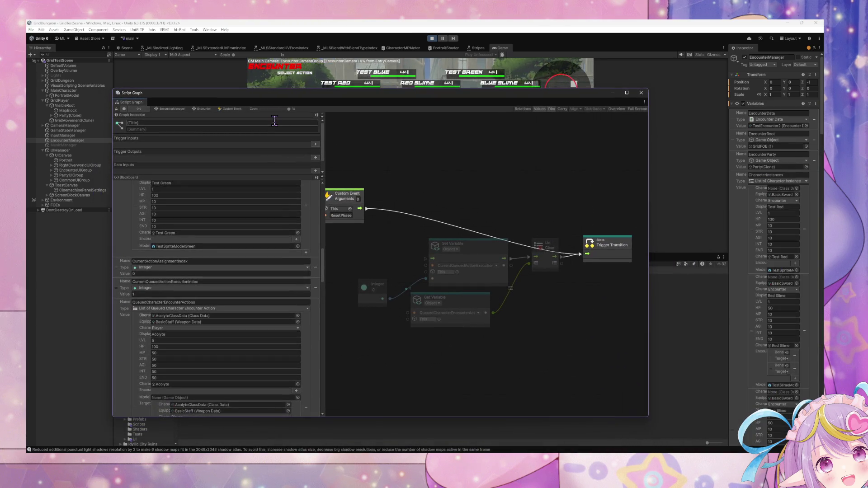
Go up to the Encounter graph and open the Execute Actions state.
left_click(205, 109)
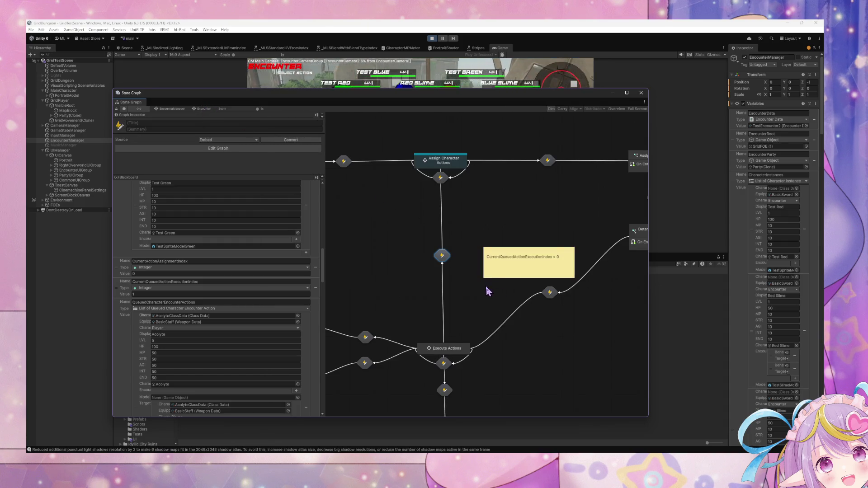
scroll(488, 291, "down", 4)
scroll(422, 252, "right", 4)
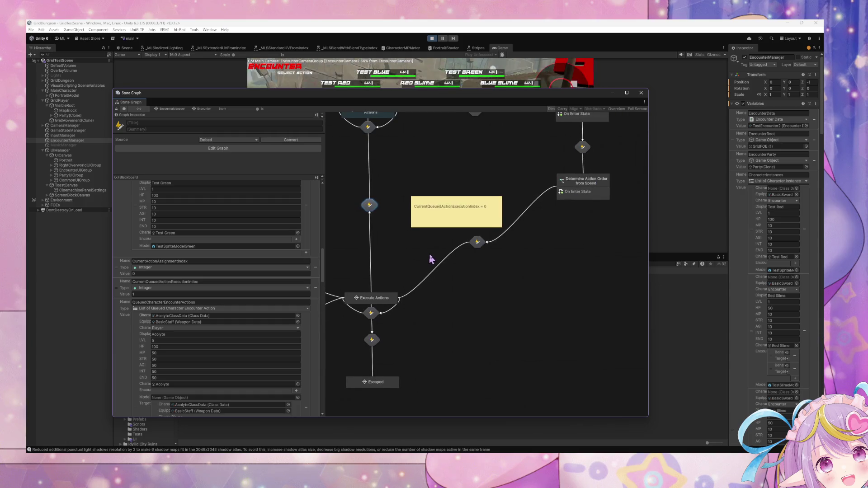
scroll(431, 259, "up", 1)
scroll(454, 268, "left", 2)
scroll(453, 268, "up", 2)
scroll(453, 268, "left", 2)
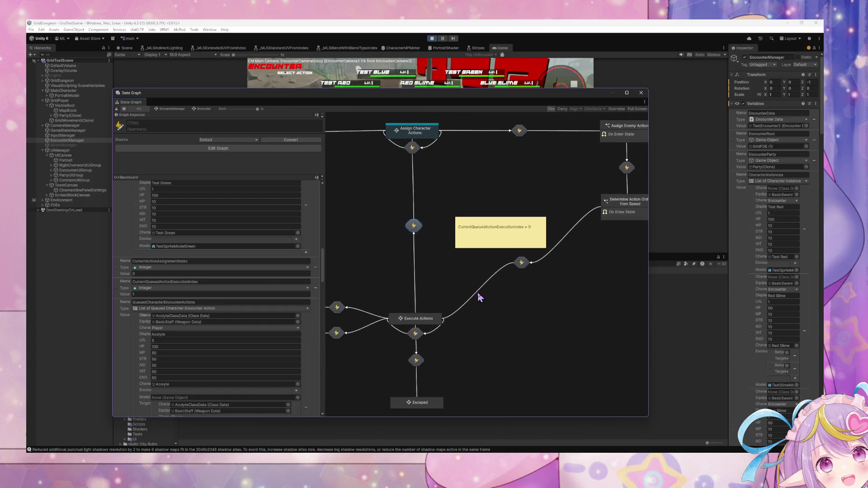
double_click(435, 335)
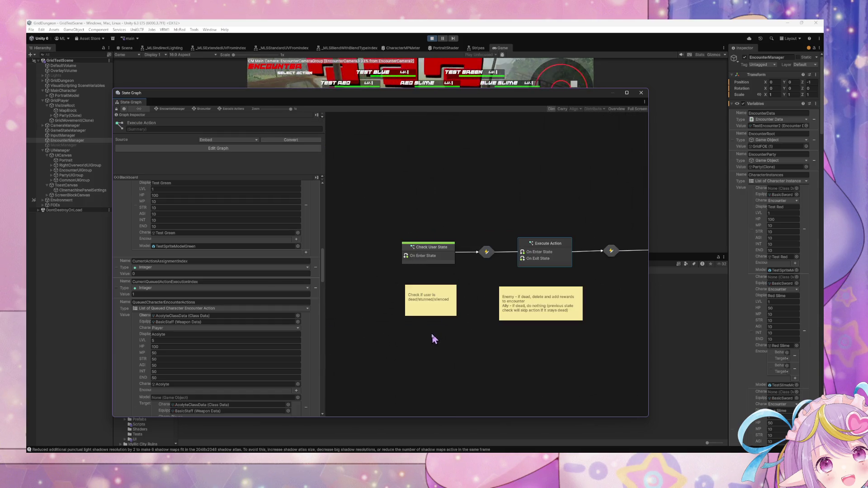
Open Check User State, inspect the index Get Variable and Less comparison, tidy Count Items, then move the window.
double_click(430, 261)
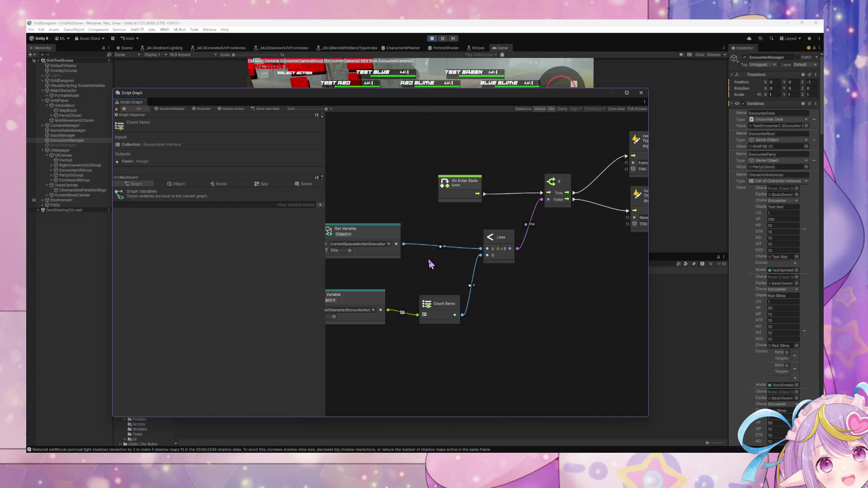
left_click(376, 239)
scroll(404, 241, "right", 4)
left_click_drag(415, 257, 495, 261)
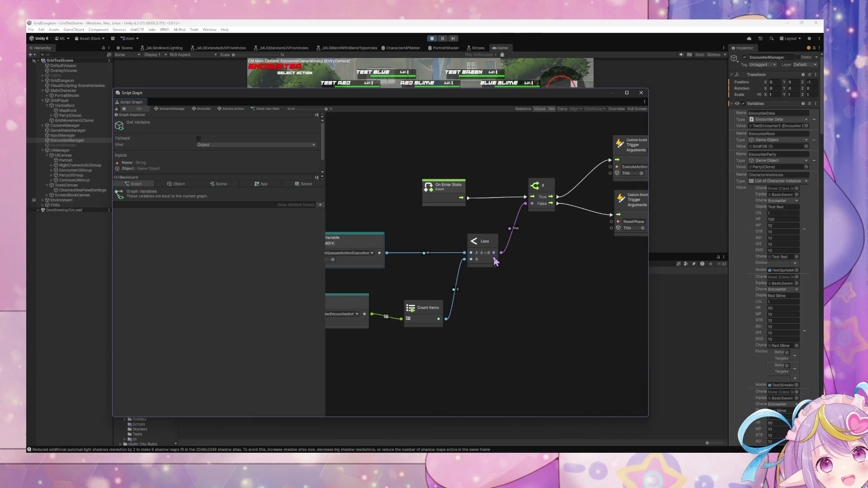
left_click_drag(425, 310, 421, 299)
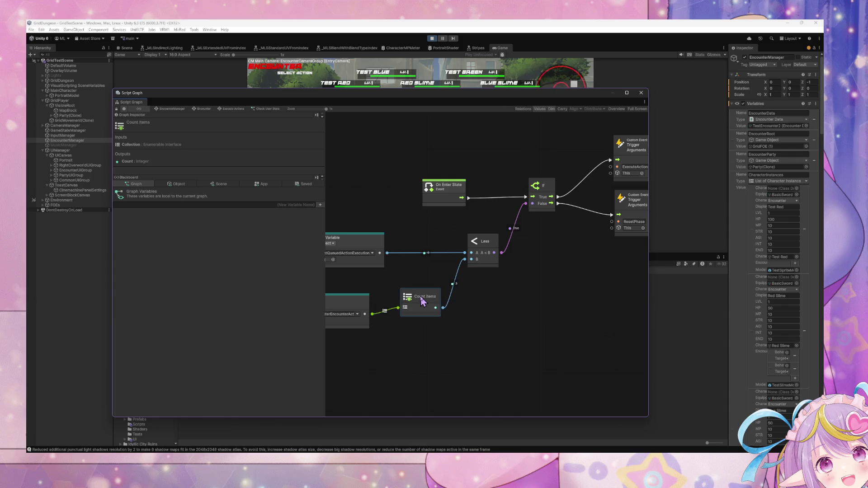
scroll(531, 217, "right", 3)
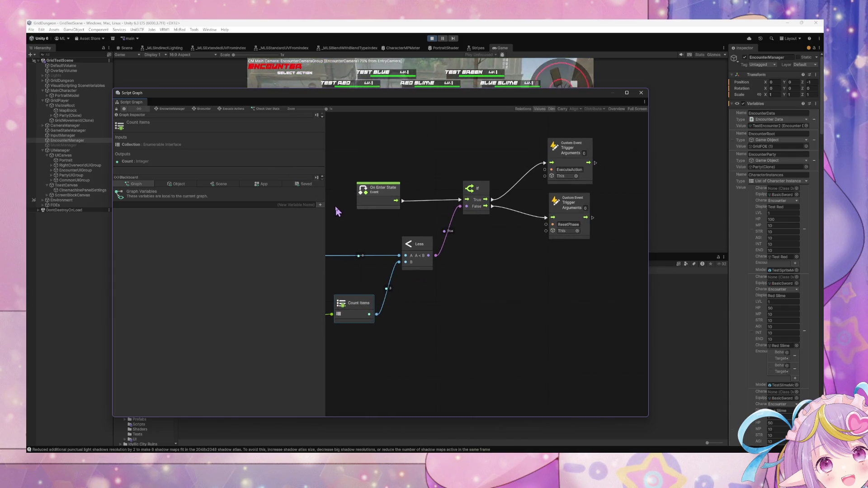
mouse_move(319, 97)
left_mouse_down()
mouse_move(470, 218)
mouse_move(428, 189)
left_mouse_up()
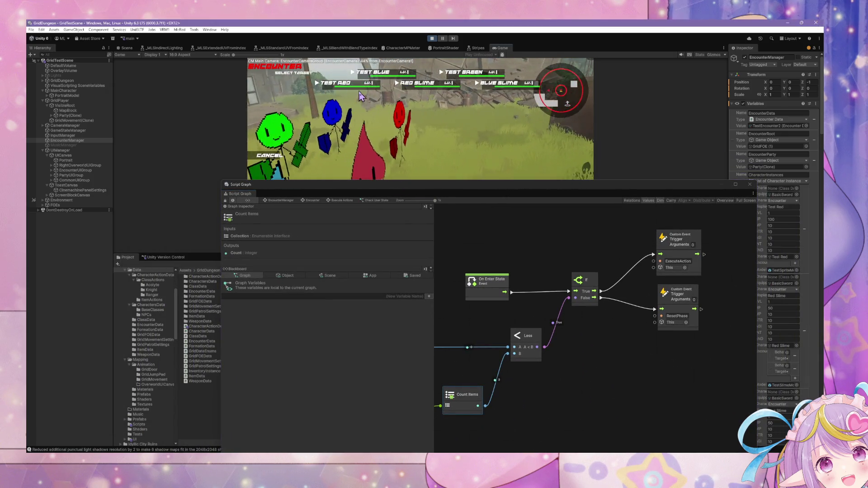
Play two attack turns, including one on Test Red, then show the Blackboard's object variables.
left_click(295, 138)
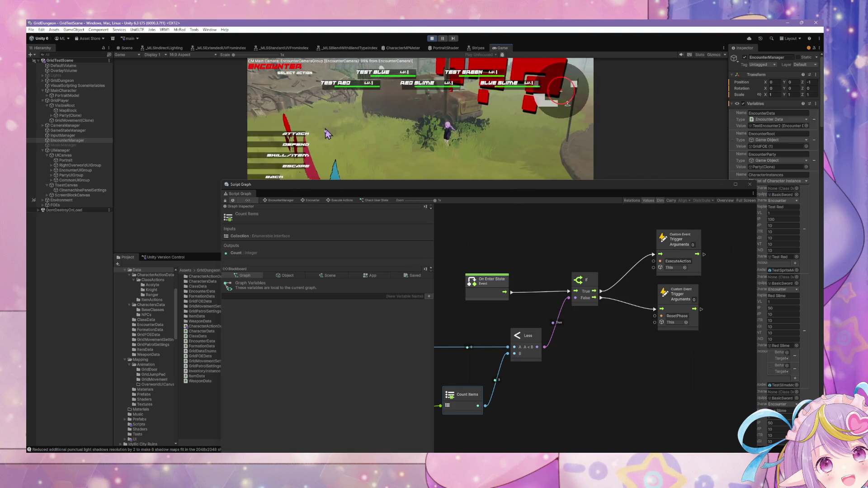
left_click(513, 87)
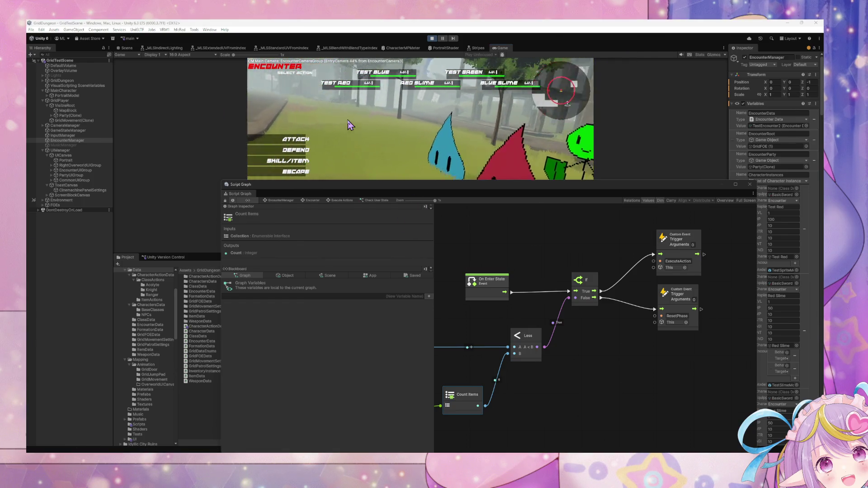
left_click(294, 139)
left_click(329, 89)
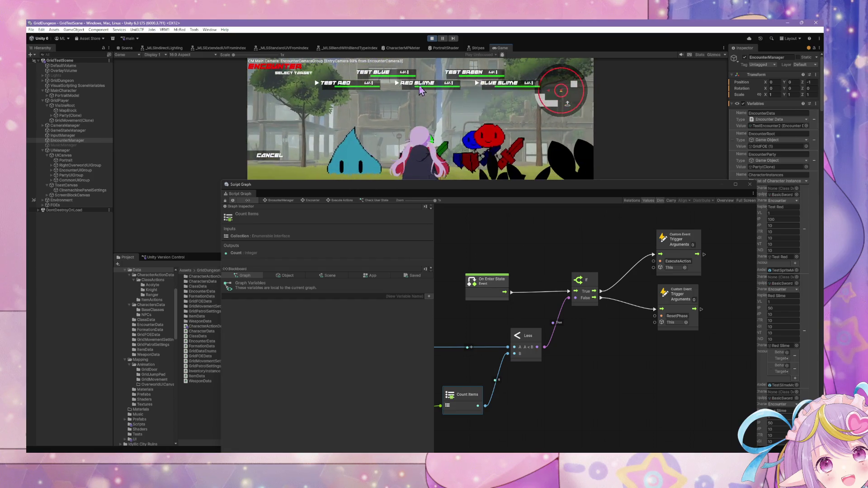
left_click(495, 85)
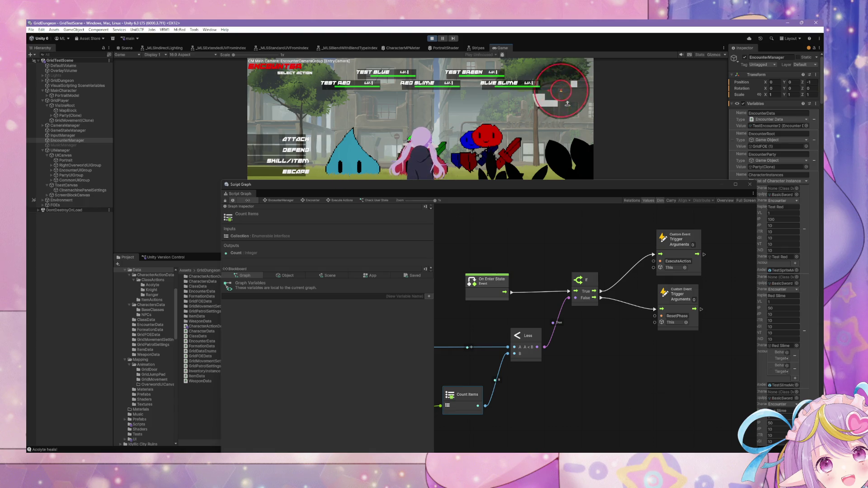
mouse_move(335, 189)
left_mouse_down()
mouse_move(326, 125)
mouse_move(290, 111)
left_mouse_up()
left_click(233, 198)
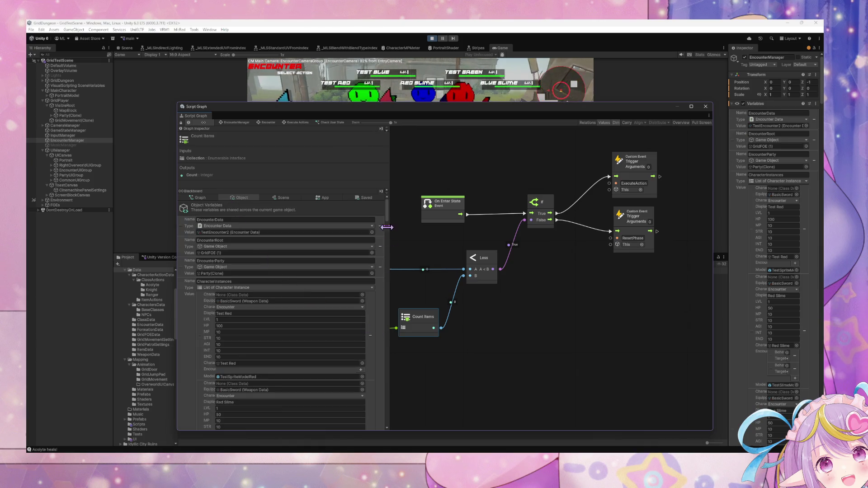
Shift the Script Graph window down and left so the Select Target battle screen shows.
mouse_move(388, 219)
left_mouse_down()
mouse_move(403, 440)
mouse_move(405, 261)
left_mouse_up()
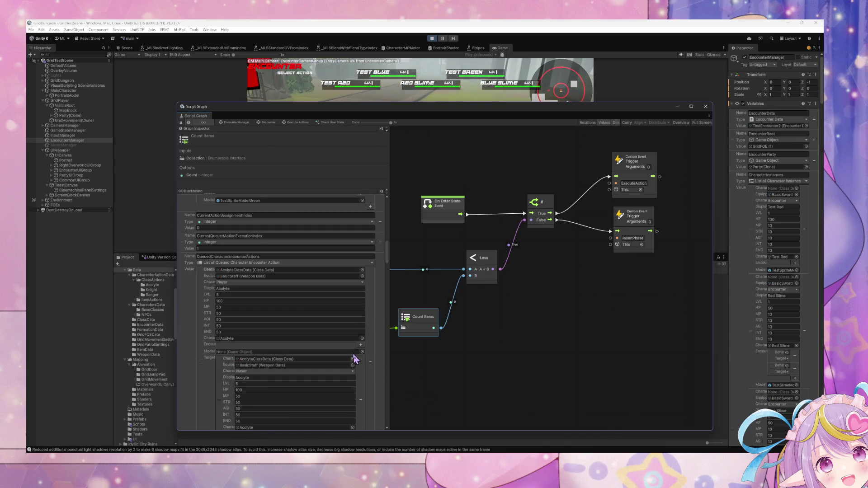
scroll(354, 360, "down", 2)
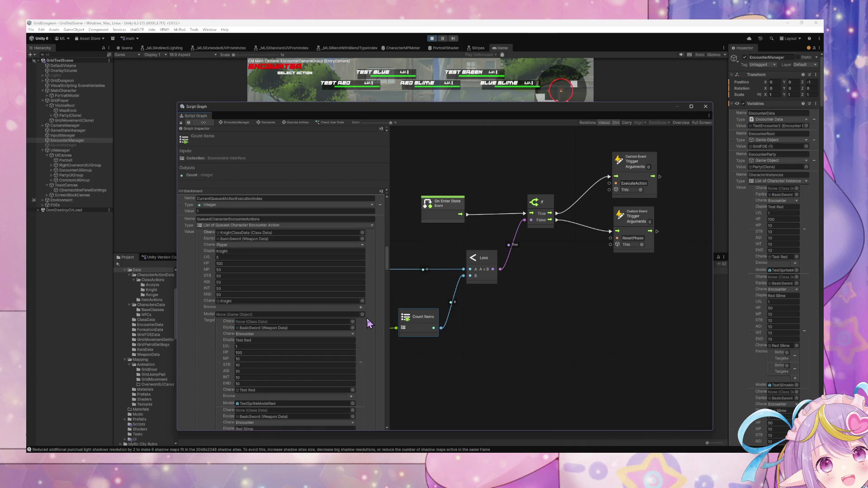
scroll(368, 317, "down", 10)
left_click_drag(355, 109, 349, 217)
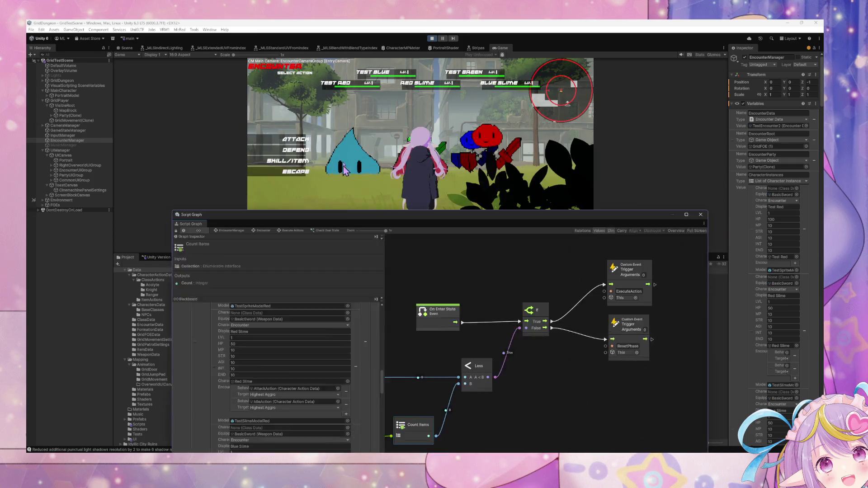
left_click_drag(344, 169, 338, 138)
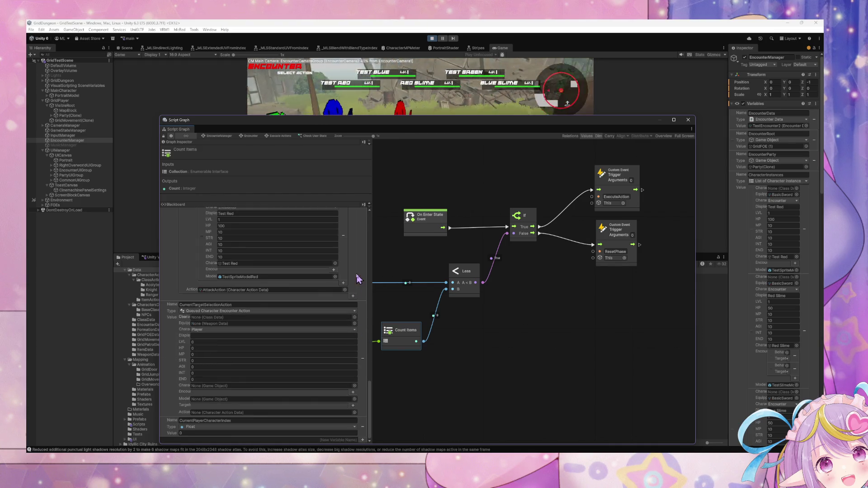
scroll(358, 278, "up", 5)
scroll(373, 388, "up", 5)
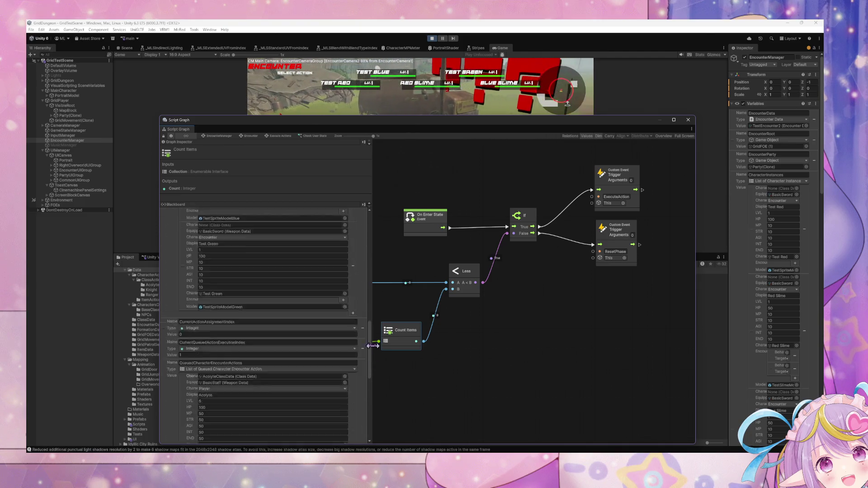
scroll(379, 367, "down", 3)
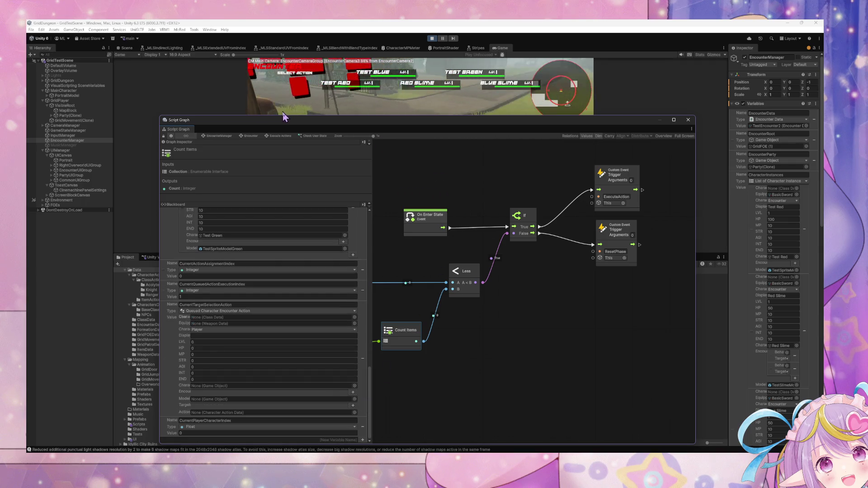
left_click_drag(315, 129, 261, 220)
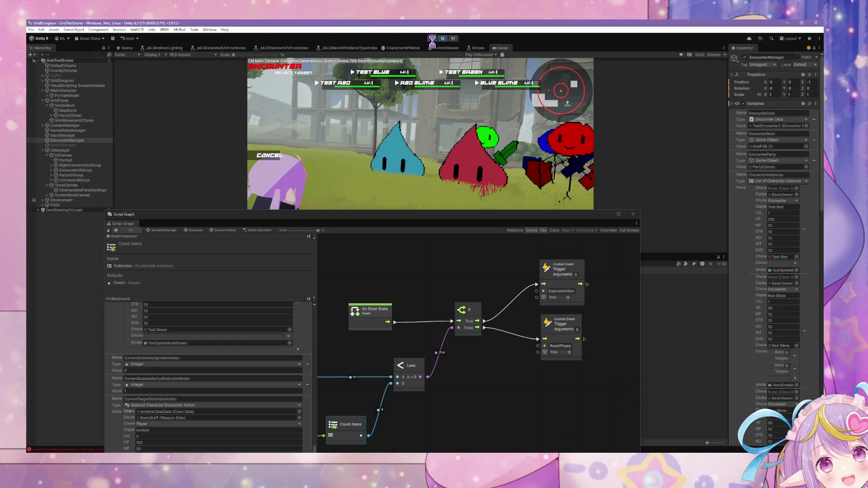
Stop the playtest and open the Execute Action state's graph.
key("ctrl+p")
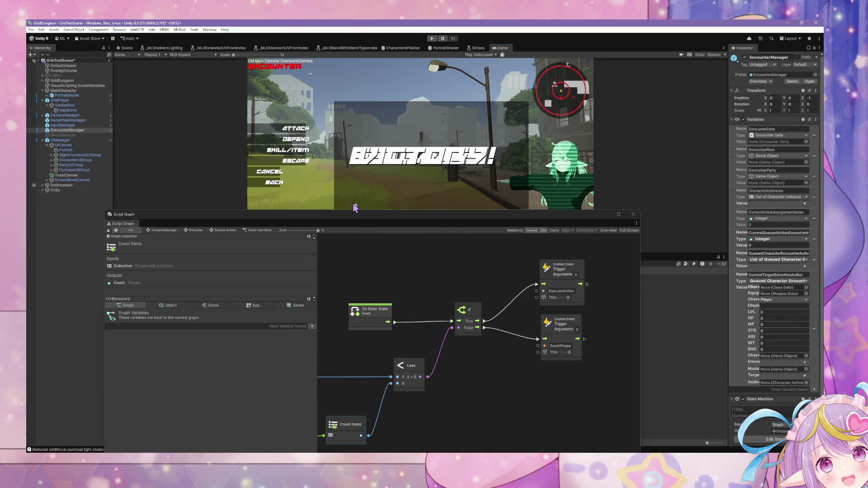
mouse_move(400, 390)
left_mouse_down()
mouse_move(402, 378)
mouse_move(494, 330)
left_mouse_up()
left_click_drag(359, 323, 360, 355)
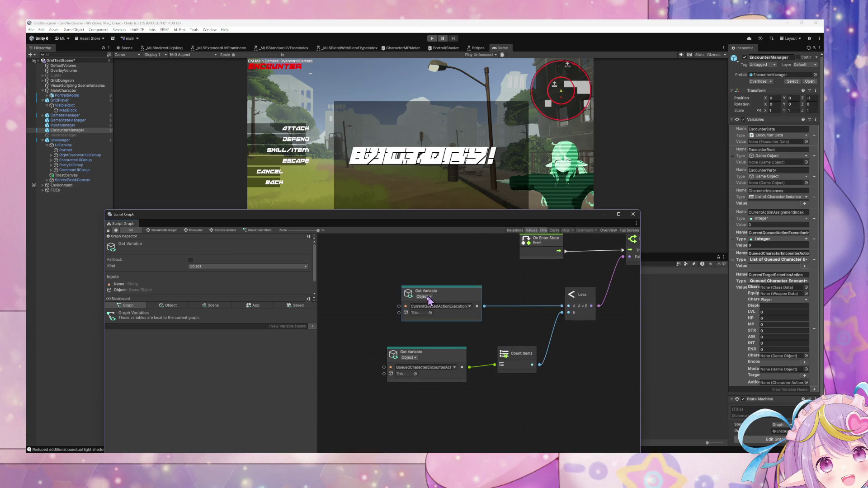
left_click(235, 231)
double_click(534, 378)
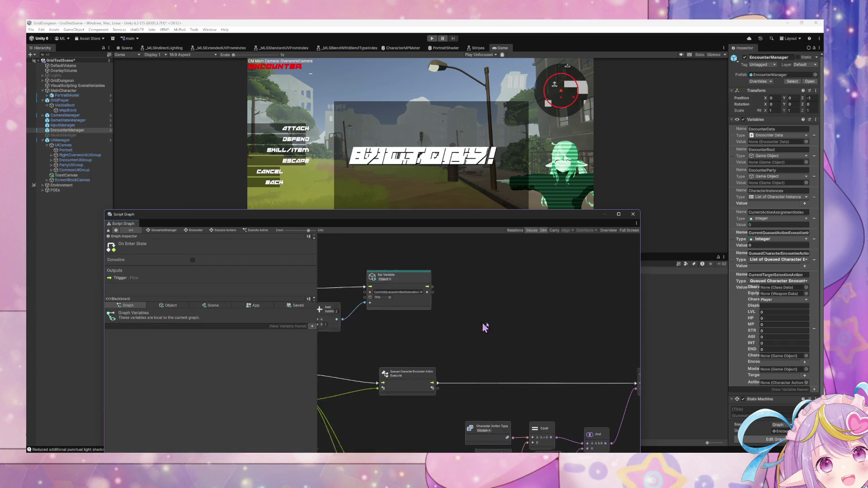
Delete then restore the execution-index increment nodes and move them up.
left_click_drag(533, 344, 356, 311)
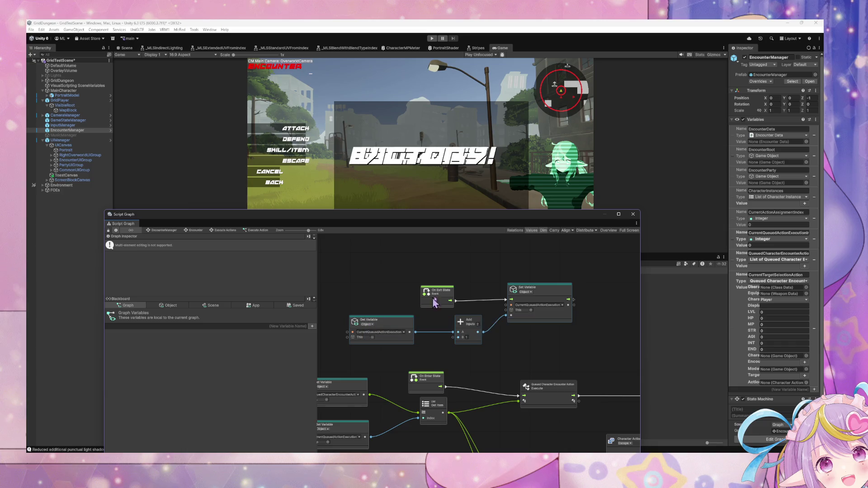
key("Delete")
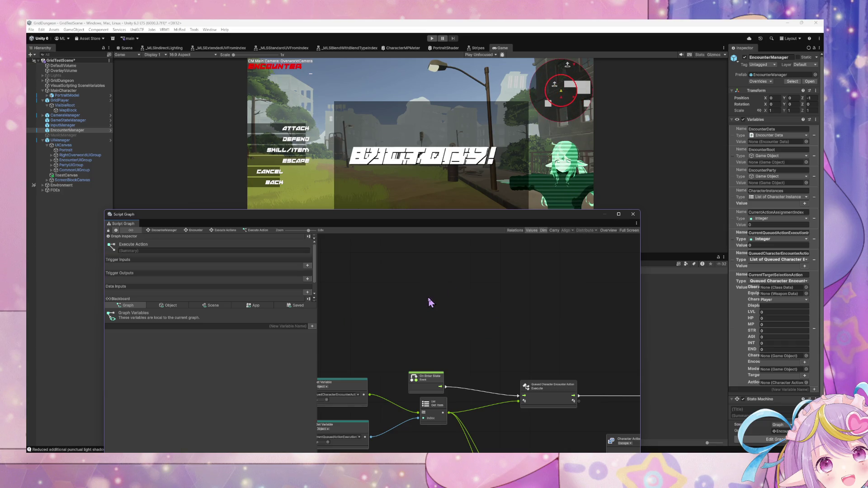
left_click_drag(540, 306, 336, 246)
key("ctrl+z")
key("ctrl+z")
key("ctrl+z")
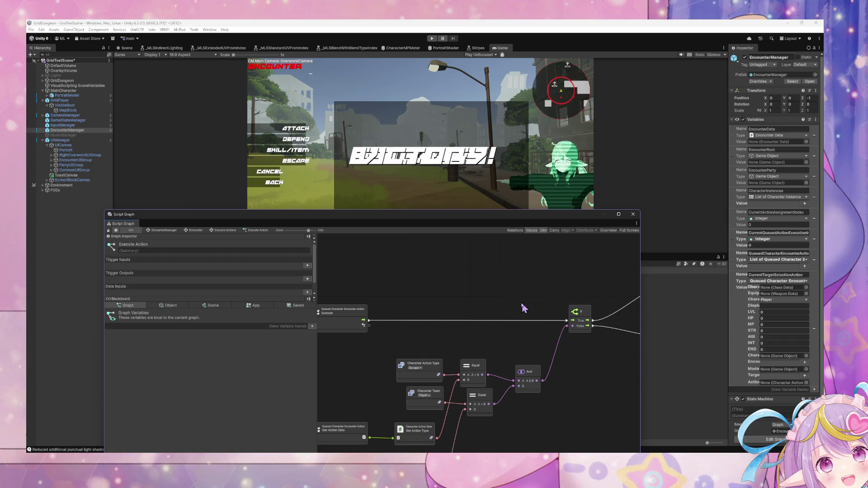
mouse_move(413, 396)
left_mouse_down()
mouse_move(394, 285)
mouse_move(409, 330)
left_mouse_up()
left_click(495, 327)
Chain Execute into the Set Variable index increment before If, then playtest.
mouse_move(353, 313)
left_mouse_down()
mouse_move(339, 251)
mouse_move(338, 266)
left_mouse_up()
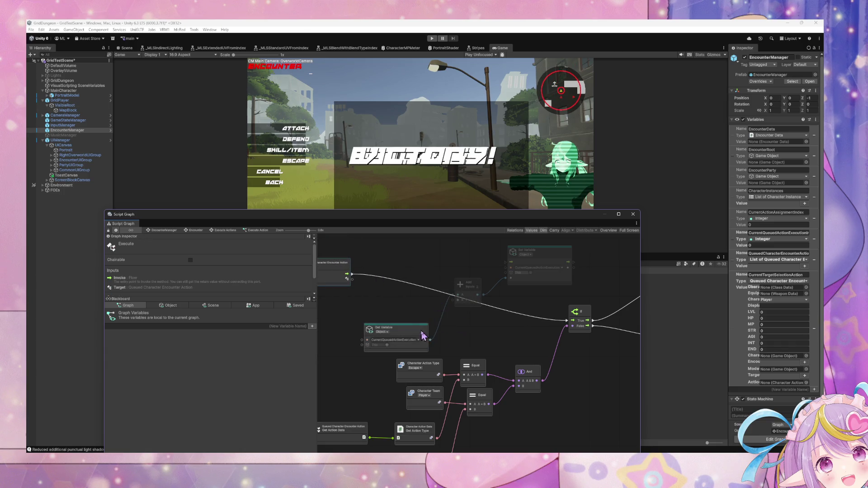
left_click_drag(423, 335, 376, 327)
mouse_move(465, 285)
left_mouse_down()
mouse_move(429, 305)
mouse_move(429, 319)
left_mouse_up()
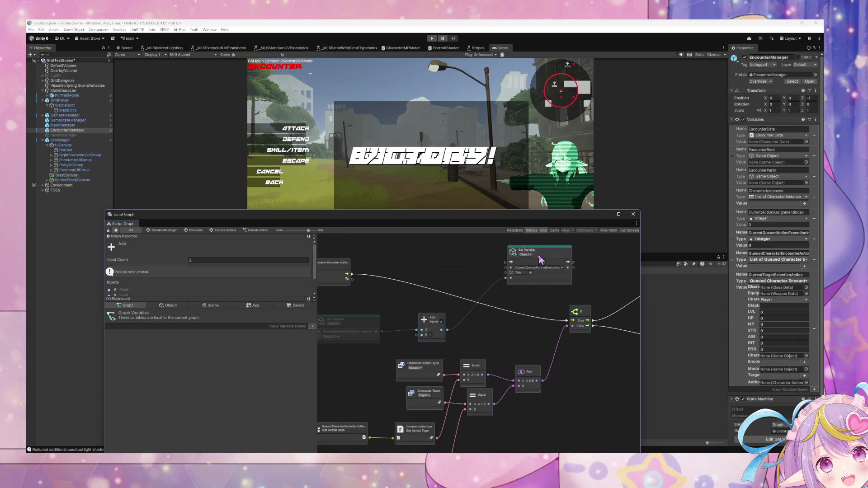
mouse_move(356, 279)
left_mouse_down()
mouse_move(435, 278)
mouse_move(397, 277)
left_mouse_up()
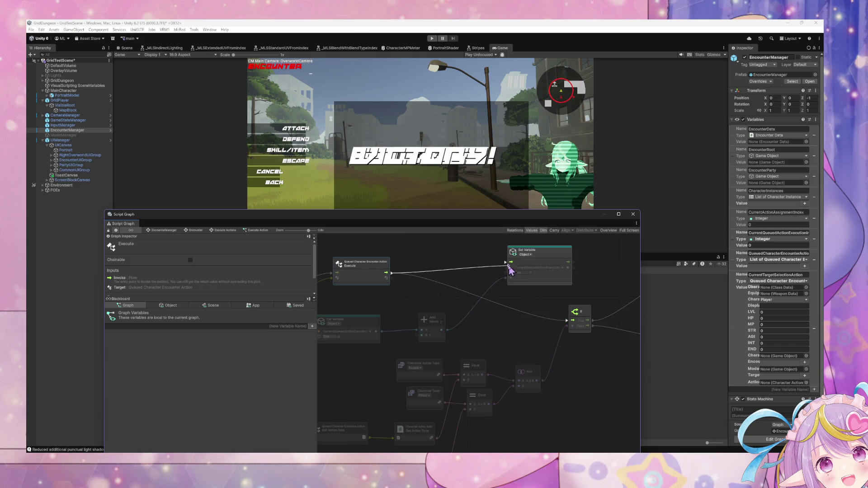
left_click_drag(548, 253, 509, 280)
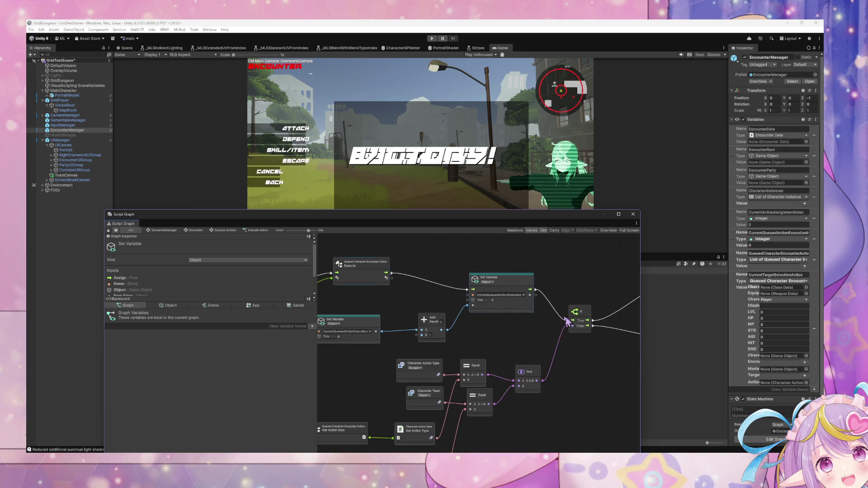
left_click(431, 39)
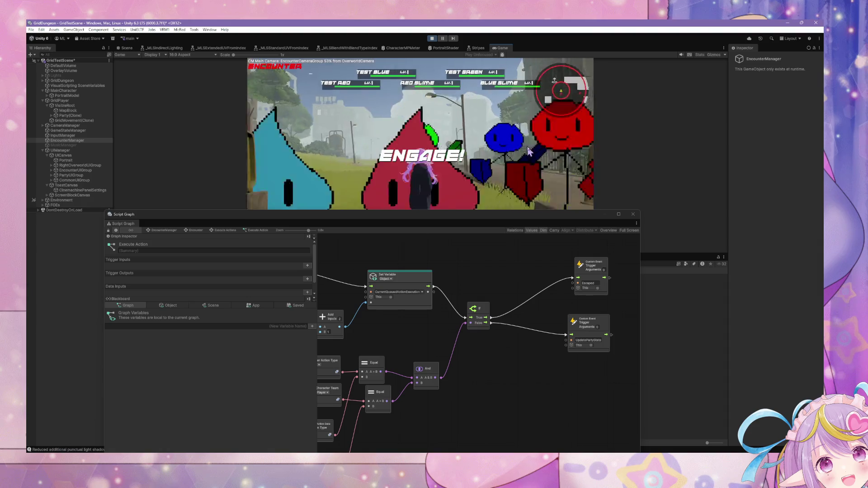
Have each party member attack Test Red to finish the turn.
left_click(283, 144)
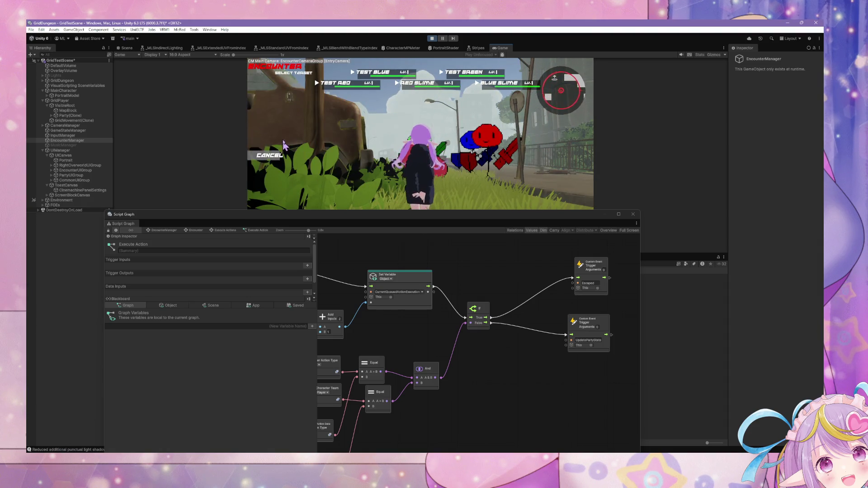
left_click(354, 88)
left_click(283, 144)
left_click(358, 97)
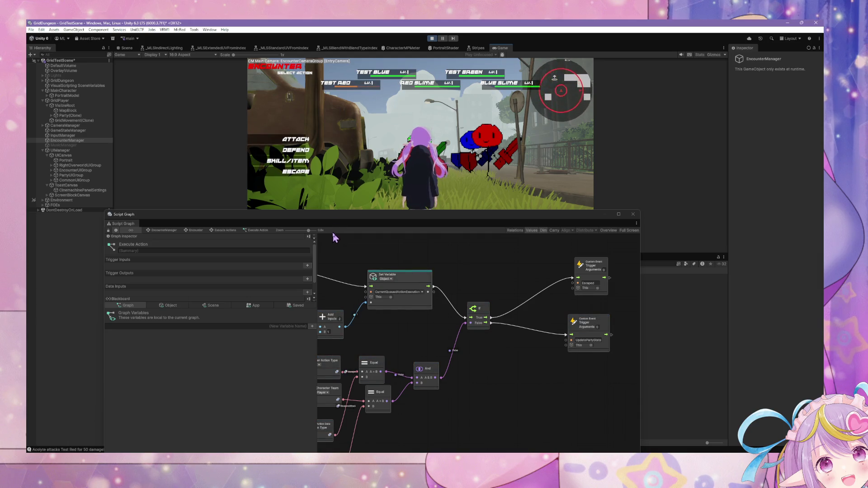
Look over the queued action and If nodes, then return to the Execute Actions graph.
mouse_move(394, 316)
left_mouse_down()
mouse_move(529, 339)
mouse_move(581, 329)
left_mouse_up()
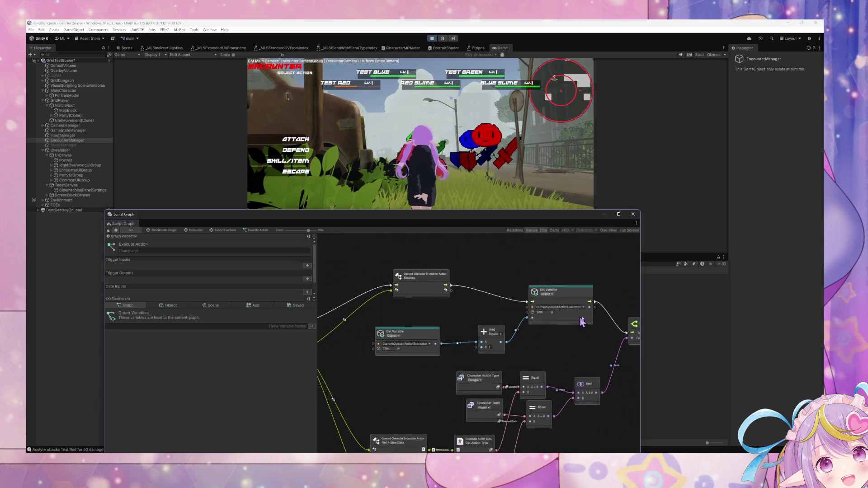
left_click_drag(633, 281, 403, 283)
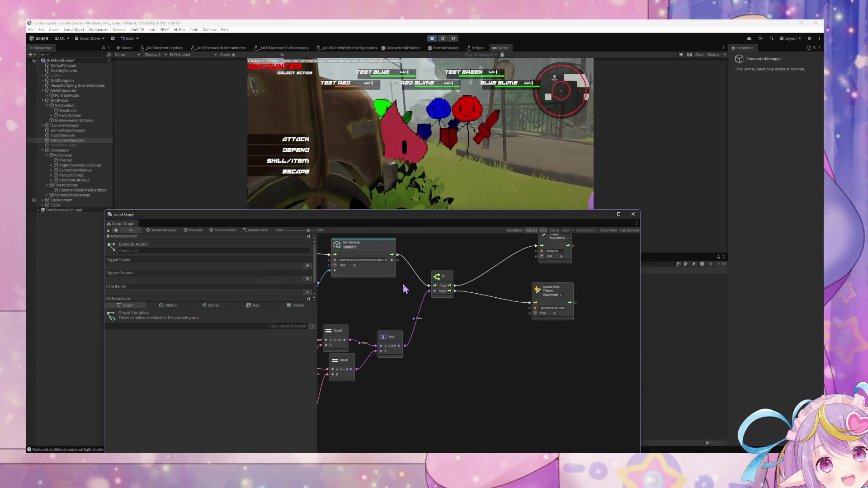
left_click_drag(431, 318, 449, 320)
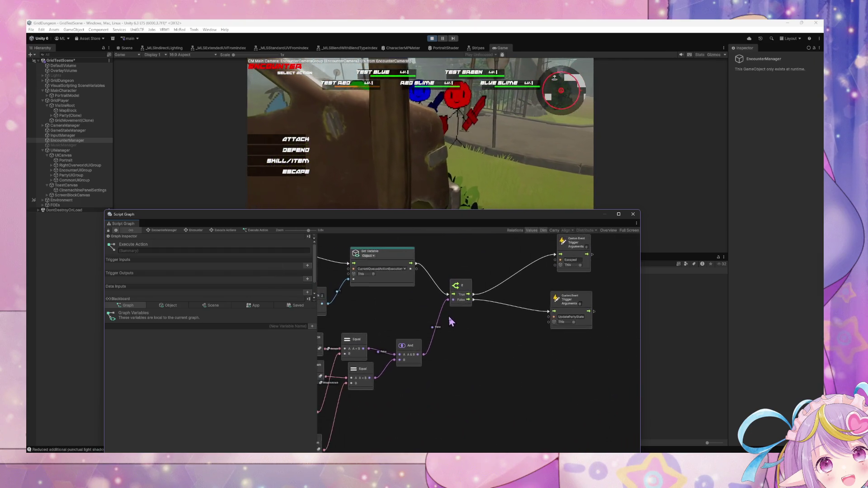
left_click(228, 231)
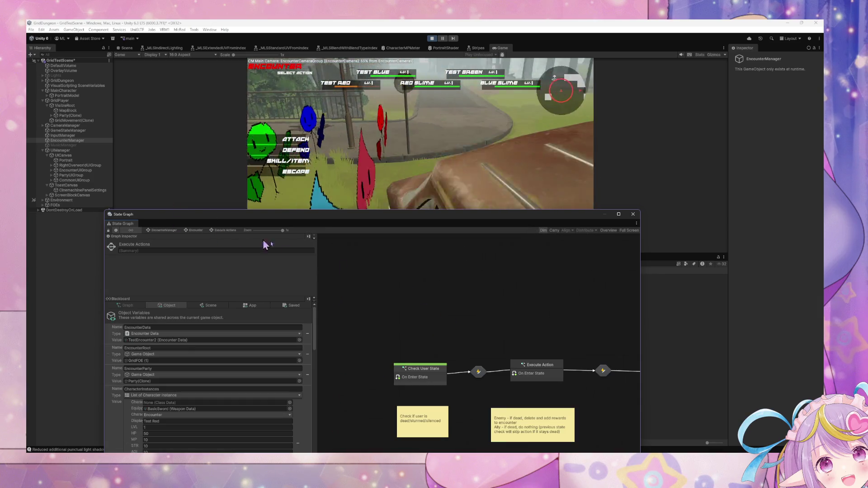
Rename Check Encounter State's Custom Event from ResetPhase to NextAction, then go back to Execute Actions.
left_click_drag(556, 348, 459, 323)
left_click_drag(533, 355, 450, 337)
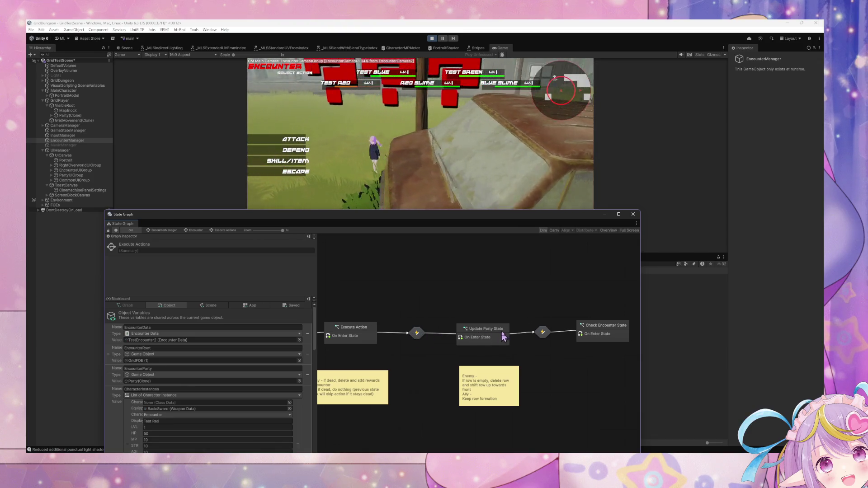
double_click(581, 328)
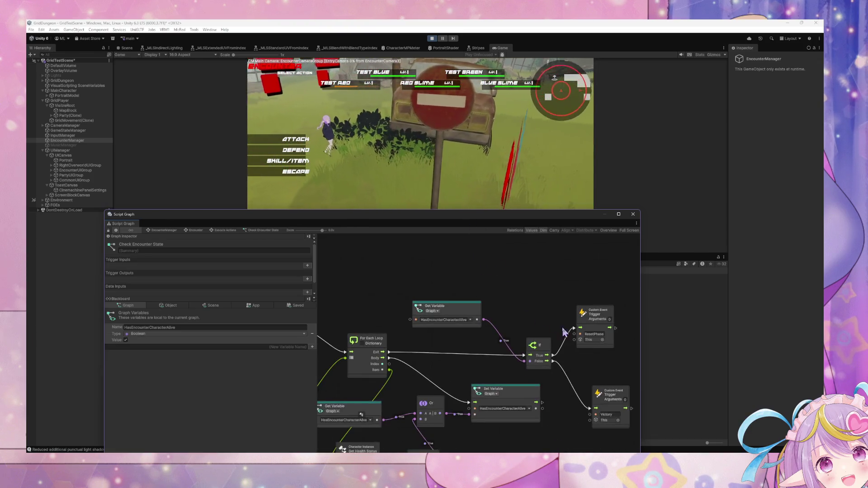
left_click(537, 304)
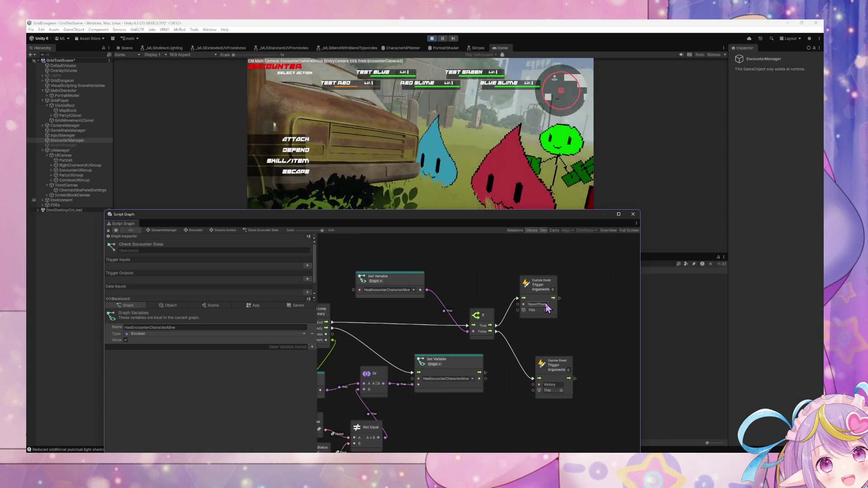
type("NextActi")
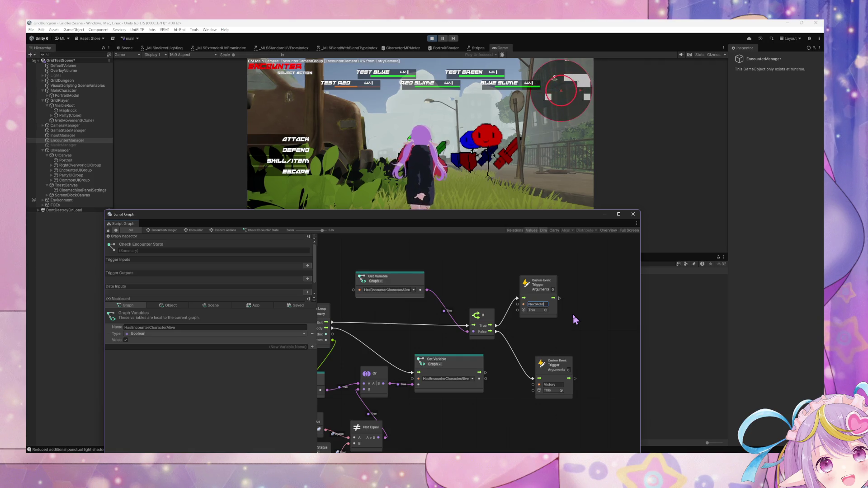
type("on")
left_click(290, 143)
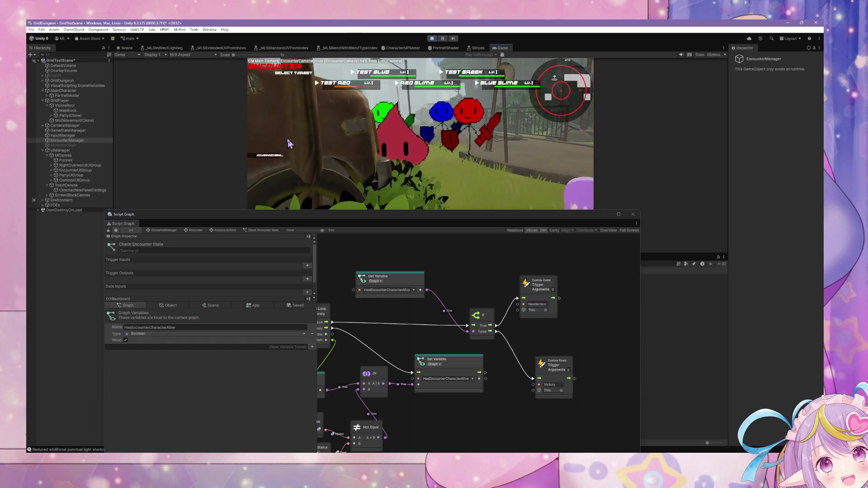
left_click(266, 236)
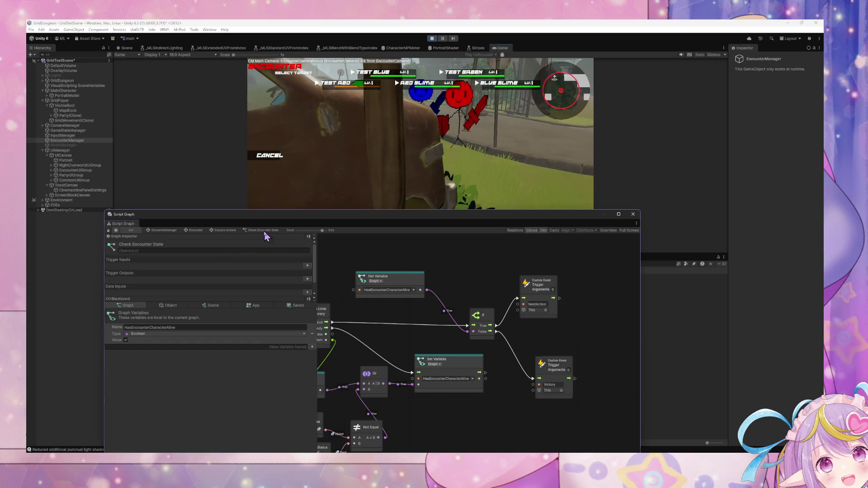
left_click(265, 233)
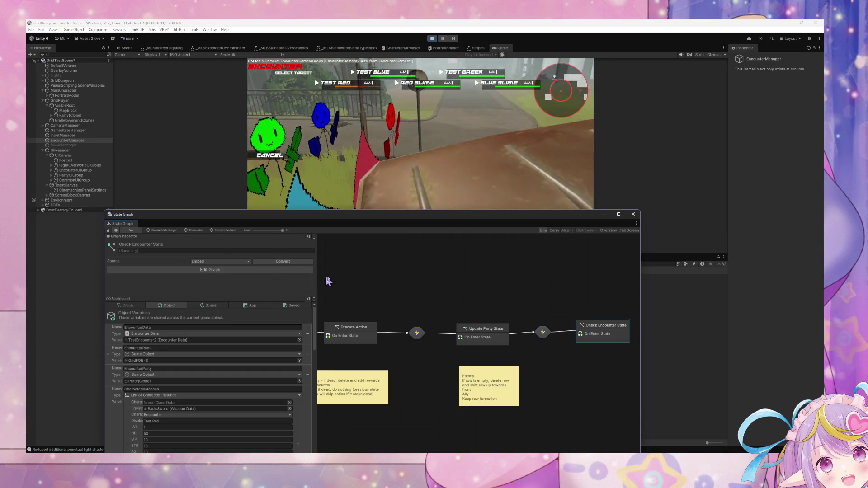
From the Encounter graph, open the Execute Actions transition's ResetPhase script graph.
left_click(196, 230)
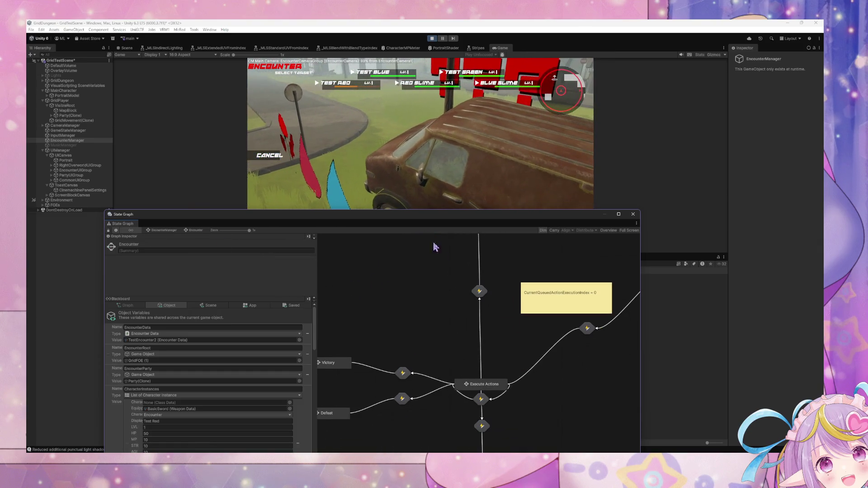
left_click(480, 291)
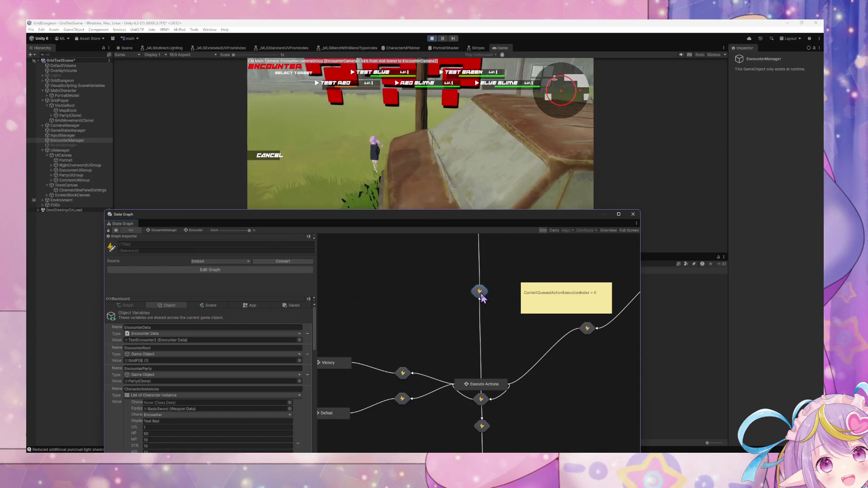
double_click(480, 292)
left_click(196, 230)
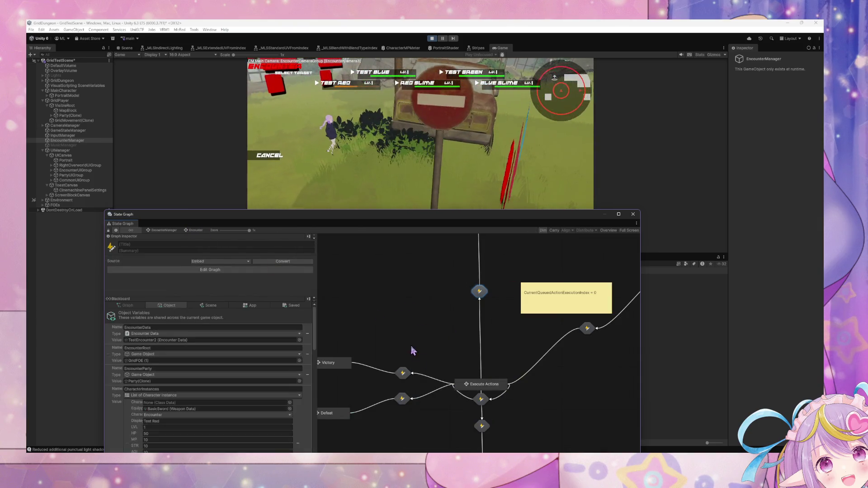
double_click(480, 291)
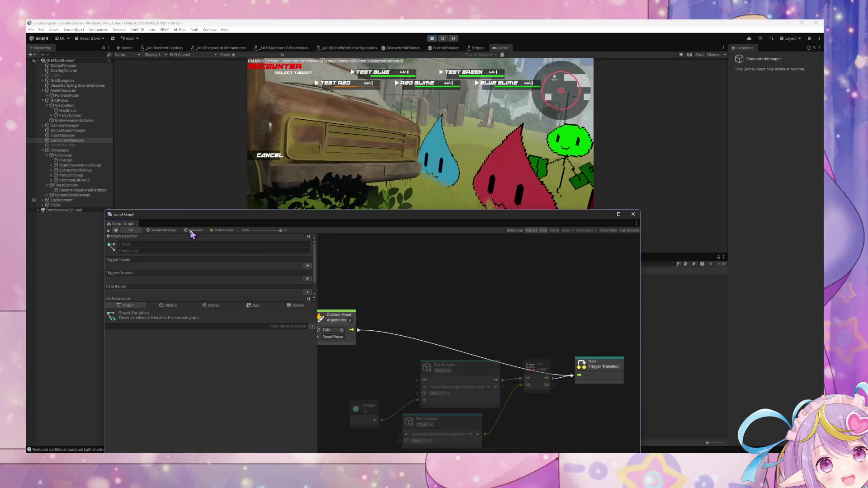
Nudge the Custom Event node, and delete then restore the index-reset and queue-clear nodes.
mouse_move(367, 308)
left_mouse_down()
mouse_move(396, 346)
mouse_move(427, 359)
left_mouse_up()
left_click_drag(352, 306, 355, 338)
mouse_move(569, 427)
left_mouse_down()
mouse_move(407, 337)
mouse_move(358, 337)
mouse_move(562, 361)
left_mouse_up()
key("Delete")
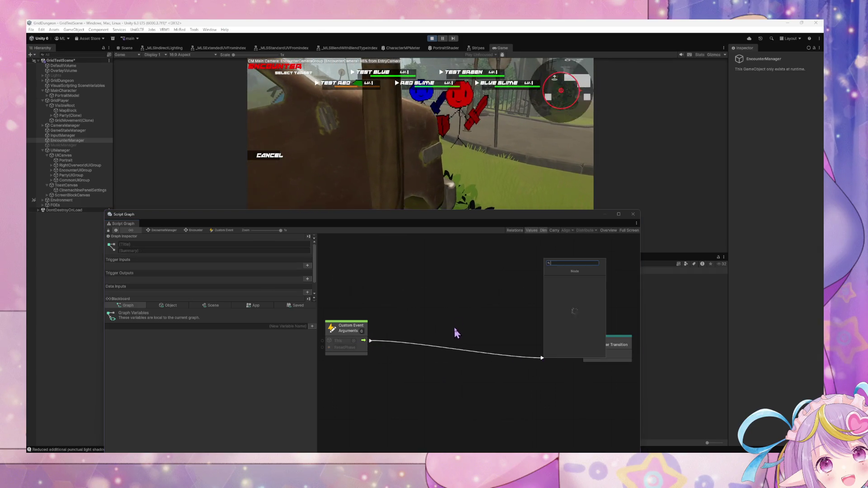
key("Escape")
key("ctrl+z")
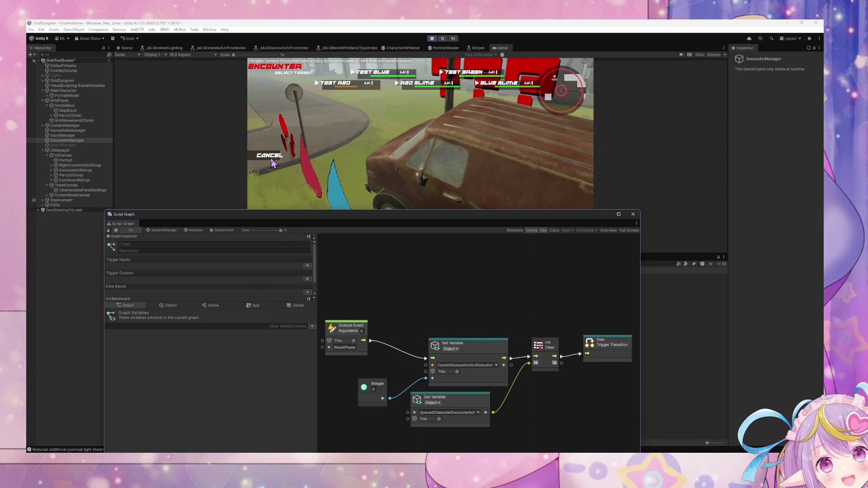
left_click(362, 102)
mouse_move(583, 434)
left_mouse_down()
mouse_move(326, 319)
mouse_move(380, 358)
left_mouse_up()
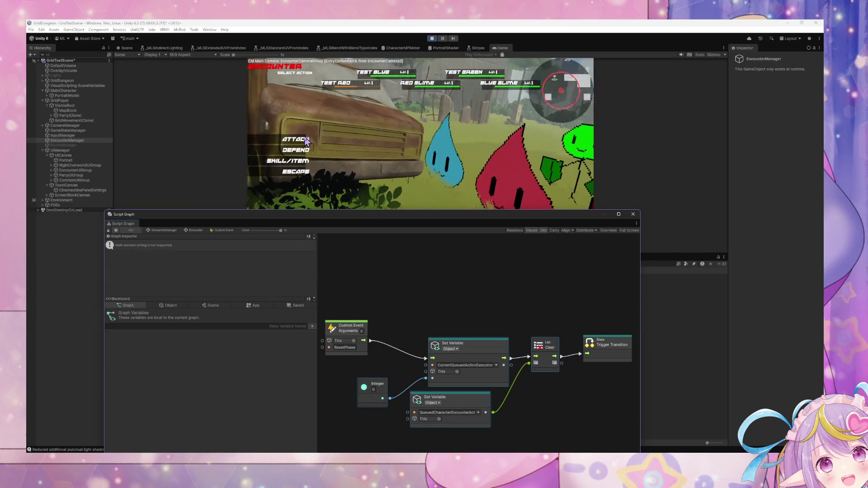
Escape the battle from the battle menu to return to the overworld, then show object variables.
left_click(295, 173)
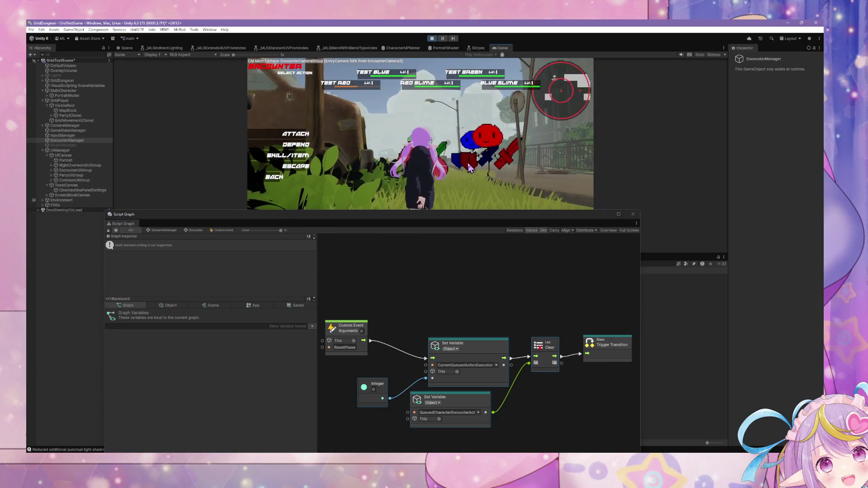
left_click(295, 171)
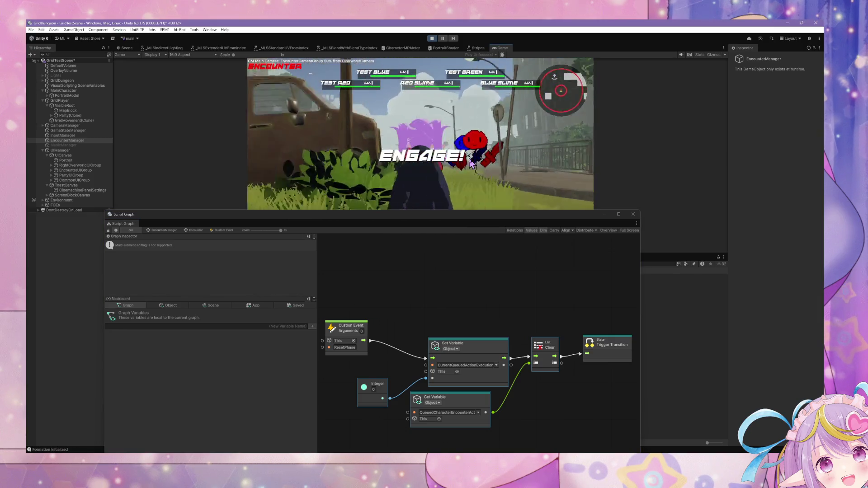
left_click(270, 155)
left_click(278, 146)
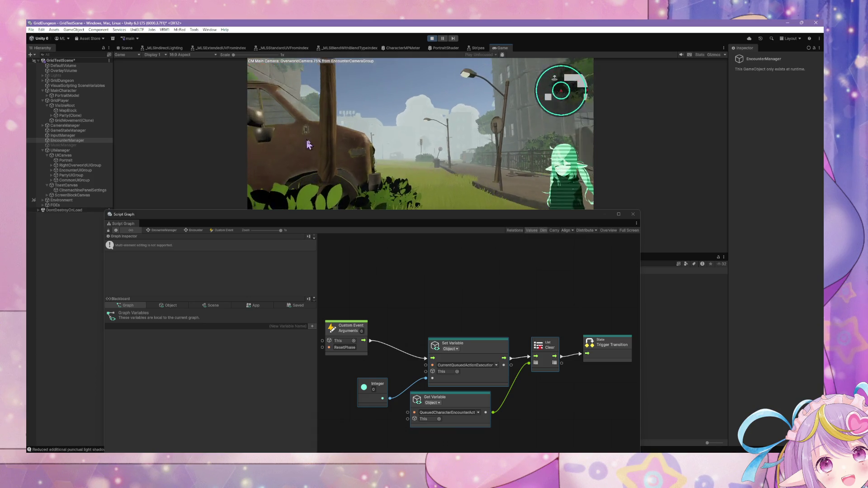
left_click(170, 305)
Check the object variables (execution index at 3), then select Execute Actions on the Encounter graph.
left_click_drag(297, 214, 349, 87)
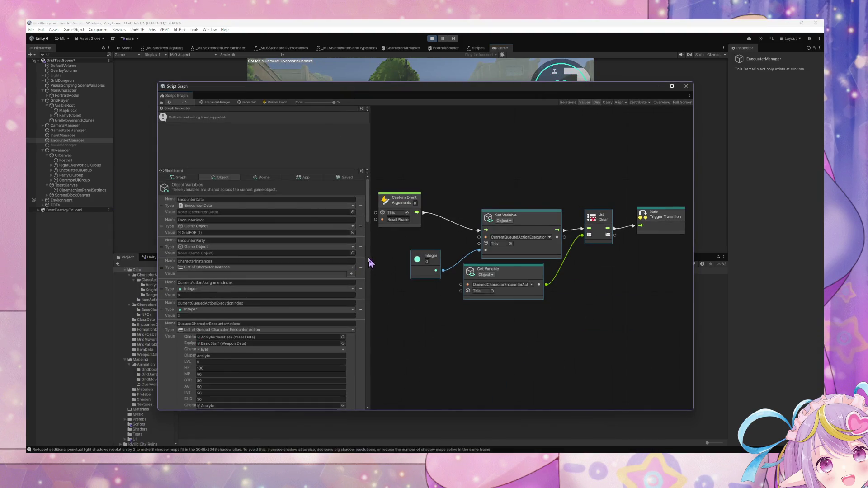
mouse_move(370, 217)
left_mouse_down()
mouse_move(370, 405)
mouse_move(381, 224)
left_mouse_up()
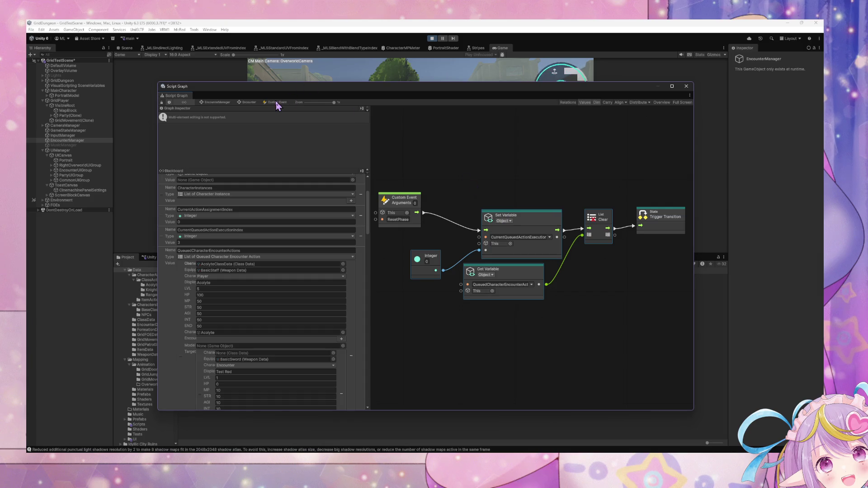
left_click(252, 103)
left_click(517, 280)
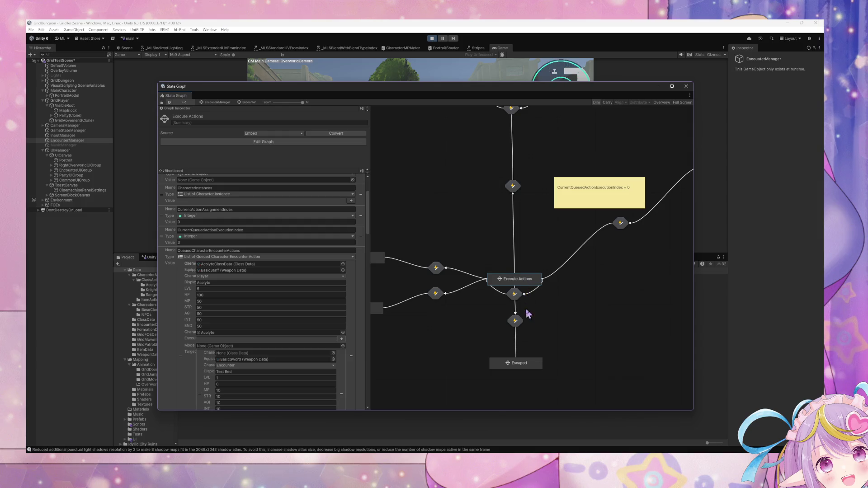
Pan the Encounter state graph to look over Encounter Start, Victory and Defeat.
scroll(479, 346, "up", 3)
scroll(504, 265, "left", 5)
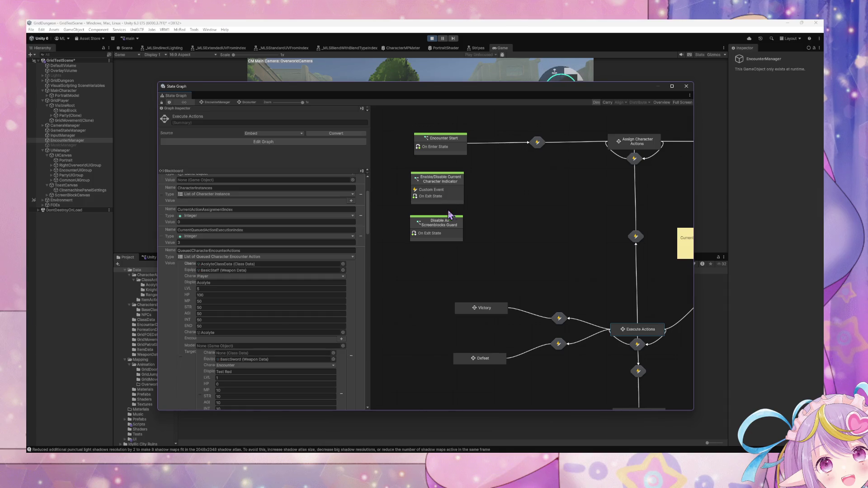
scroll(486, 216, "right", 3)
scroll(486, 216, "down", 1)
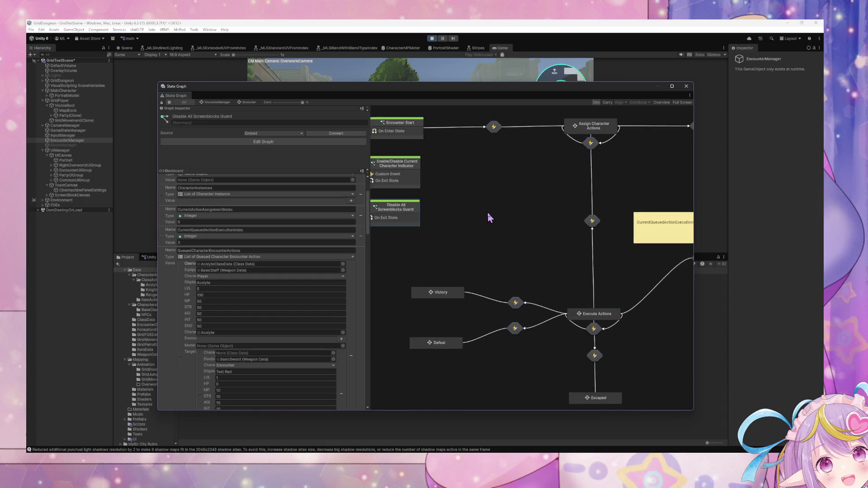
scroll(490, 226, "down", 2)
scroll(498, 249, "right", 7)
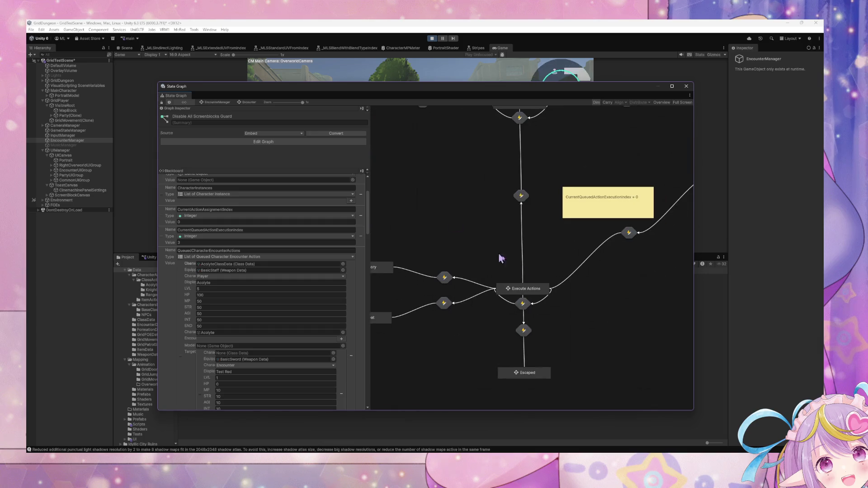
left_click_drag(357, 219, 421, 232)
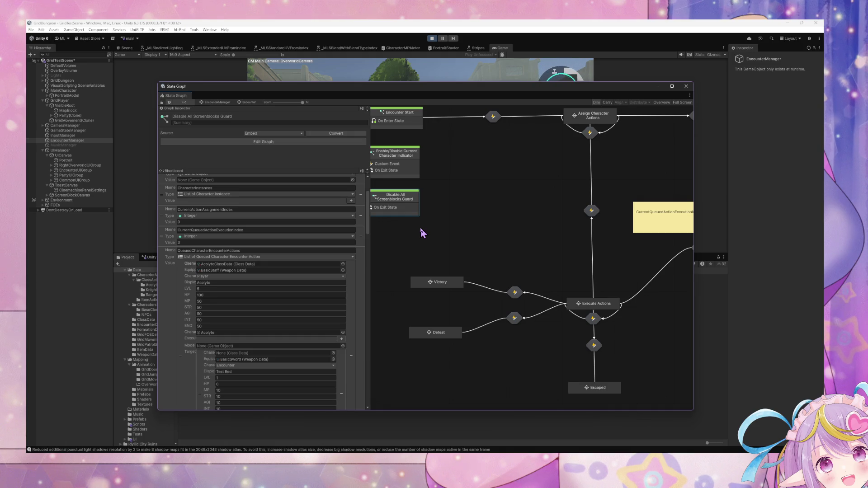
mouse_move(448, 229)
left_mouse_down()
mouse_move(378, 223)
mouse_move(415, 240)
mouse_move(401, 232)
mouse_move(447, 236)
mouse_move(393, 211)
left_mouse_up()
left_click_drag(496, 239, 446, 247)
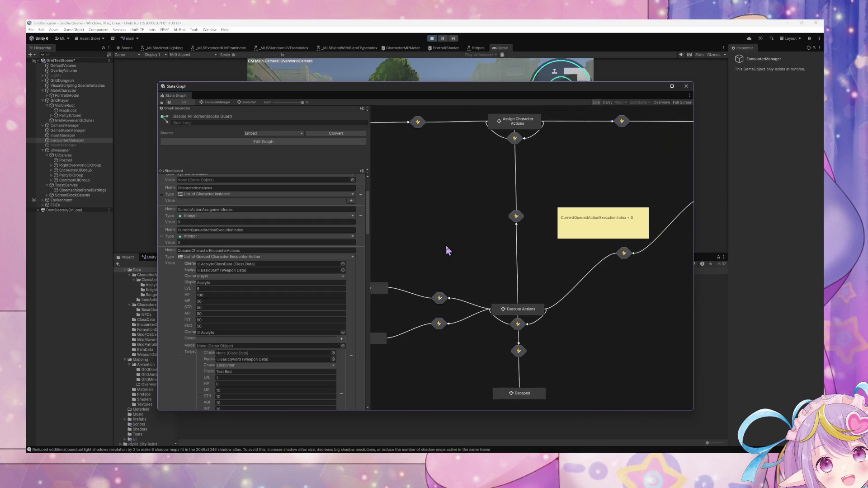
mouse_move(567, 238)
left_mouse_down()
mouse_move(431, 245)
mouse_move(514, 229)
mouse_move(491, 225)
mouse_move(574, 224)
left_mouse_up()
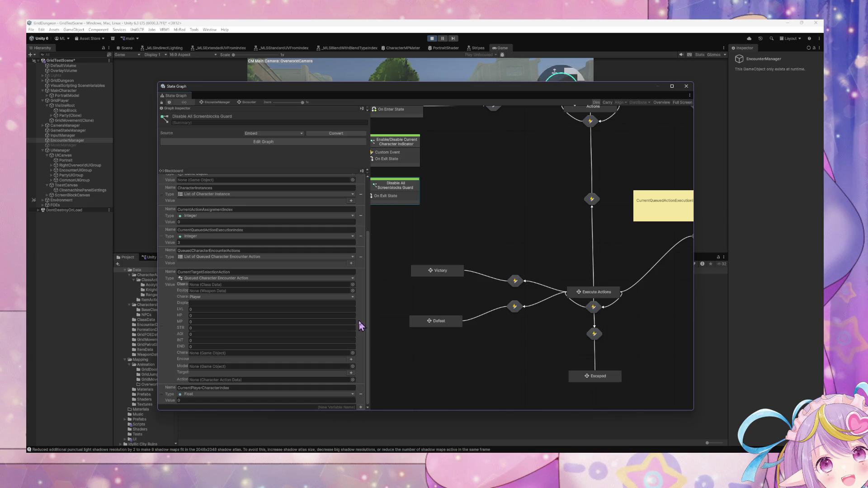
Select Execute Actions and open the transition script graph below Assign Character Actions.
left_click(537, 262)
left_click(597, 297)
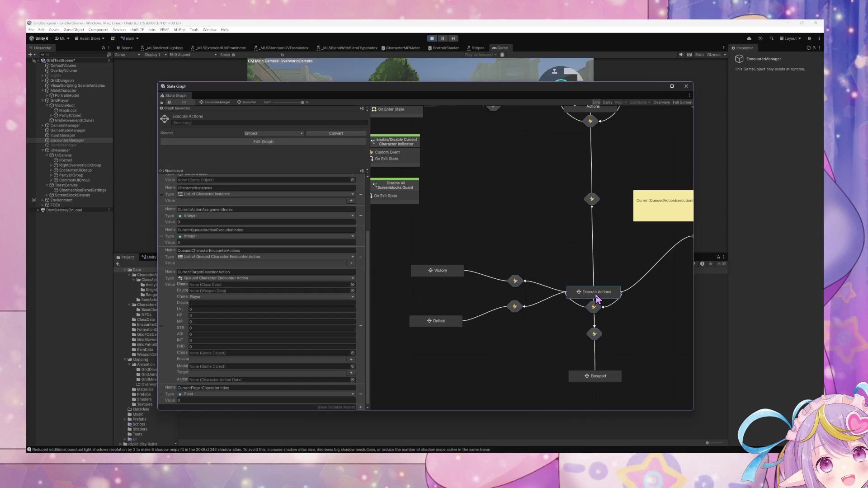
double_click(592, 199)
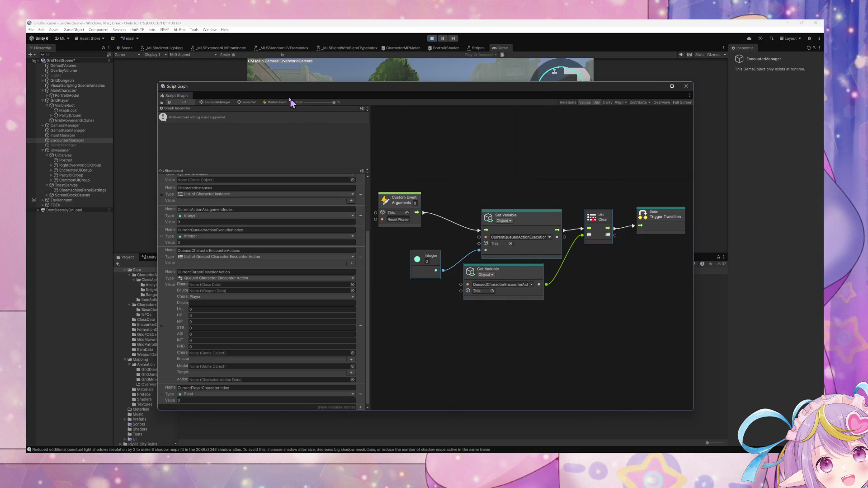
left_click(248, 102)
mouse_move(624, 289)
left_mouse_down()
mouse_move(548, 306)
mouse_move(532, 325)
left_mouse_up()
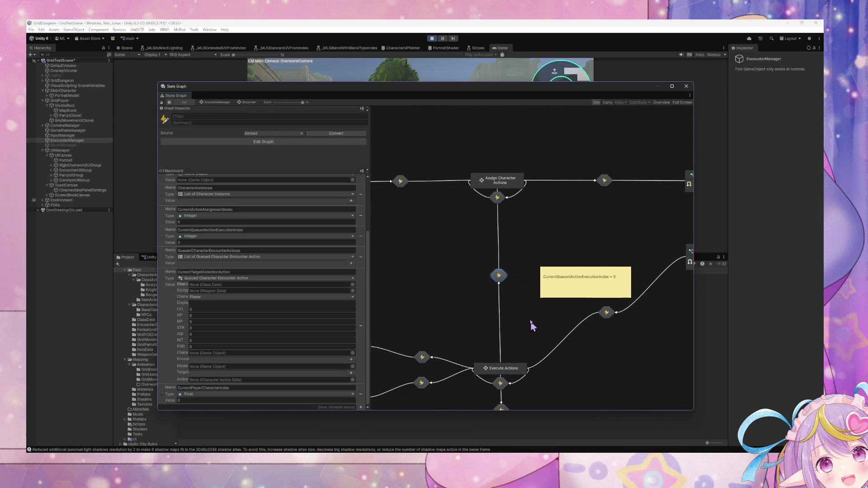
double_click(498, 277)
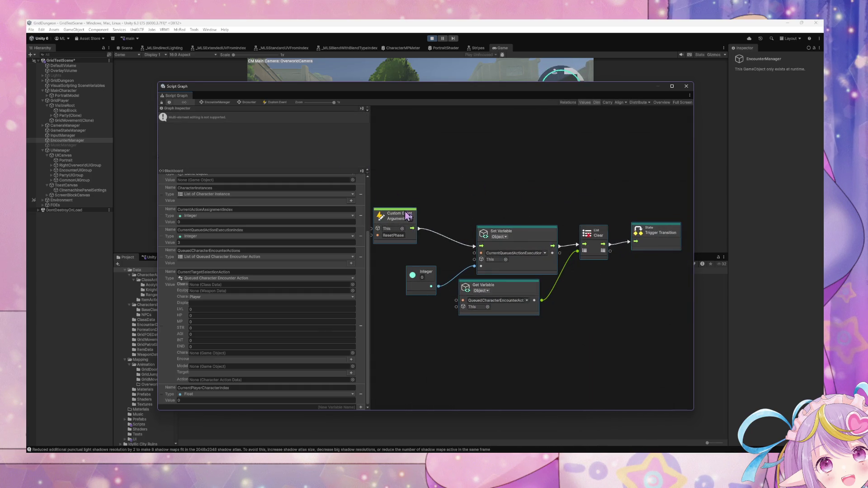
Reopen the reset-and-clear transition graph, select its nodes, and move the window down.
left_click_drag(669, 342, 387, 173)
left_click(253, 103)
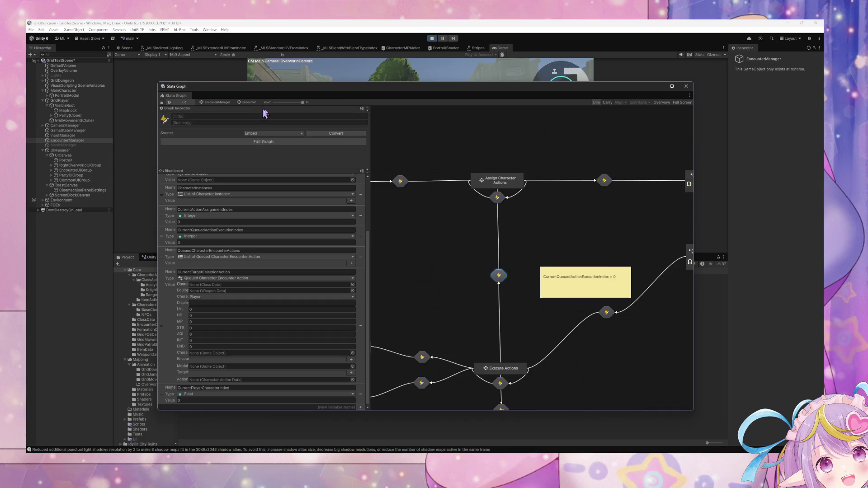
double_click(565, 250)
left_click_drag(667, 333, 385, 181)
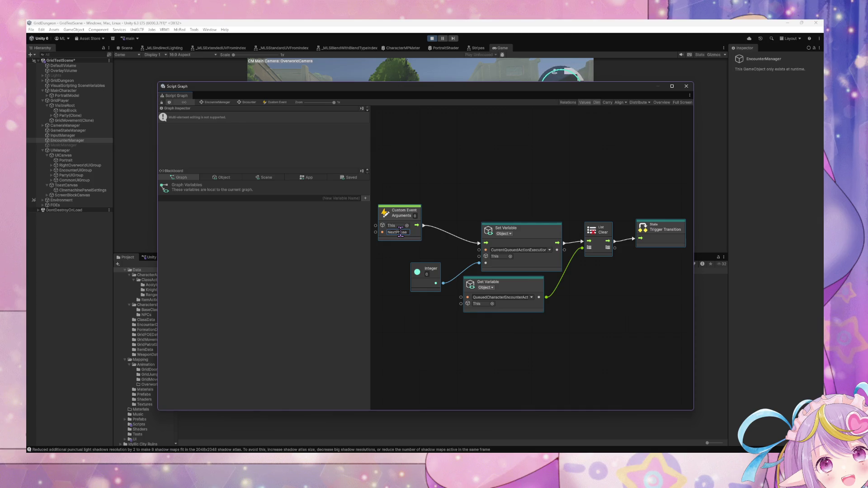
left_click_drag(441, 89, 563, 329)
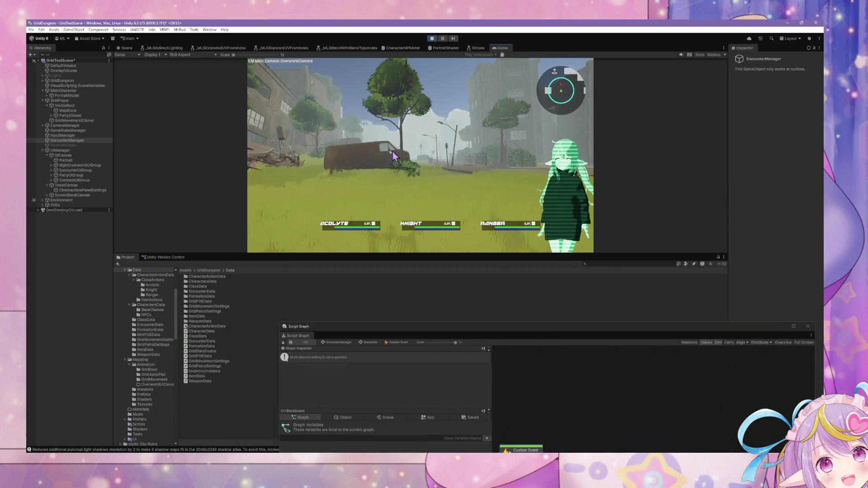
Walk into an encounter, order attacks for Acolyte, Knight and Ranger, then stop play mode.
key("w")
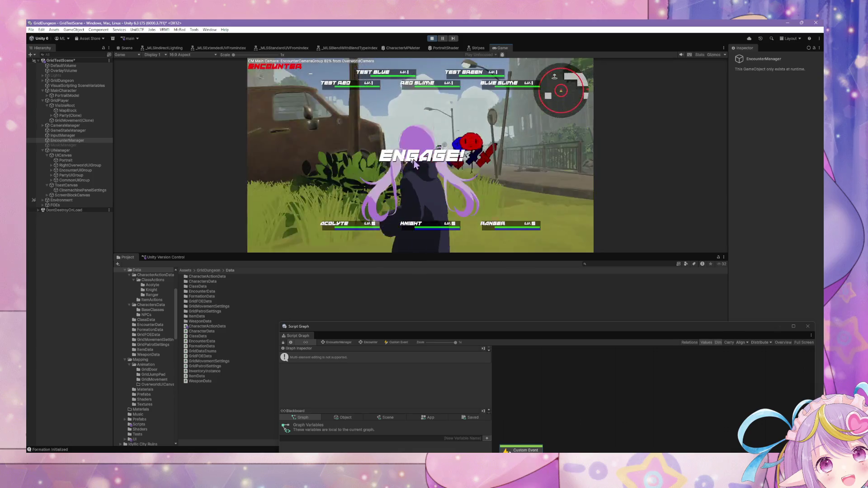
left_click(293, 145)
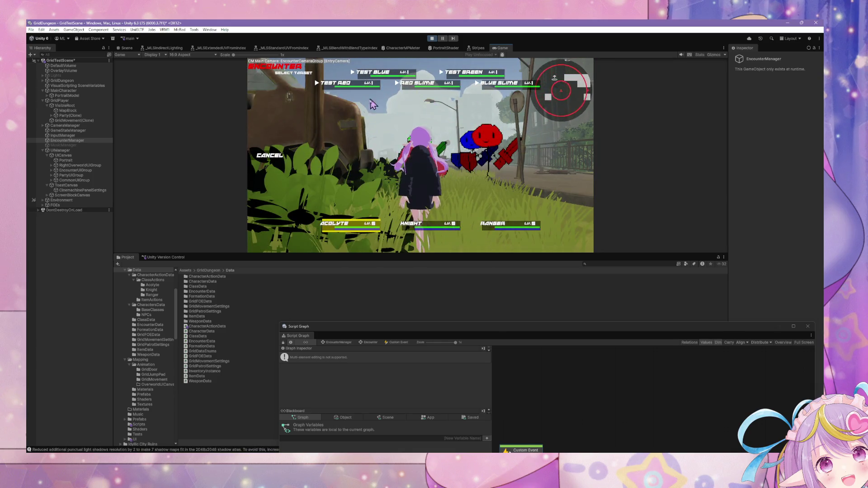
left_click(349, 90)
left_click(294, 141)
left_click(350, 91)
left_click(295, 139)
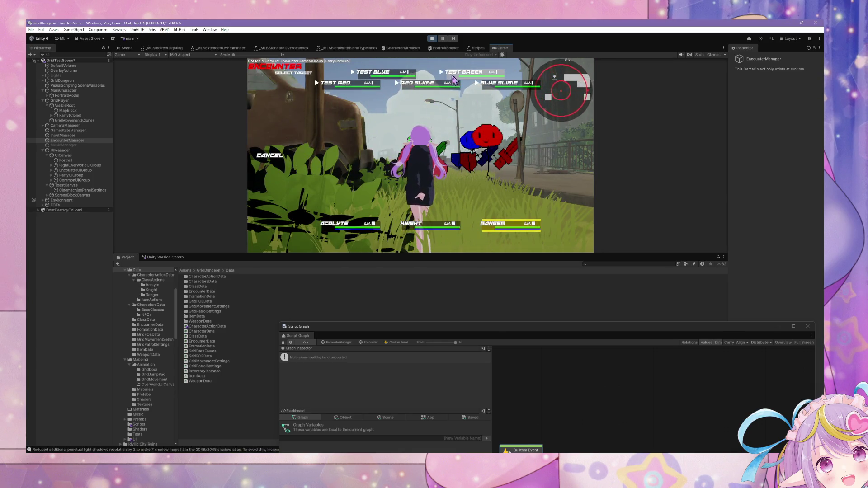
left_click(373, 72)
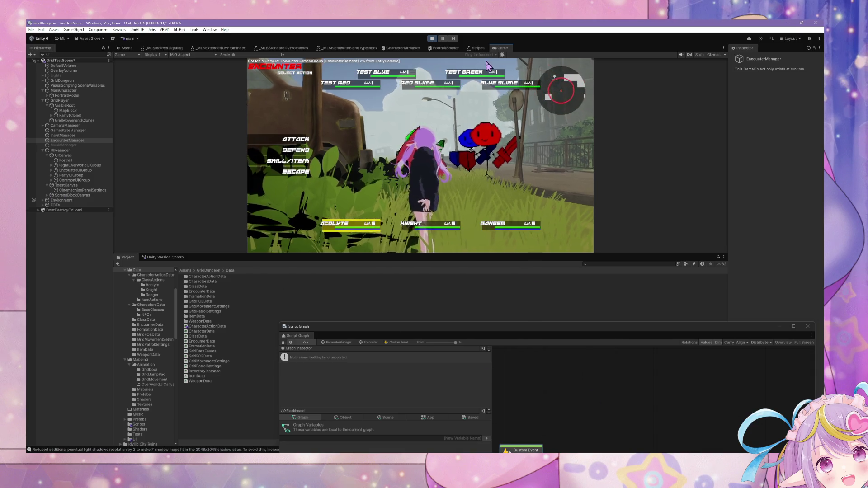
key("ctrl+p")
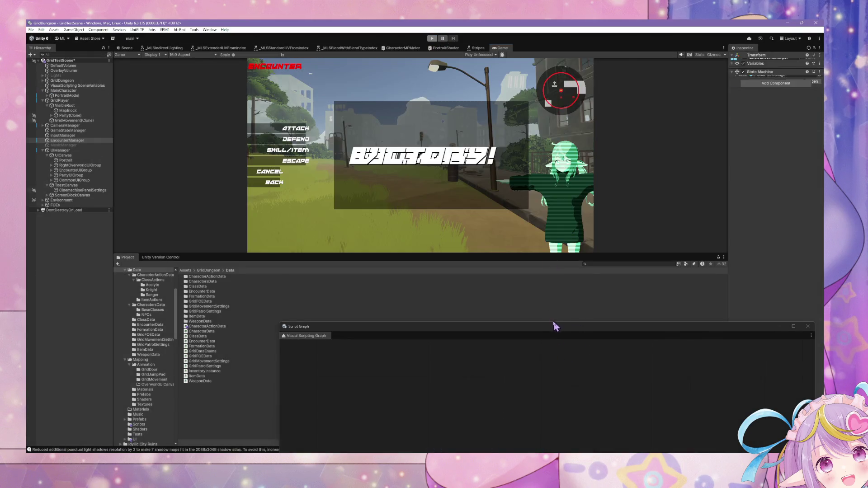
left_click_drag(551, 326, 465, 179)
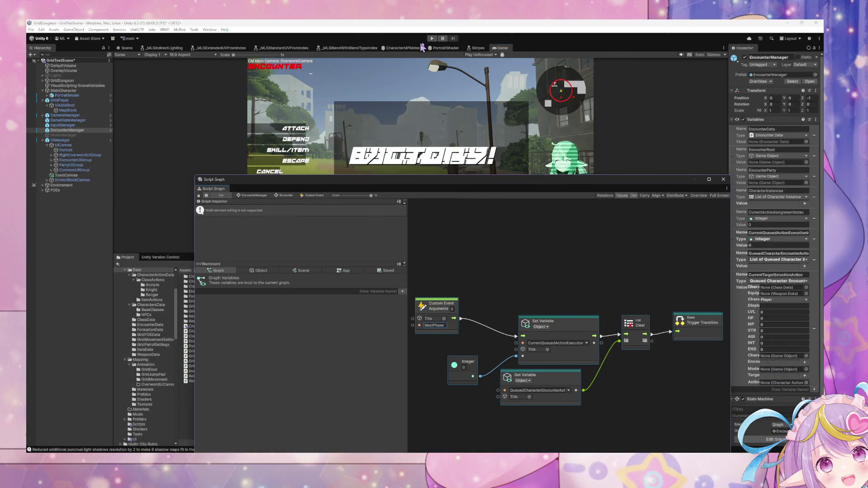
Re-enter Play mode with Ctrl+P and wait for the domain reload so the overworld runs.
key("ctrl+p")
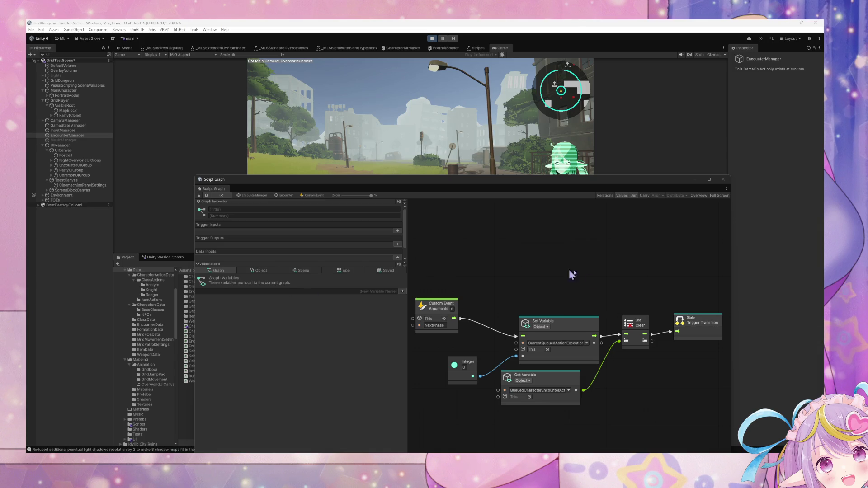
Play a round with every party member attacking TEST RED until the turn returns to Acolyte.
left_click_drag(465, 187, 477, 271)
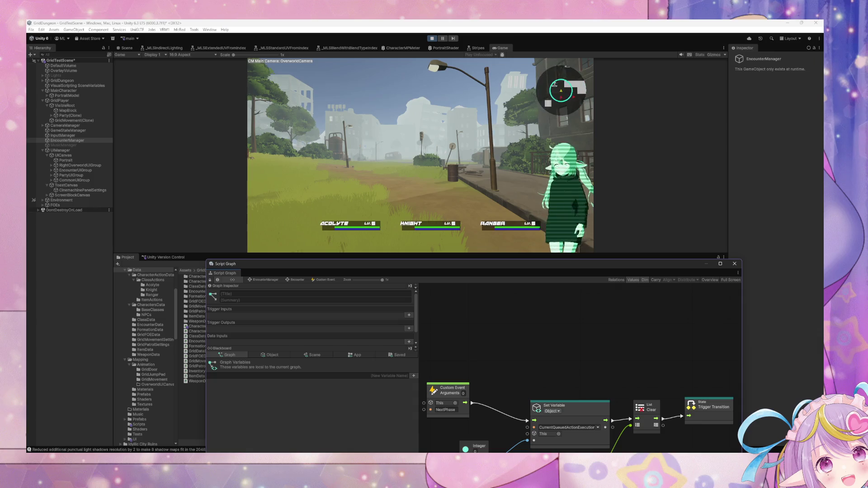
left_click(394, 208)
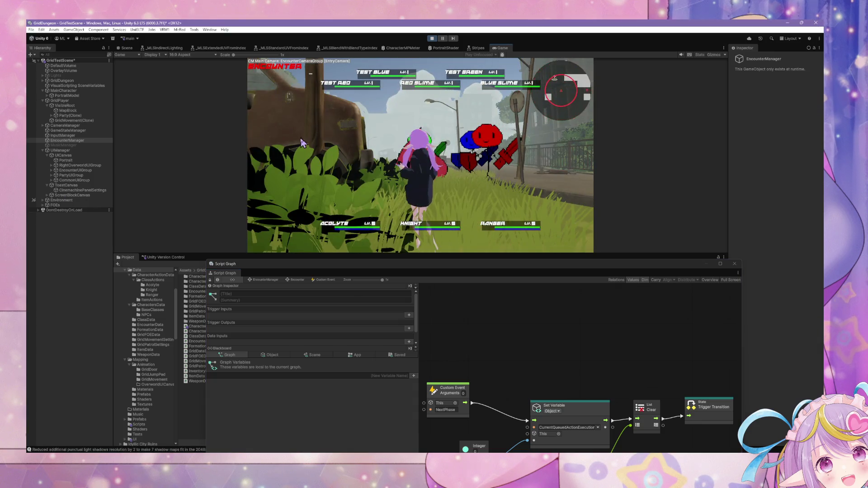
left_click(269, 145)
left_click(345, 87)
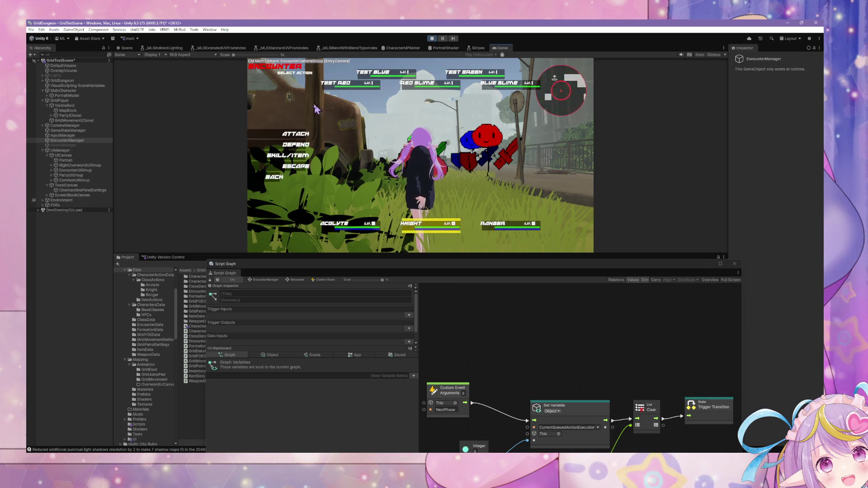
left_click(296, 144)
left_click(287, 131)
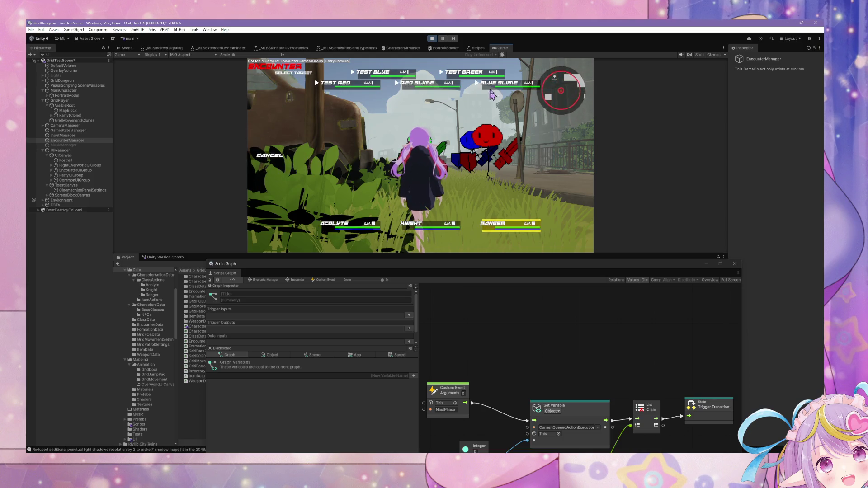
left_click_drag(299, 268, 295, 119)
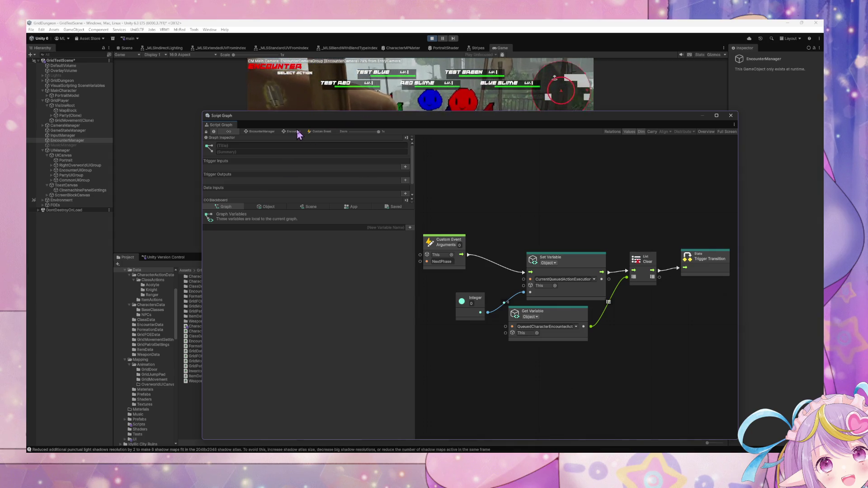
Delete the queued-actions Get Variable node and the List Clear node from the NextPhase transition graph.
left_click(558, 317)
key("Delete")
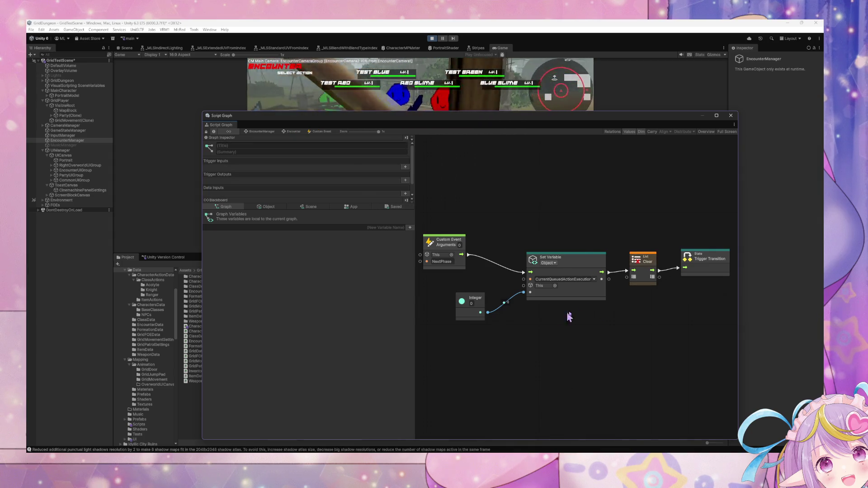
left_click(643, 259)
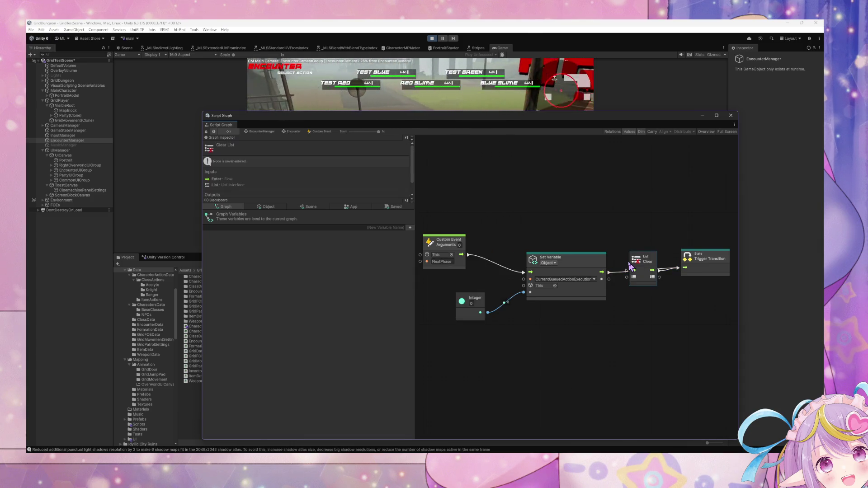
key("Delete")
Reposition Set Variable to feed Trigger Transition directly, then go back to the Encounter state graph.
left_click(591, 261)
left_click_drag(591, 261, 598, 256)
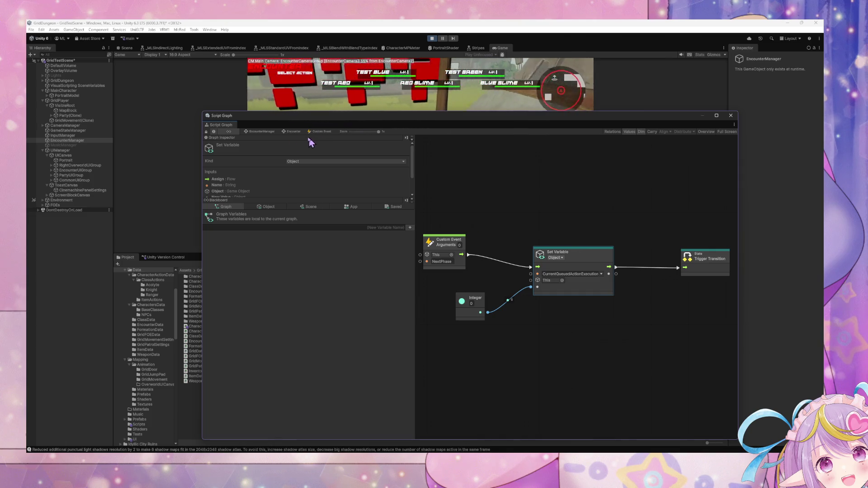
left_click(293, 131)
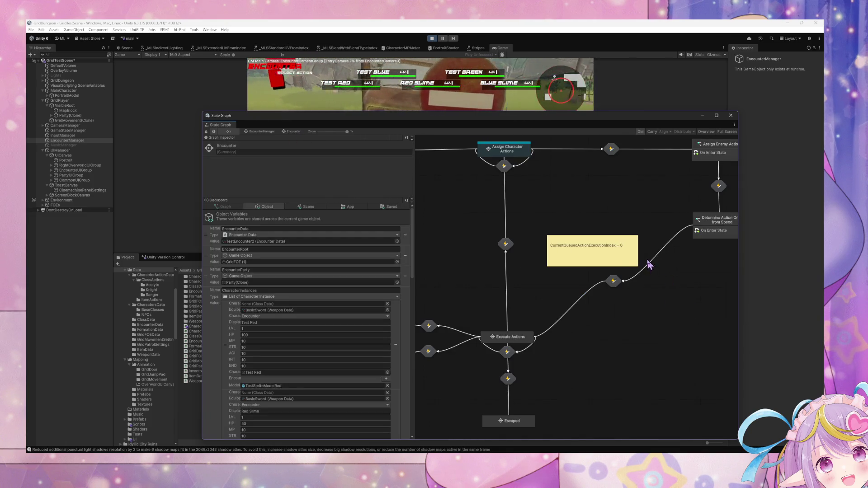
Open the transition out of Encounter Start and spread out its Custom Event and Trigger Transition nodes.
scroll(653, 246, "down", 2)
scroll(651, 240, "left", 10)
scroll(651, 239, "up", 5)
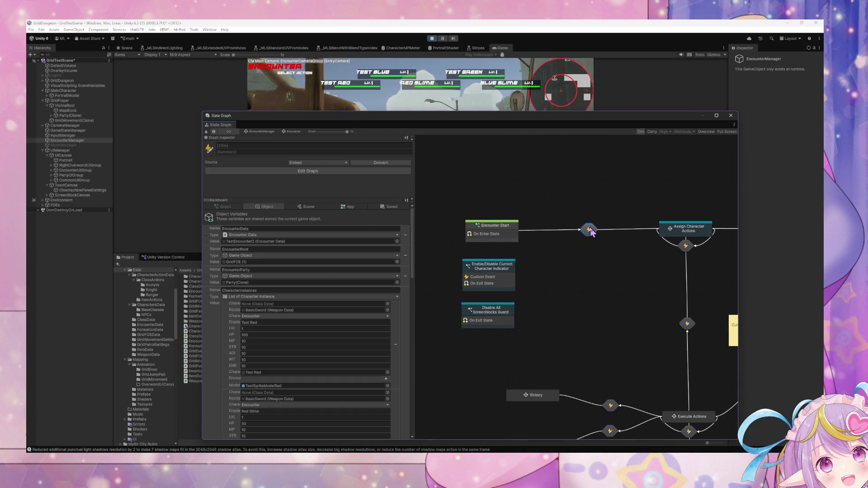
double_click(589, 230)
left_click_drag(632, 327, 676, 326)
scroll(641, 262, "down", 2)
scroll(642, 261, "right", 2)
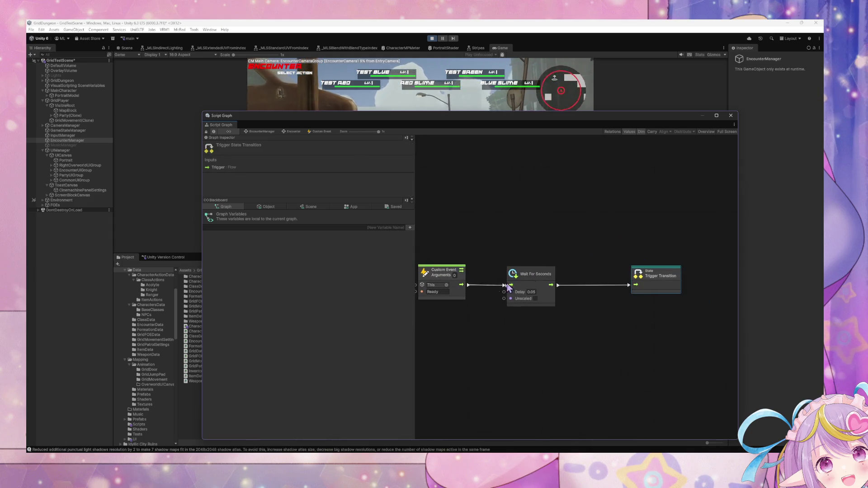
left_click_drag(461, 285, 622, 286)
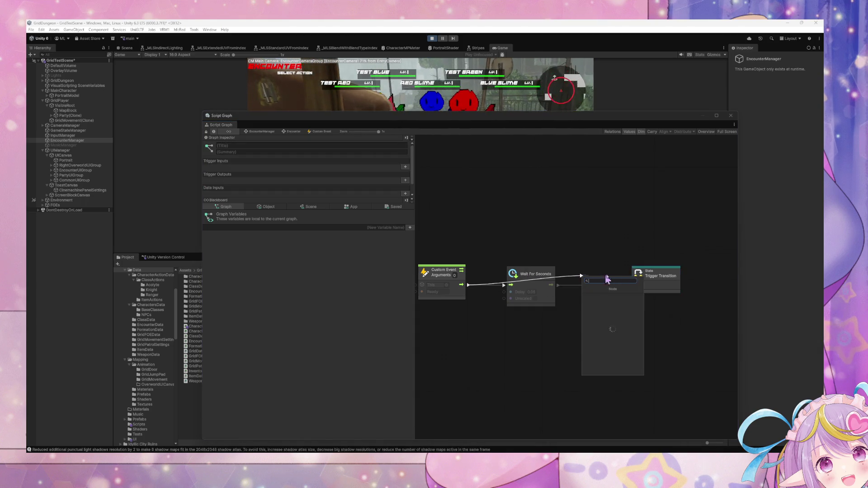
key("Escape")
Keep the Wait For Seconds node in place and move Trigger Transition further right.
left_click(539, 275)
key("Delete")
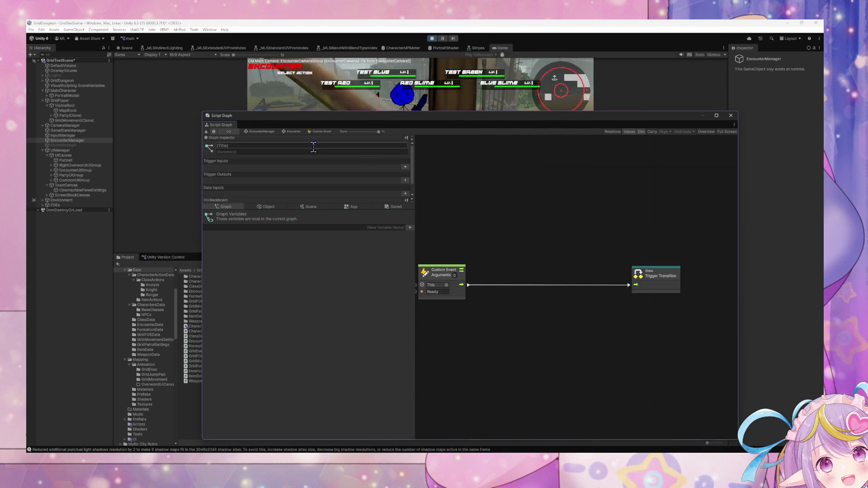
left_click(448, 277)
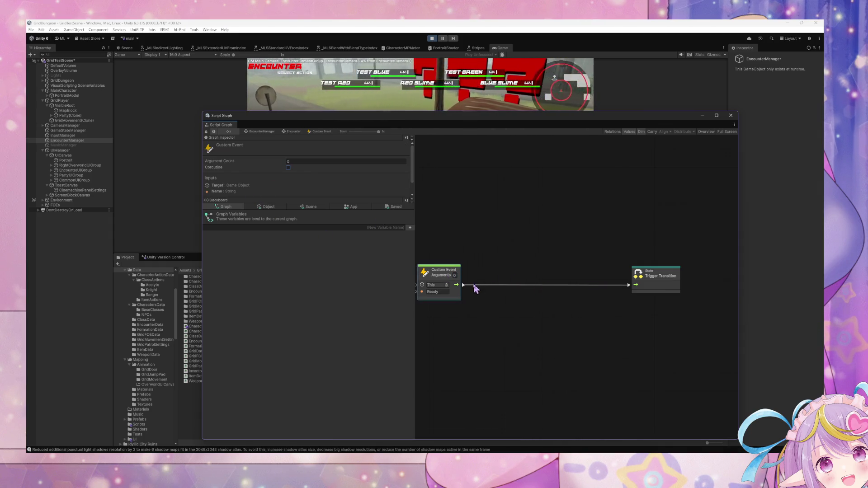
key("ctrl+z")
key("ctrl+z")
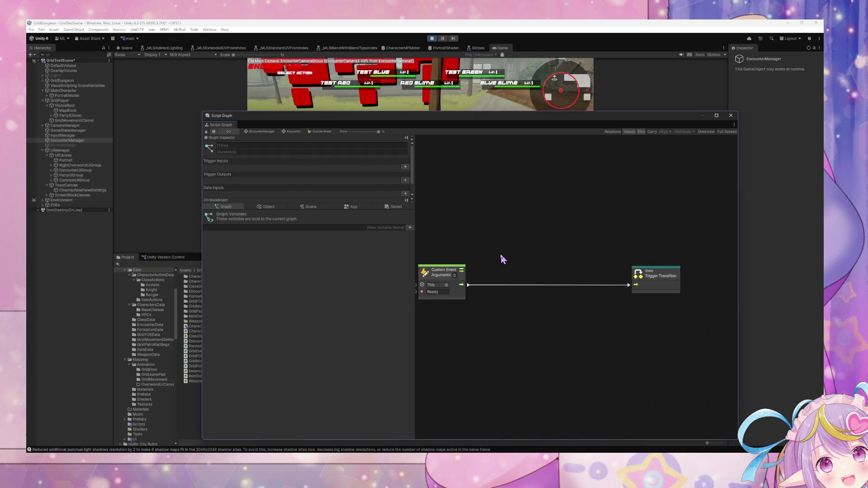
left_click_drag(668, 270, 706, 269)
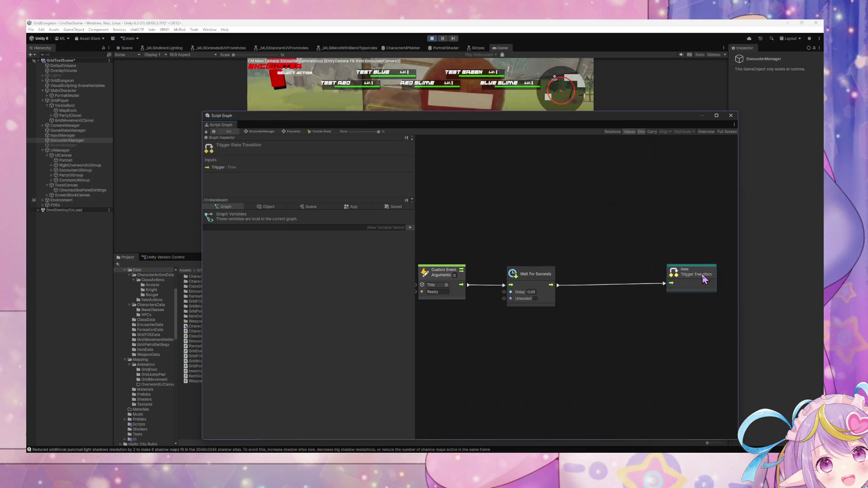
Add a QueuedCharacterEncounterActions getter from the Object variables into the graph.
left_click(274, 209)
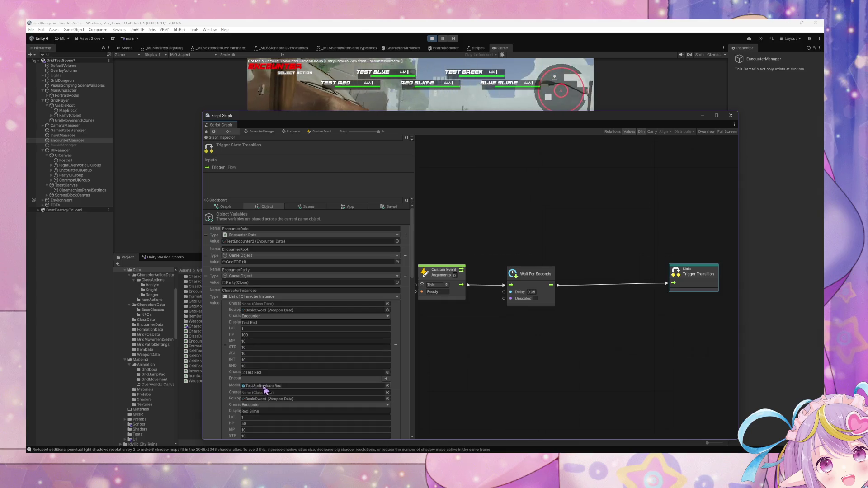
scroll(276, 375, "down", 10)
scroll(288, 356, "down", 5)
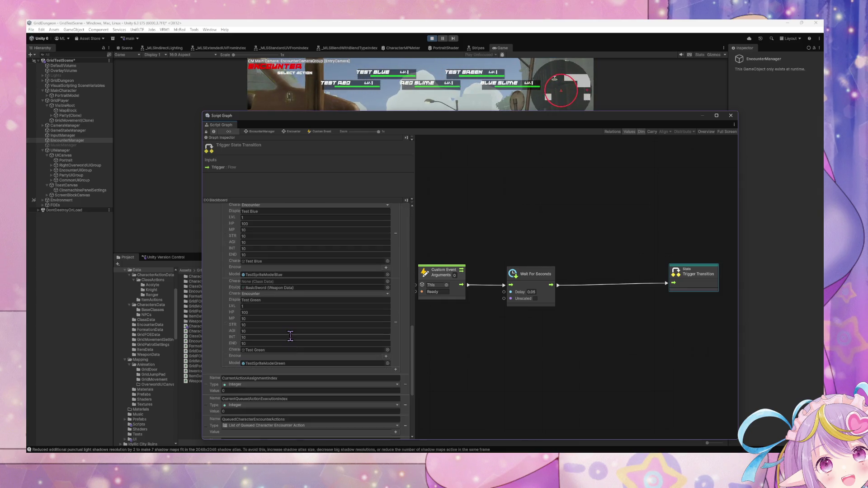
mouse_move(213, 318)
left_mouse_down()
mouse_move(597, 314)
mouse_move(563, 330)
left_mouse_up()
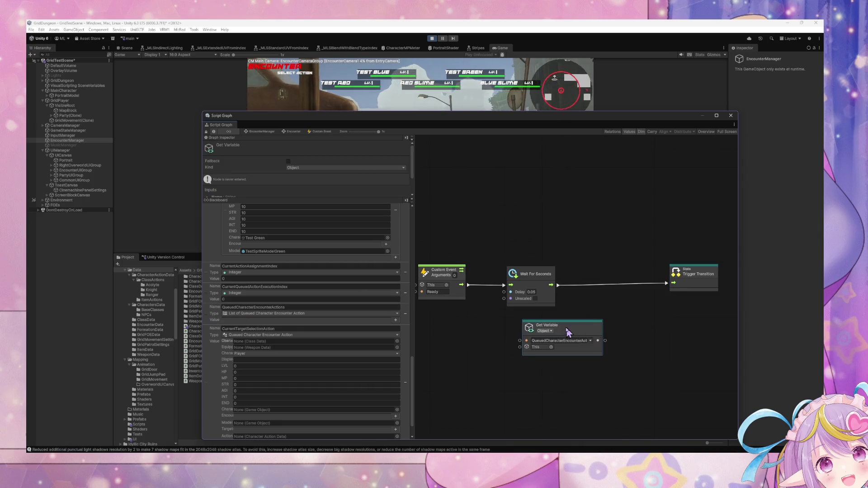
Insert a List Clear node between Wait For Seconds and Trigger Transition, fed by QueuedCharacterEncounterActions.
right_click(594, 307)
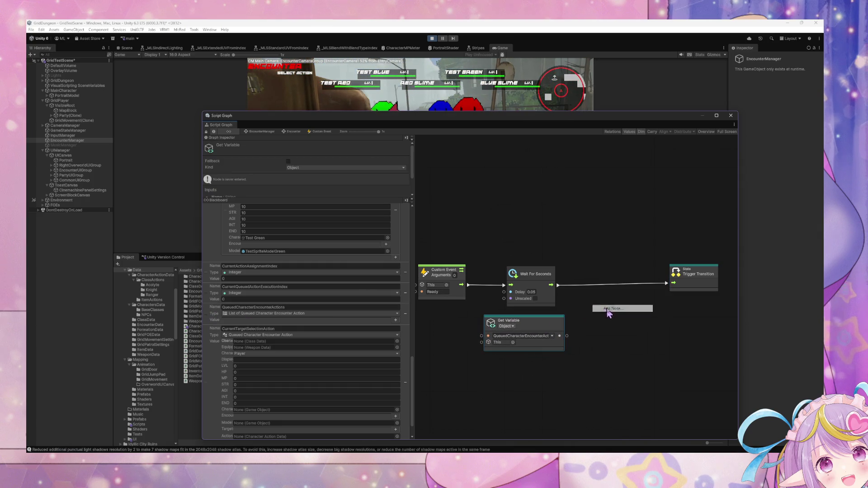
left_click(607, 309)
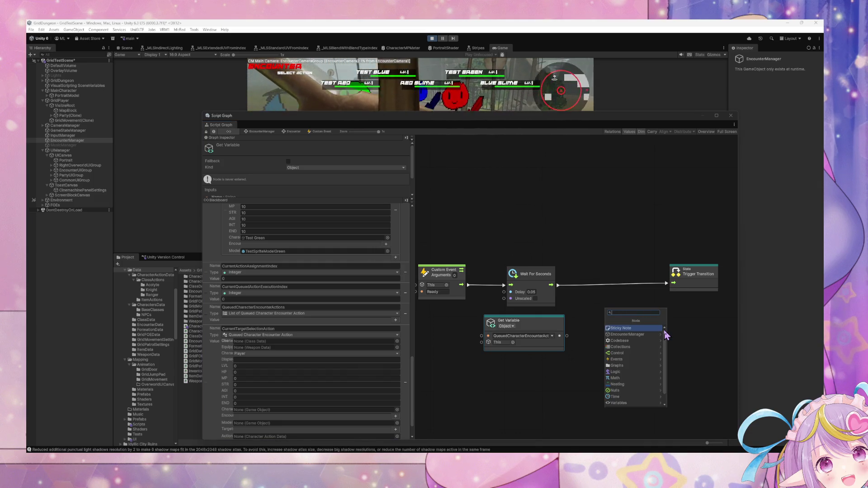
type("clear lis")
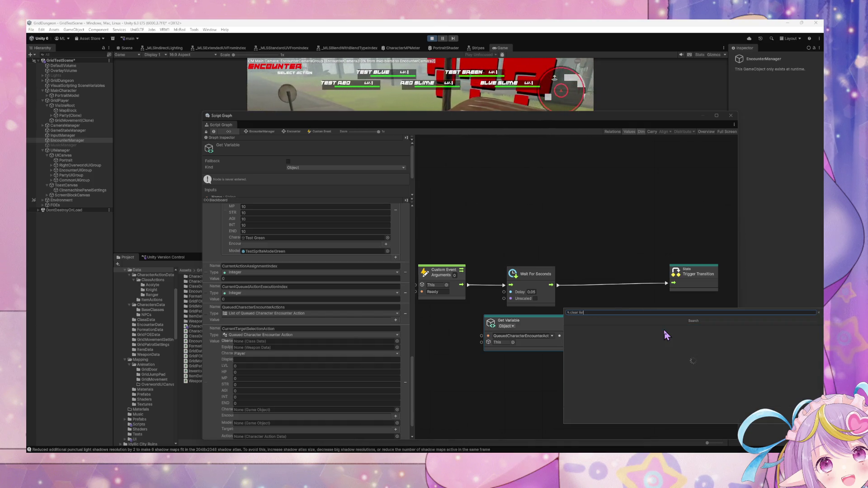
left_click(665, 334)
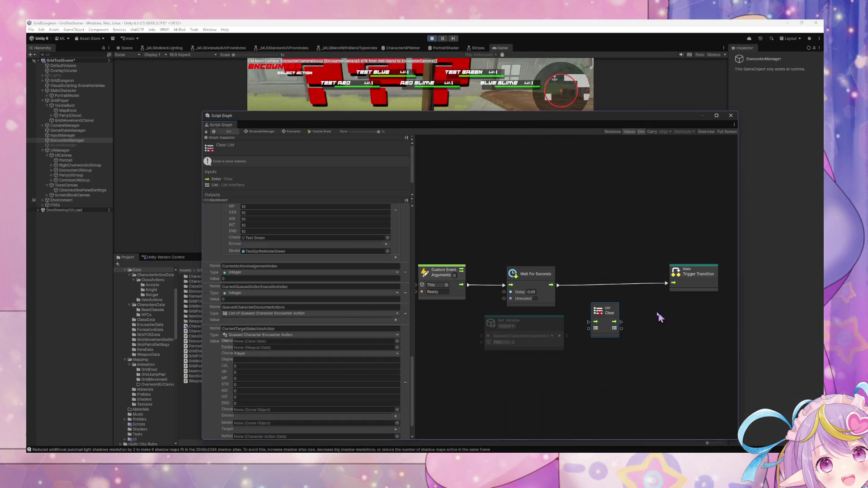
mouse_move(558, 285)
left_mouse_down()
mouse_move(589, 322)
mouse_move(667, 283)
left_mouse_up()
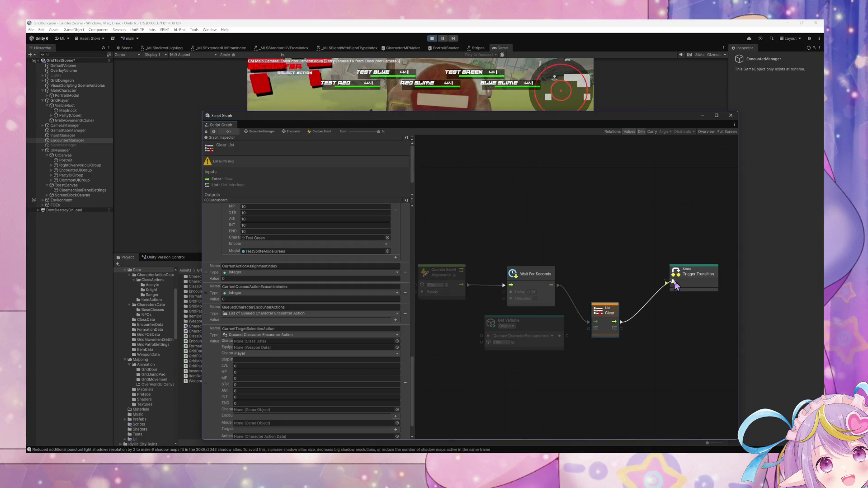
left_click_drag(560, 336, 588, 328)
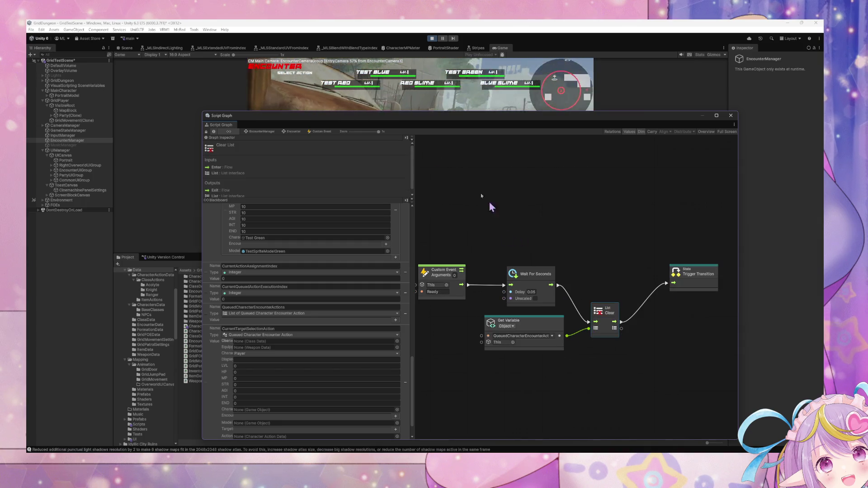
left_click_drag(452, 115, 585, 189)
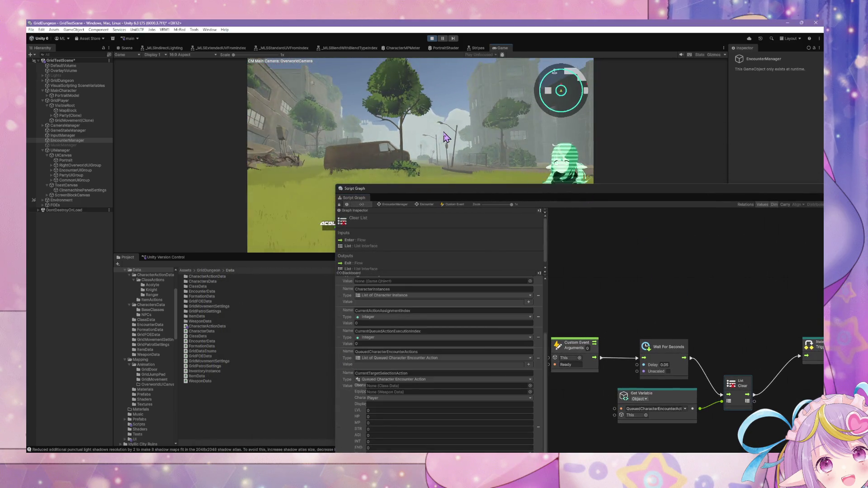
mouse_move(420, 190)
left_mouse_down()
mouse_move(558, 139)
mouse_move(572, 119)
left_mouse_up()
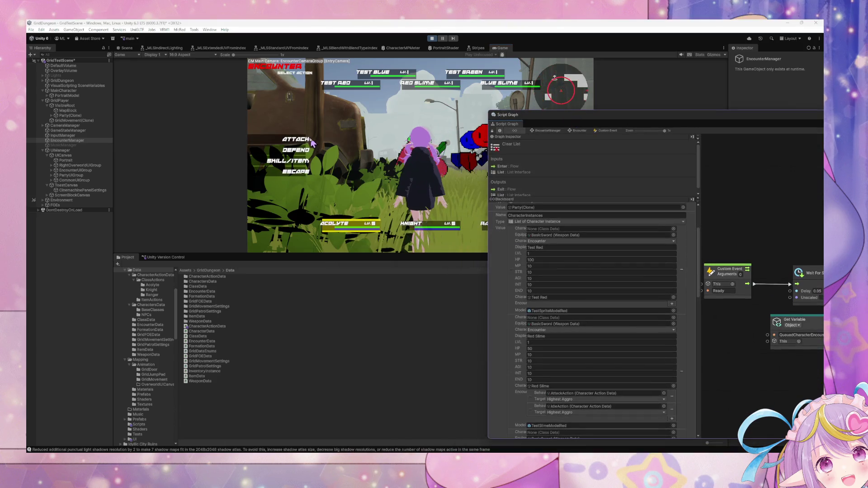
Pick ATTACK for the Acolyte's and Knight's turns in the running game.
left_click(313, 143)
left_click(296, 134)
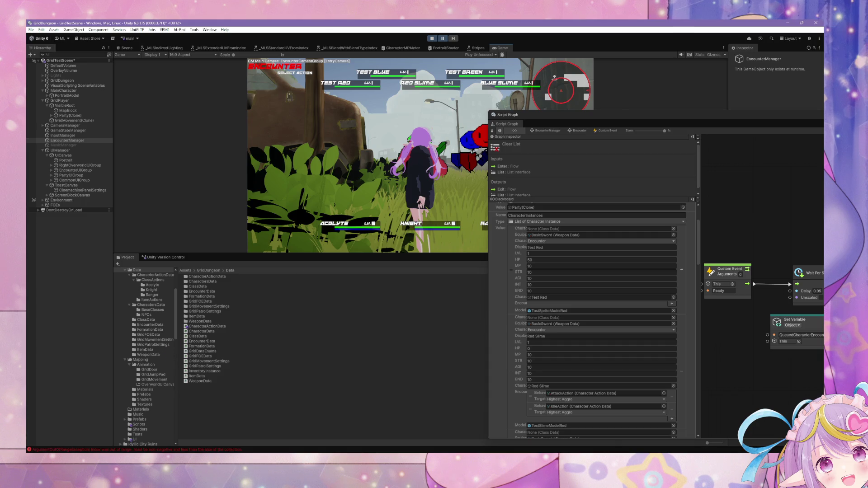
double_click(673, 115)
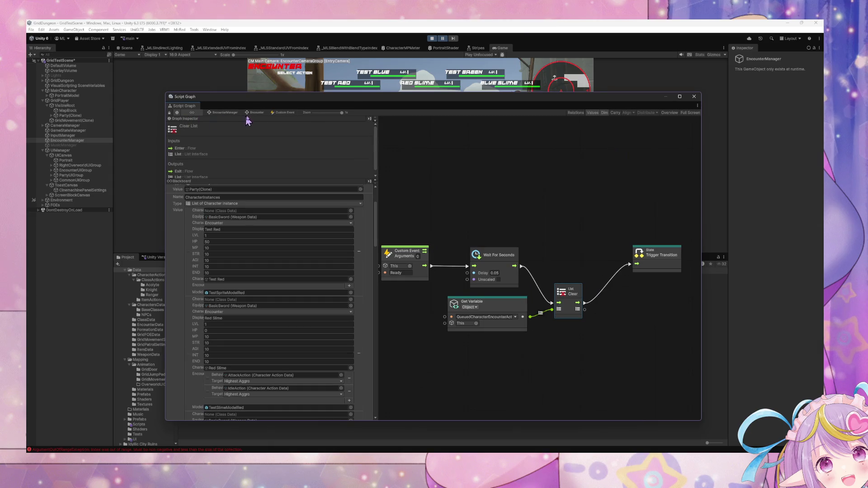
Review the ResetPhase transition into Assign Character Actions, select its node chain, then stop play mode.
left_click(260, 113)
left_click_drag(647, 370, 552, 309)
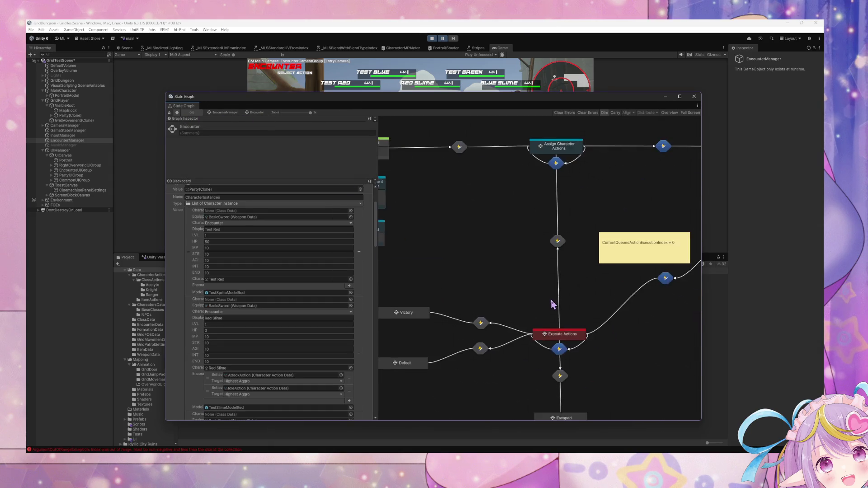
left_click(556, 246)
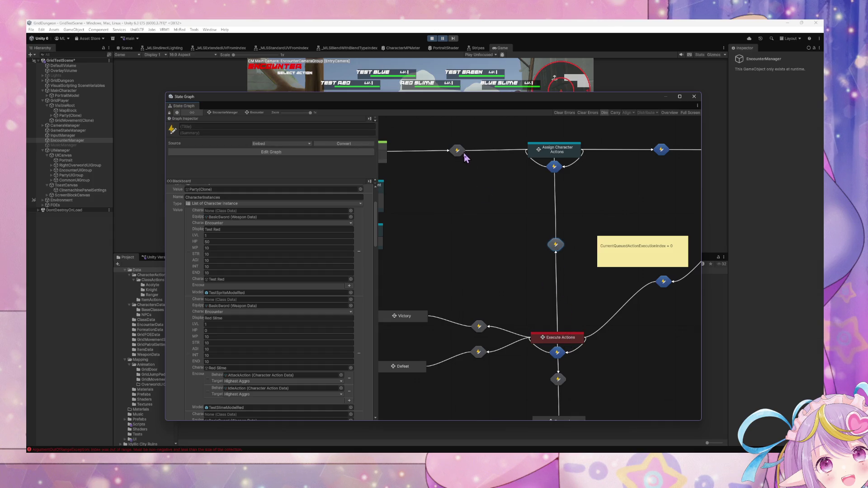
double_click(556, 245)
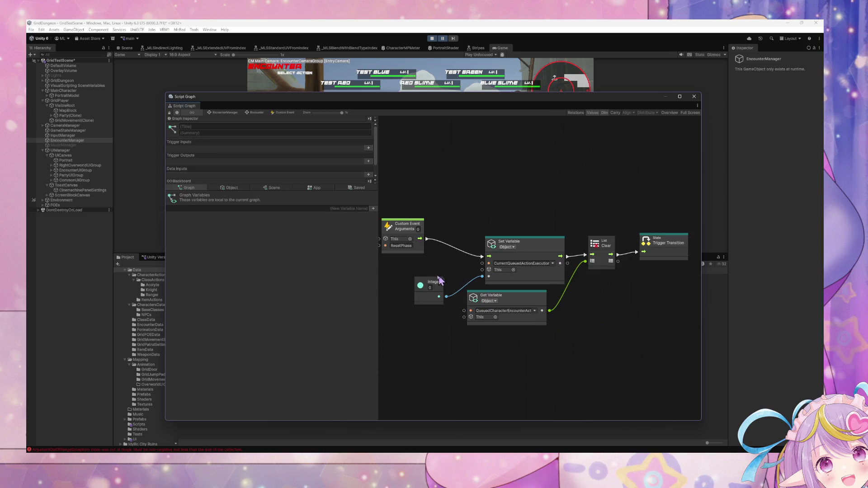
mouse_move(642, 342)
left_mouse_down()
mouse_move(417, 271)
mouse_move(407, 257)
left_mouse_up()
mouse_move(685, 347)
left_mouse_down()
mouse_move(401, 194)
mouse_move(507, 238)
mouse_move(470, 256)
mouse_move(462, 249)
left_mouse_up()
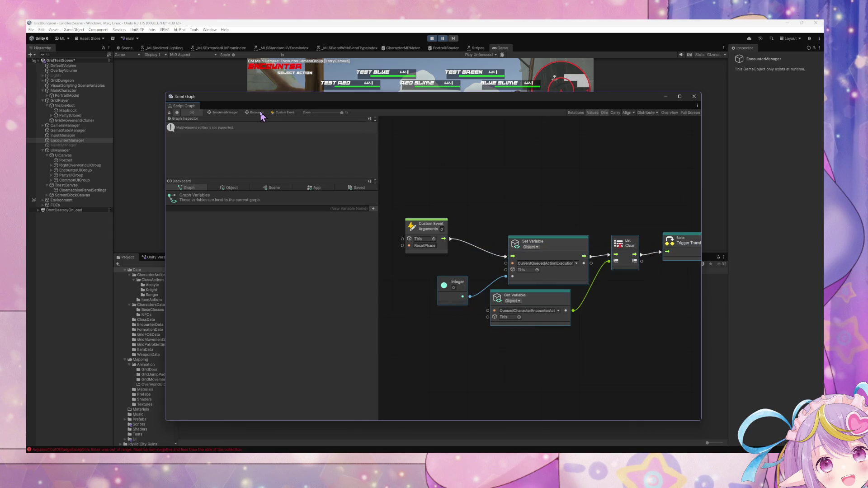
left_click(261, 114)
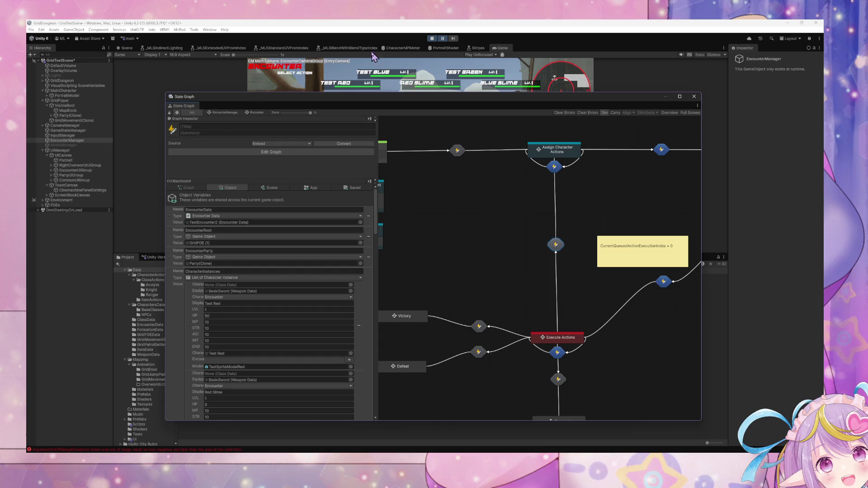
left_click(432, 40)
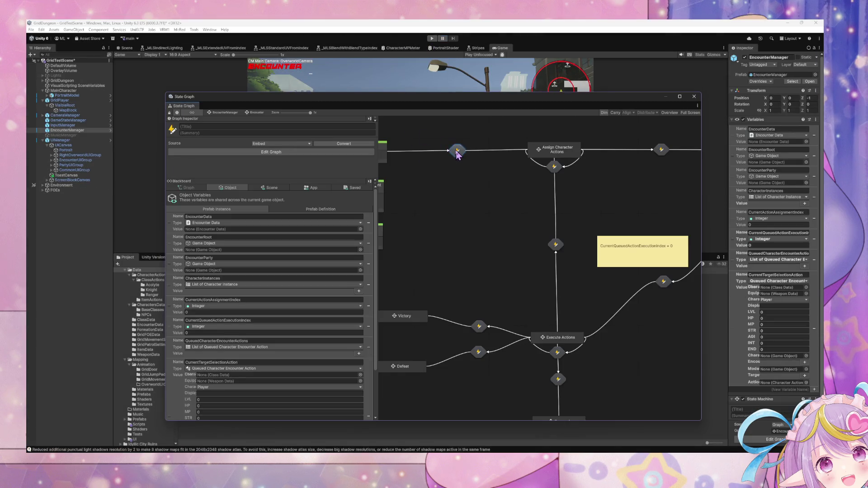
In the Ready transition graph, replace the Get Variable and Clear nodes with the pasted reset chain after the wait.
double_click(457, 151)
mouse_move(676, 359)
left_mouse_down()
mouse_move(447, 302)
mouse_move(449, 315)
left_mouse_up()
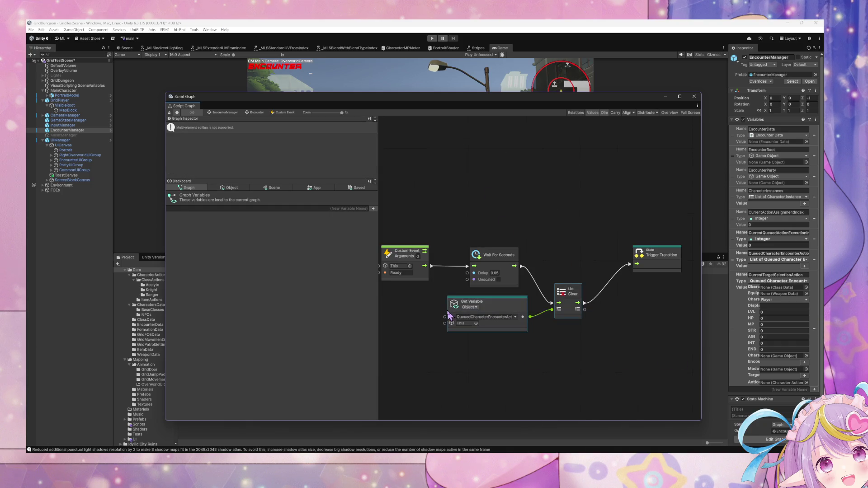
key("Delete")
key("ctrl+v")
mouse_move(518, 279)
left_mouse_down()
mouse_move(579, 302)
mouse_move(580, 289)
left_mouse_up()
left_click_drag(496, 255, 475, 272)
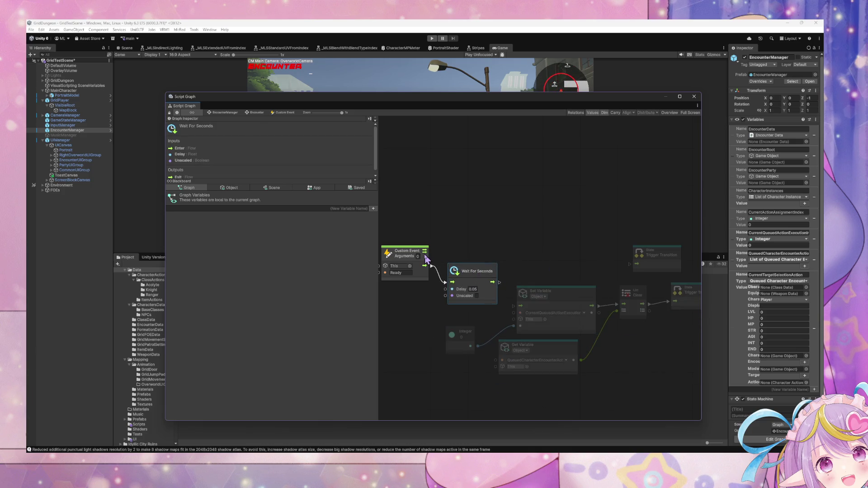
left_click_drag(426, 255, 397, 276)
left_click_drag(499, 282, 516, 306)
mouse_move(599, 271)
left_mouse_down()
mouse_move(497, 248)
mouse_move(645, 287)
left_mouse_up()
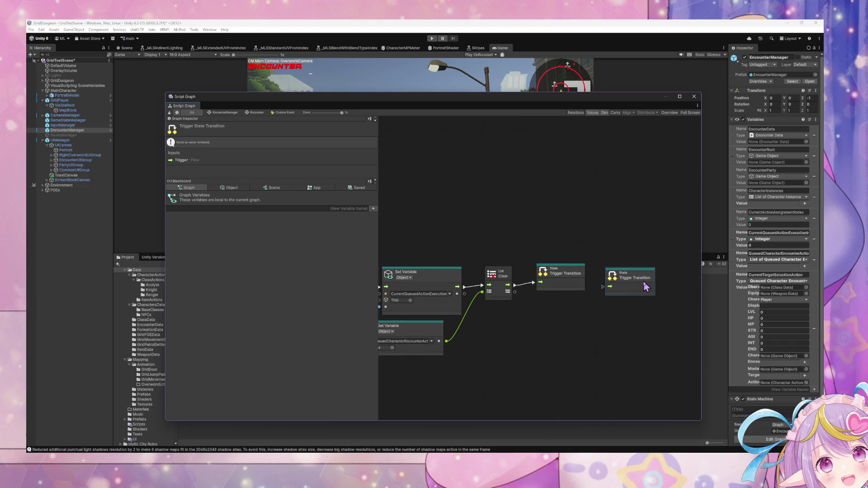
Delete the extra Trigger Transition node and start a playtest with the Game view focused.
key("Delete")
left_click_drag(469, 238, 568, 219)
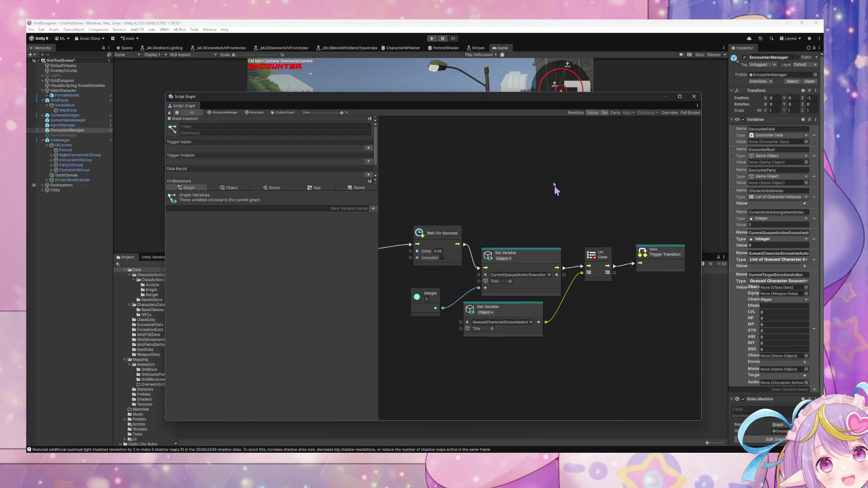
left_click(432, 39)
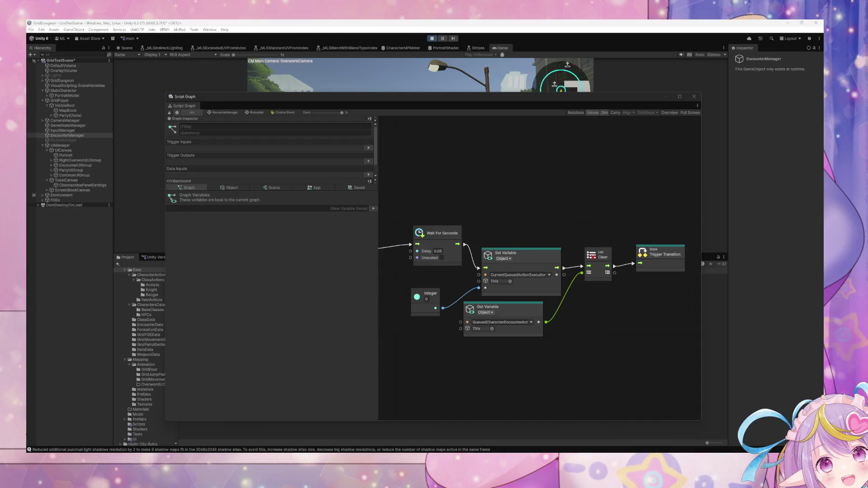
mouse_move(267, 97)
left_mouse_down()
mouse_move(313, 112)
mouse_move(374, 180)
left_mouse_up()
left_click(398, 144)
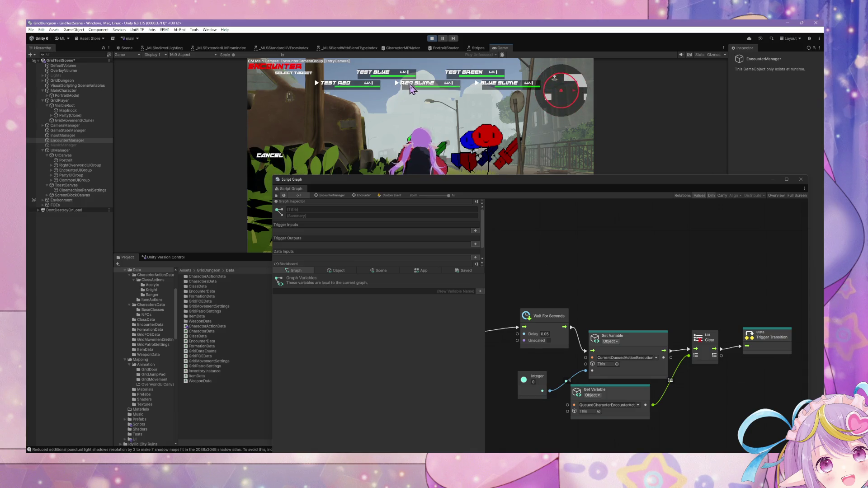
Choose a target in the battle, then go up to the Encounter state graph.
left_click(295, 134)
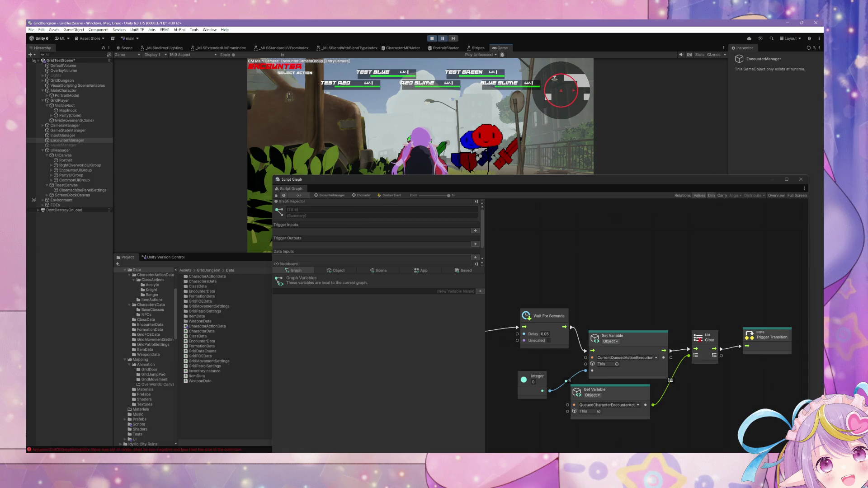
left_click(388, 200)
left_click(366, 197)
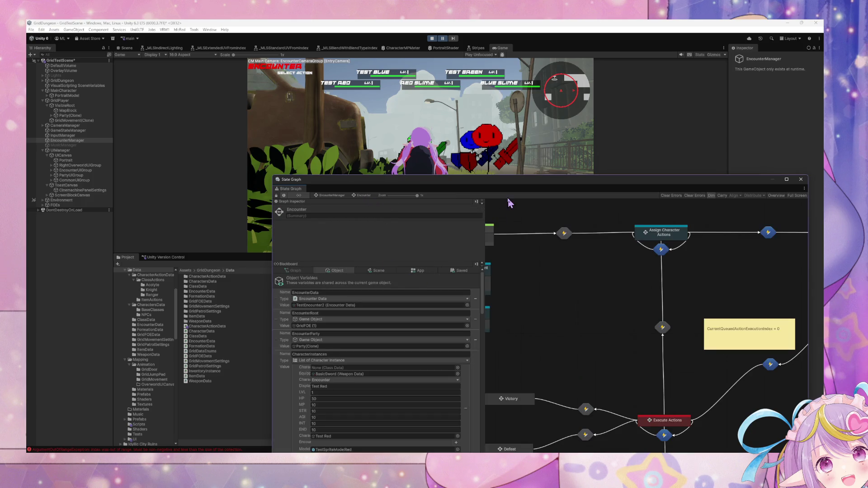
left_click_drag(517, 184, 421, 105)
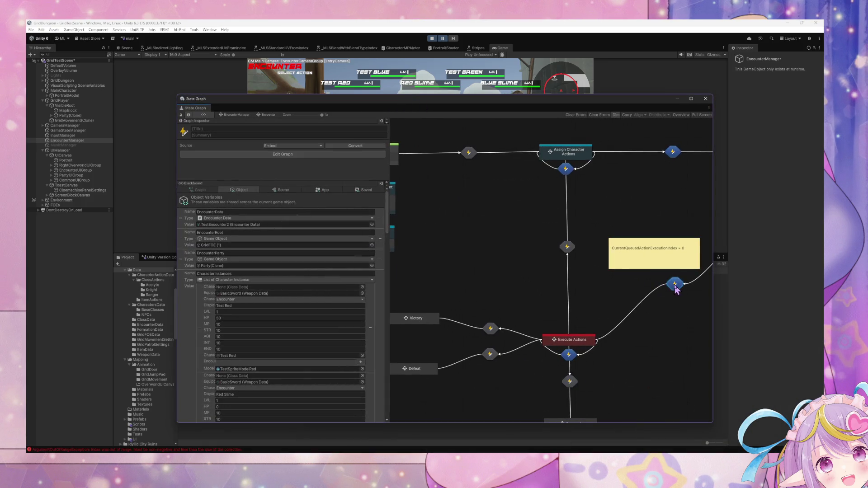
Inspect a transition's script graph, then return and scroll down to Execute Actions.
double_click(675, 286)
left_click(269, 115)
scroll(324, 296, "down", 5)
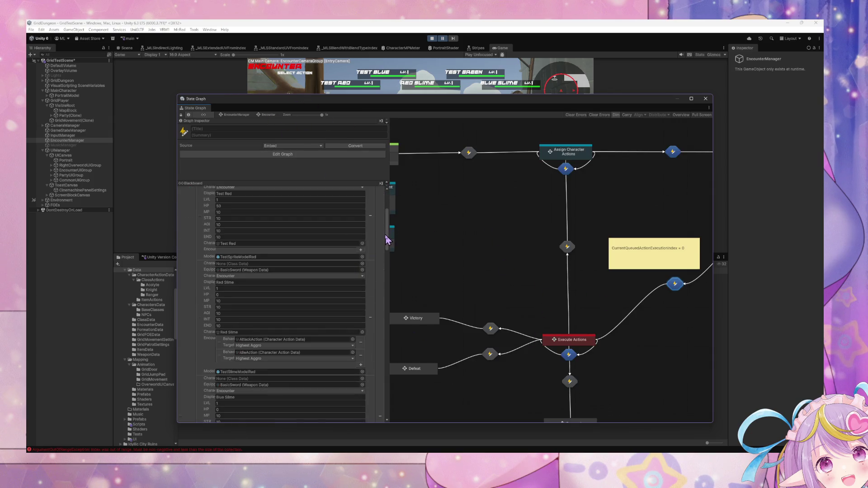
scroll(379, 407, "down", 10)
left_click_drag(376, 408, 378, 193)
Open Check User State inside Execute Actions and inspect its Get Variable nodes.
double_click(581, 345)
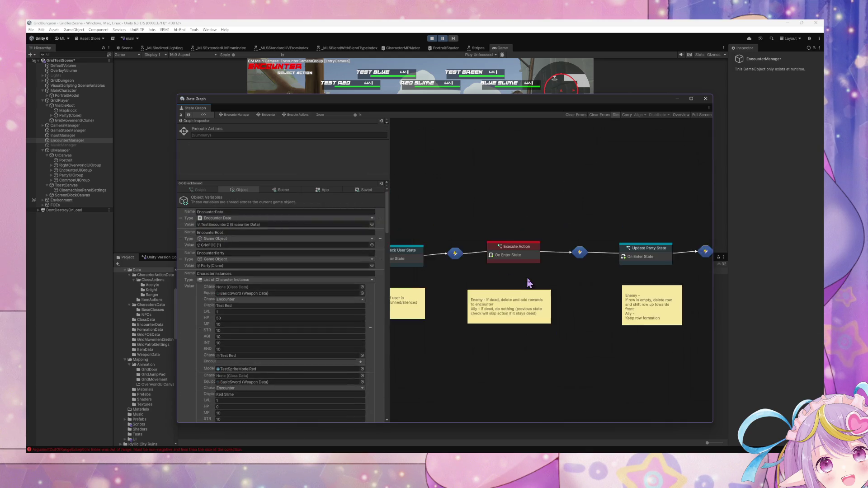
double_click(425, 262)
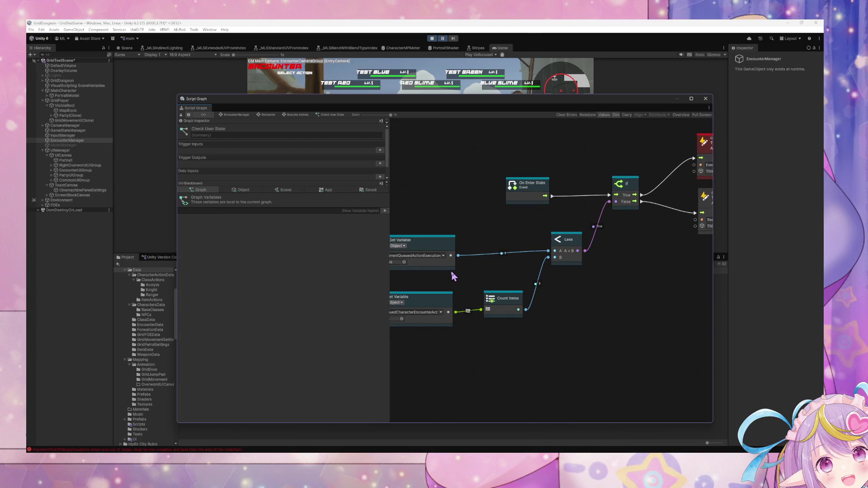
scroll(546, 270, "right", 2)
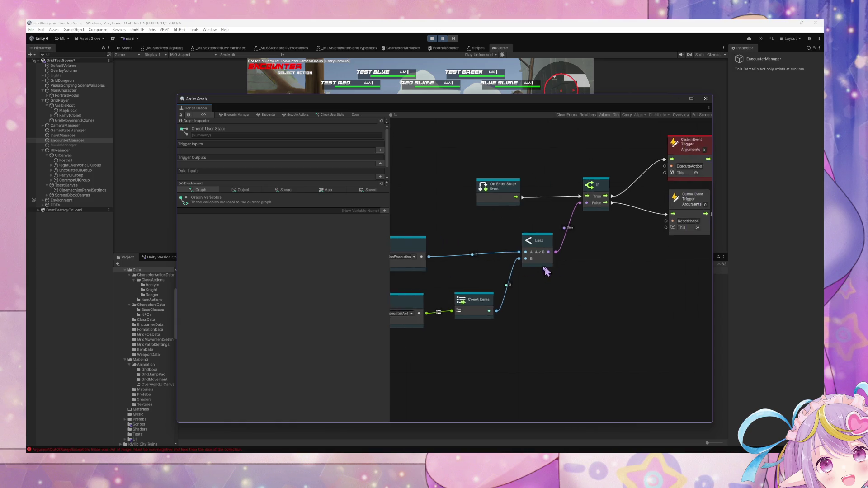
scroll(545, 270, "right", 4)
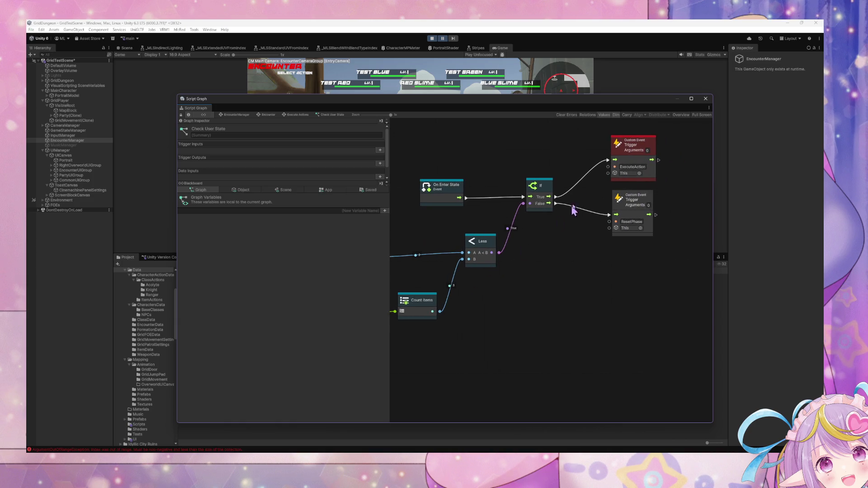
left_click_drag(417, 231, 505, 225)
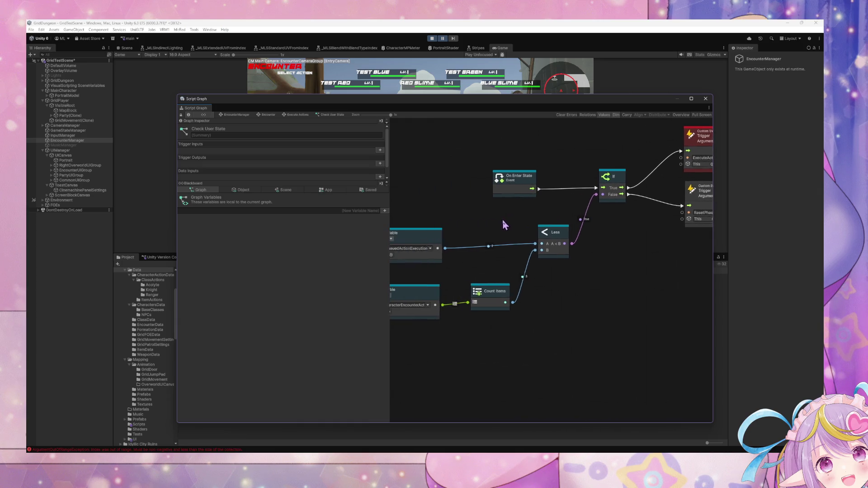
left_click_drag(439, 242, 437, 236)
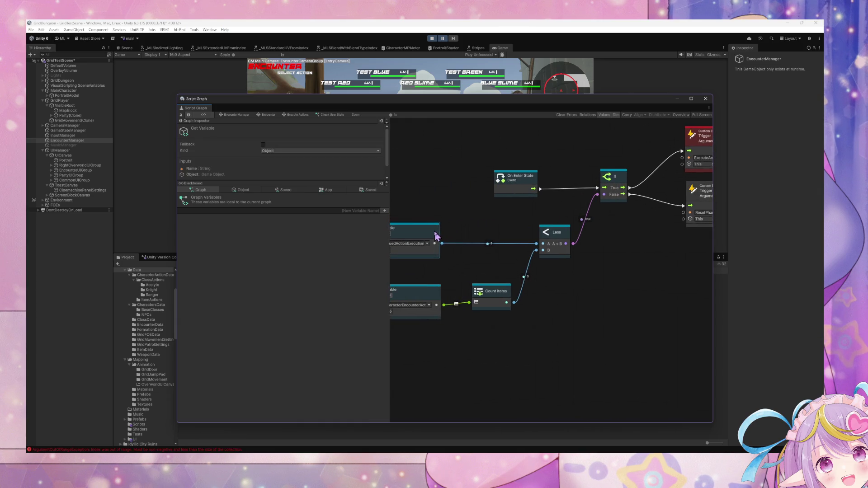
Return to the Encounter state graph and select the Execute Actions state.
left_click(245, 118)
left_click(554, 266)
scroll(552, 265, "up", 3)
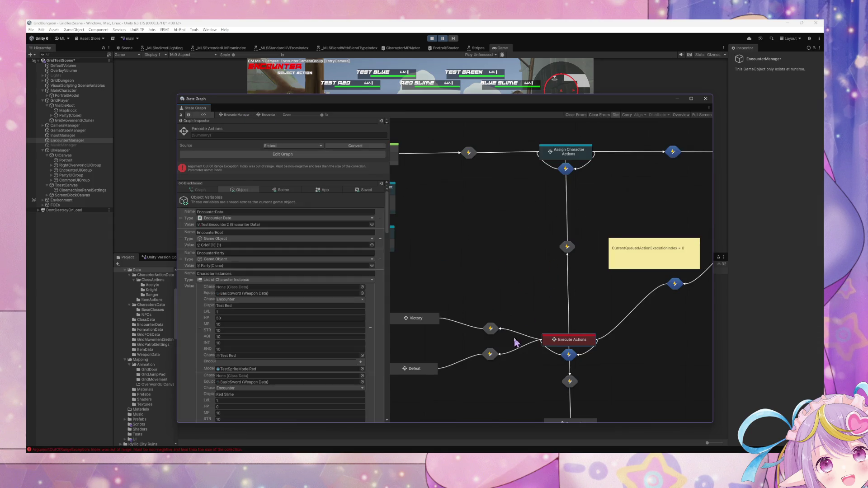
Inspect the Execute Action graph inside the Execute Actions sub-state machine, then go back.
double_click(571, 346)
double_click(583, 236)
scroll(471, 264, "down", 3)
scroll(630, 292, "up", 3)
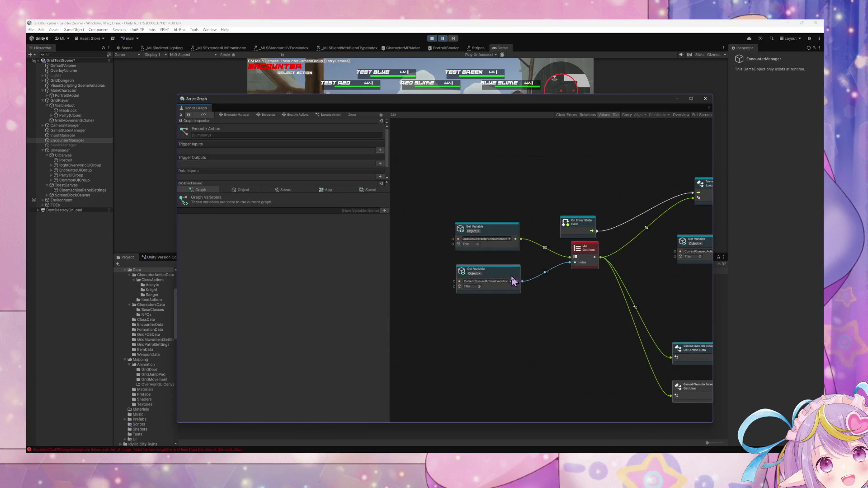
scroll(558, 257, "up", 2)
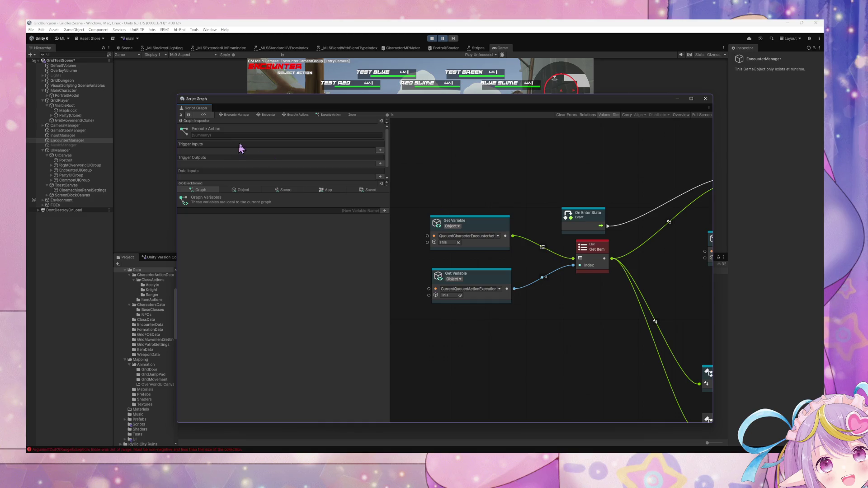
left_click(265, 116)
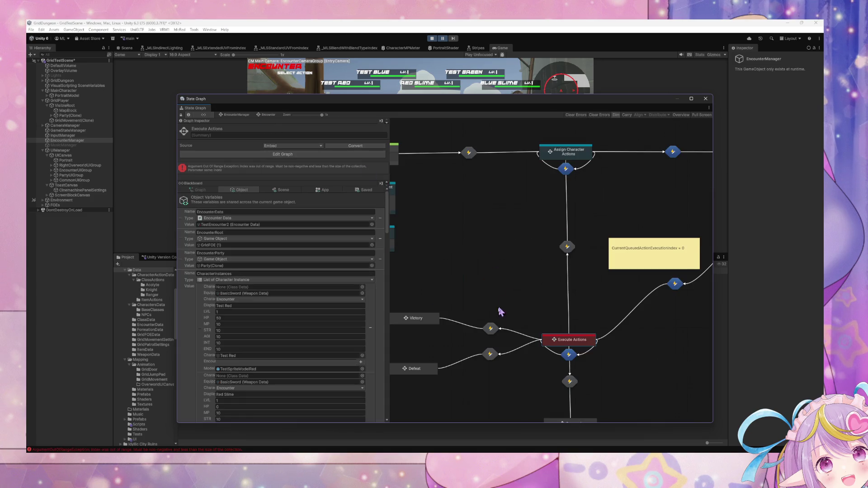
Review the Check User State graph's Get Variable nodes and Custom Event triggers.
double_click(572, 341)
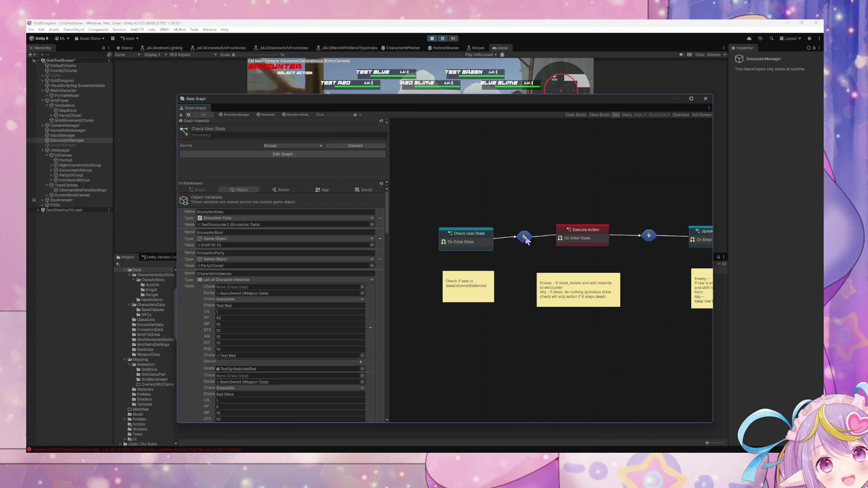
double_click(479, 238)
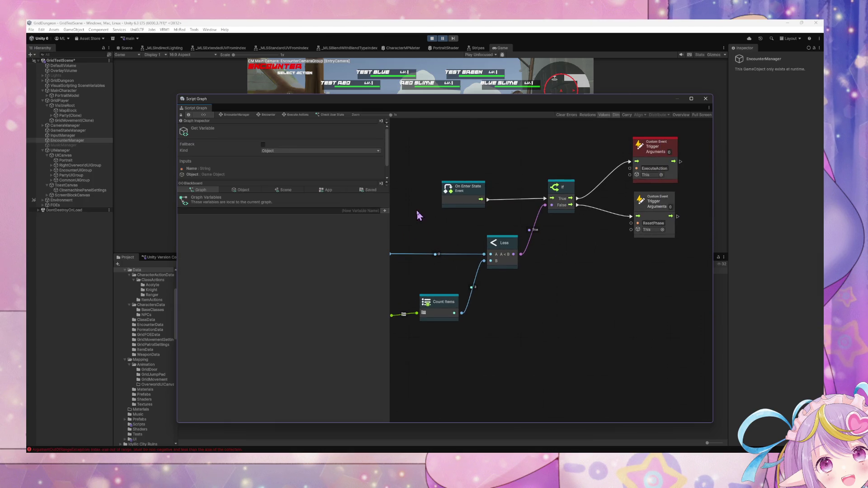
left_click_drag(447, 209, 525, 191)
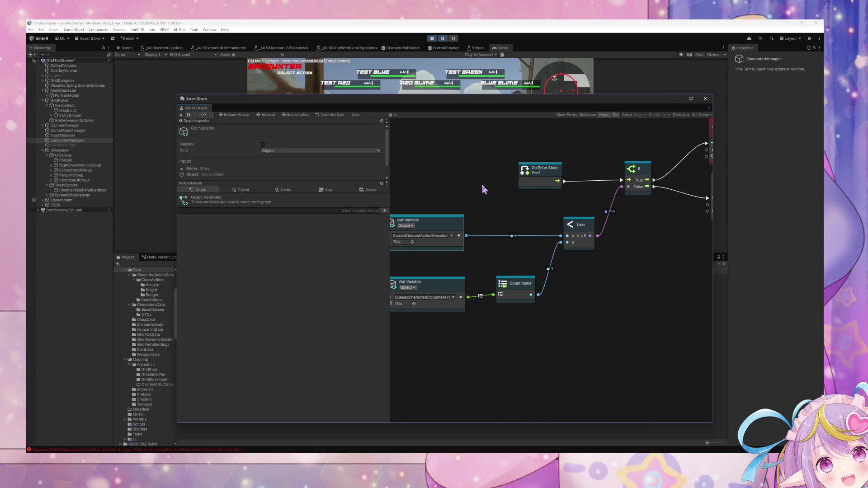
mouse_move(548, 169)
left_mouse_down()
mouse_move(499, 191)
mouse_move(429, 193)
left_mouse_up()
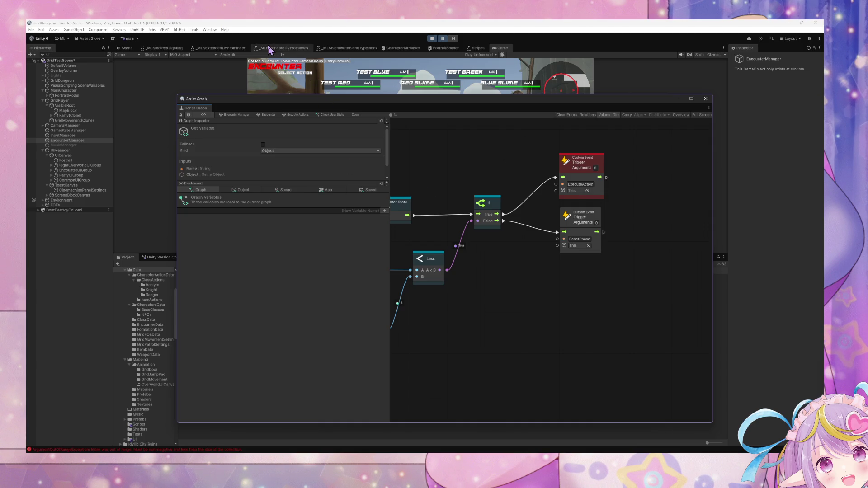
left_click(268, 115)
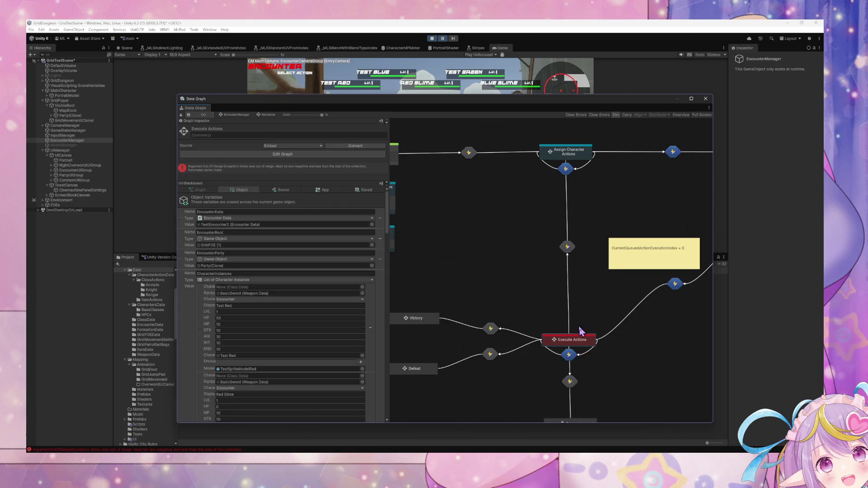
Reopen the Execute Action graph and inspect its queued-action, Set Variable and And nodes.
double_click(584, 240)
scroll(464, 285, "up", 3)
scroll(465, 284, "right", 5)
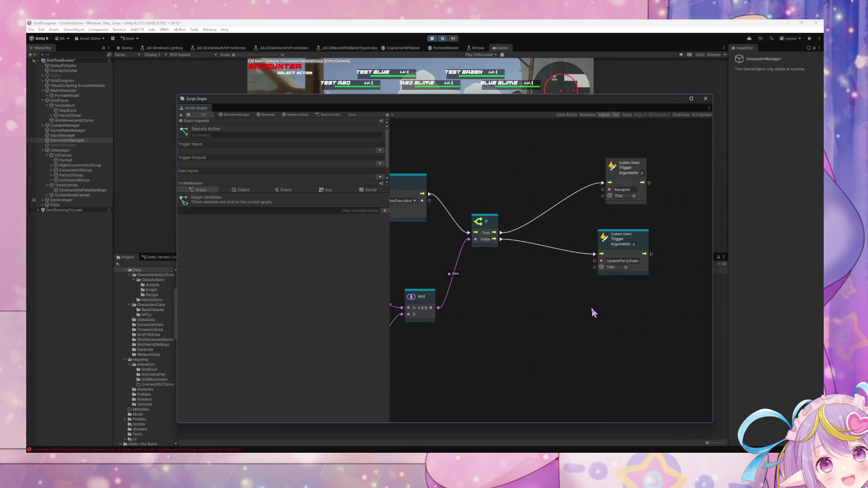
scroll(468, 303, "left", 5)
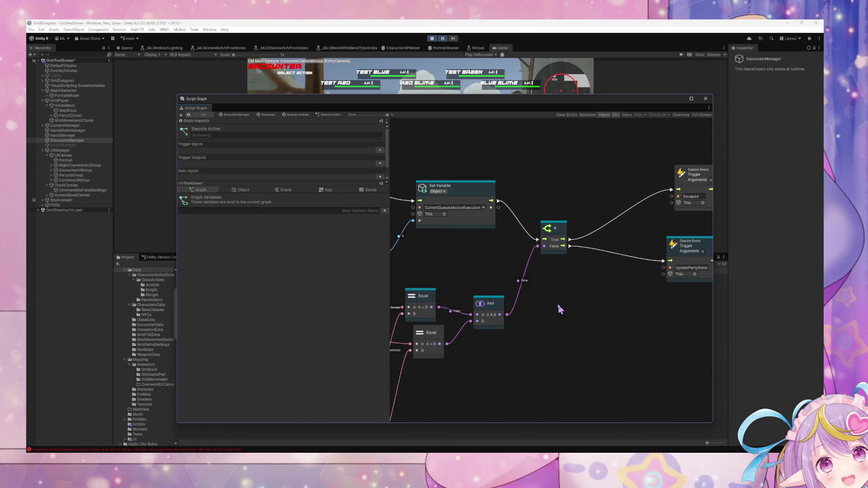
left_click_drag(482, 277, 677, 293)
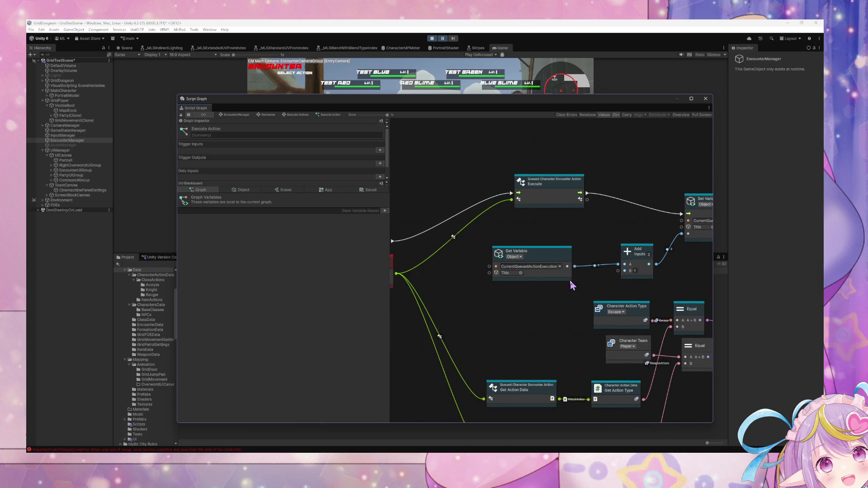
left_click_drag(572, 285, 466, 267)
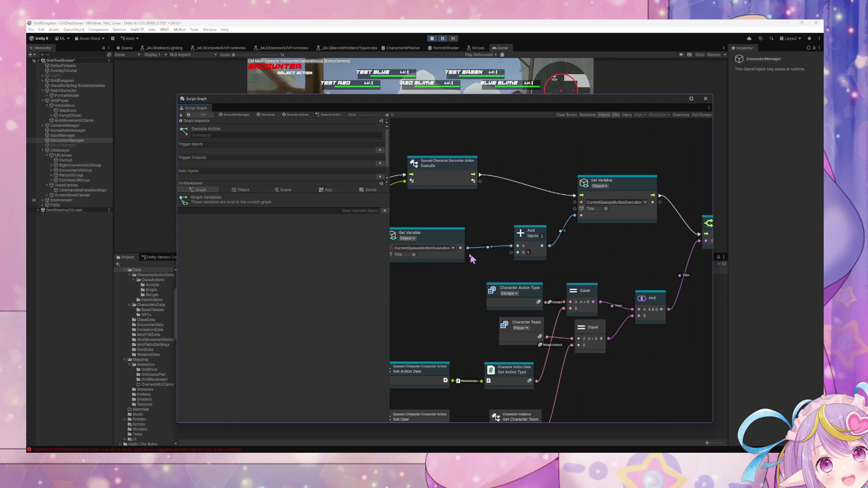
left_click(459, 257)
Check the Escaped and UpdatePartyState triggers, then stop and restart the playtest.
scroll(633, 271, "right", 4)
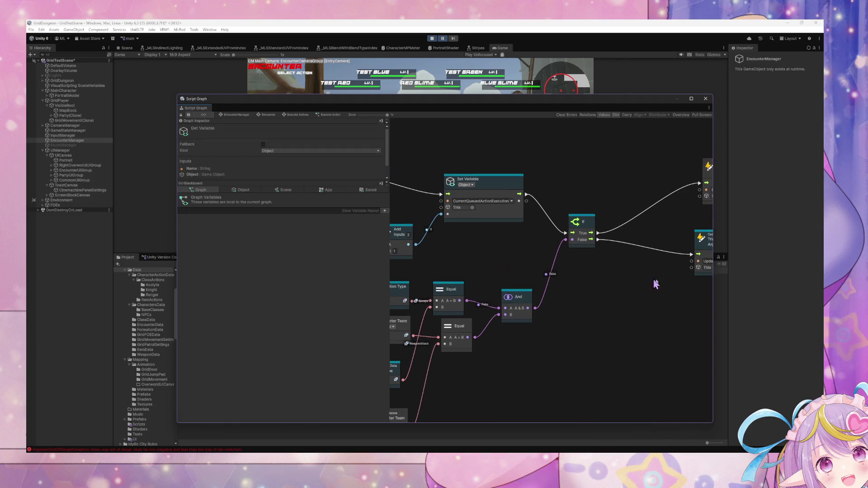
scroll(656, 284, "right", 1)
left_click_drag(654, 283, 584, 289)
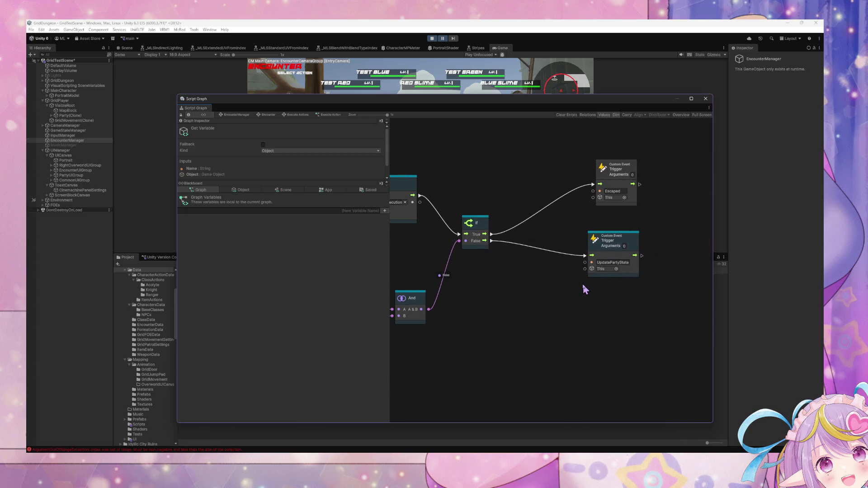
left_click(432, 38)
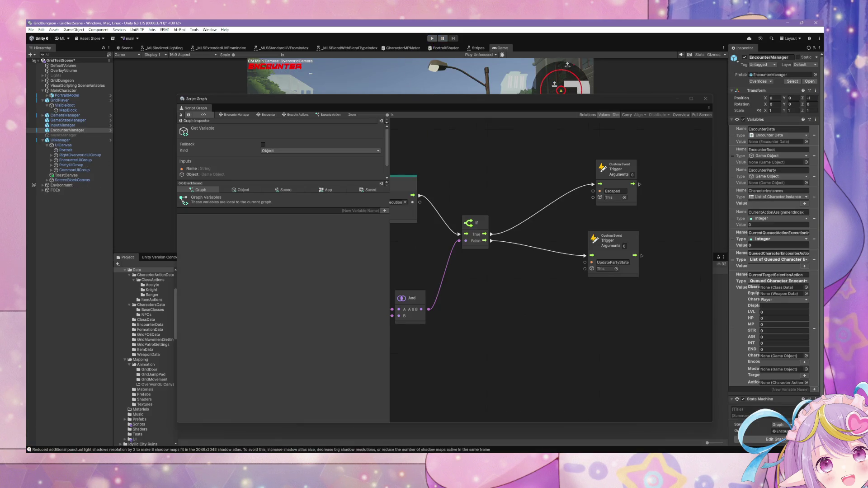
left_click(432, 38)
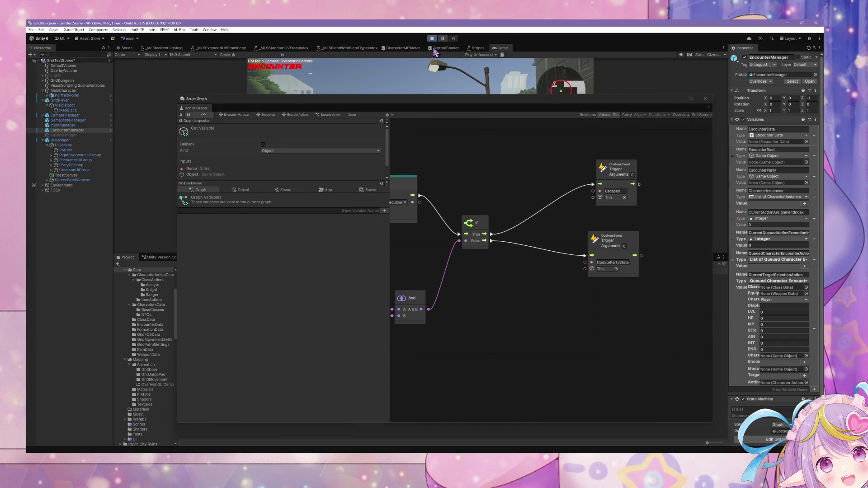
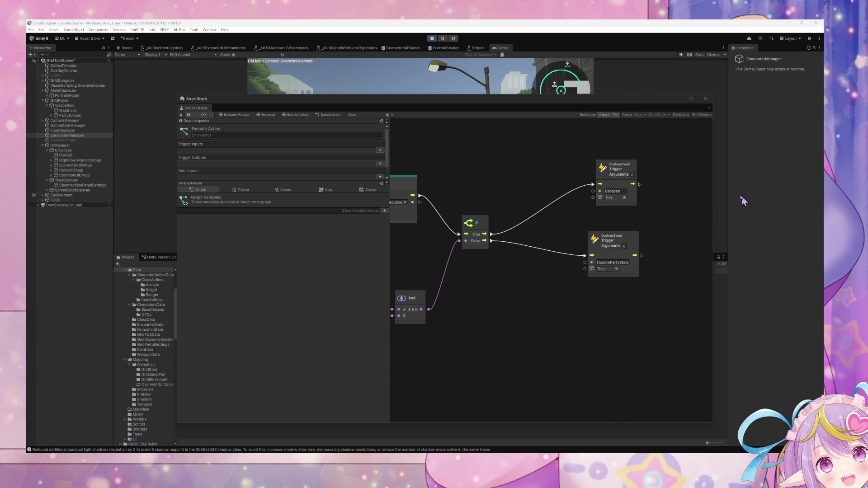
Start a slime encounter, attack an enemy to trigger the error, and return to the Execute Actions graph.
left_click_drag(384, 99, 522, 249)
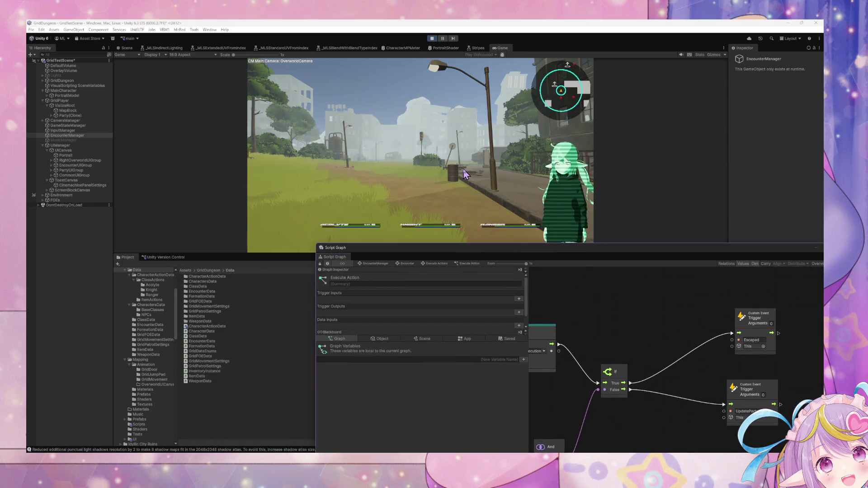
left_click(466, 174)
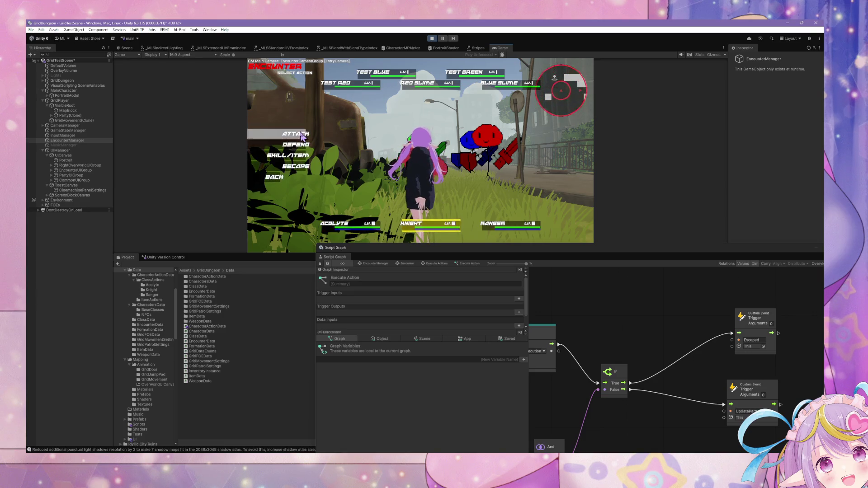
left_click(302, 136)
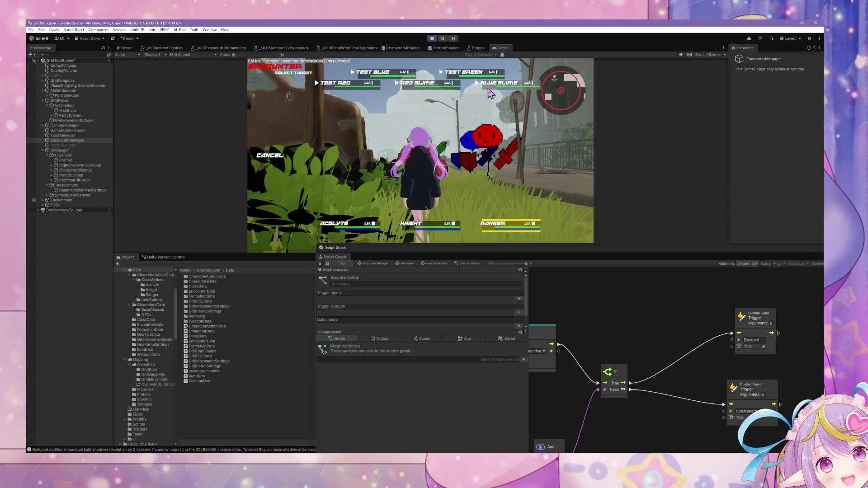
left_click(490, 93)
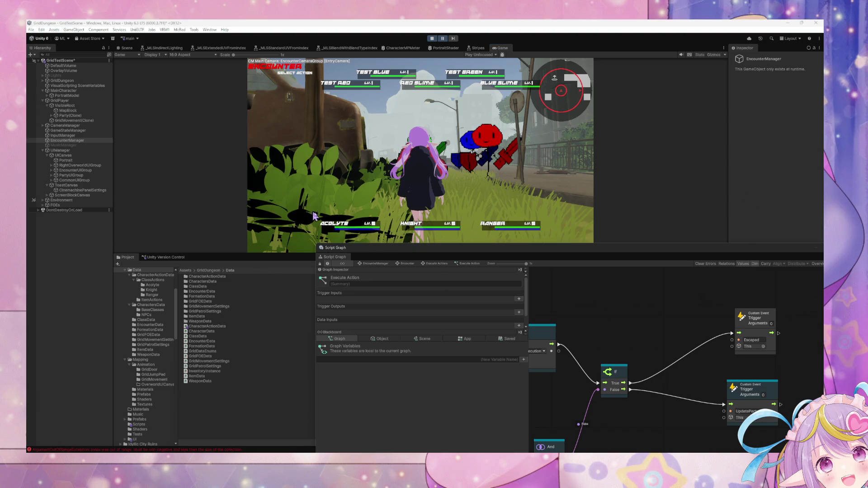
left_click(436, 263)
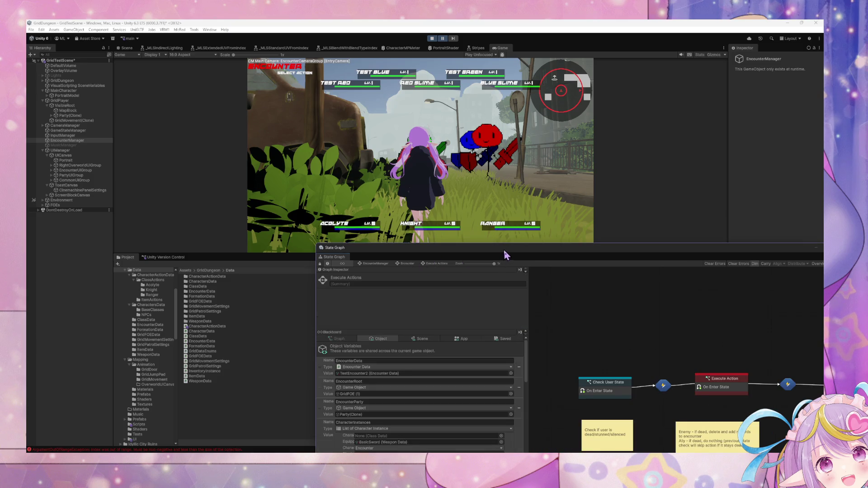
Inspect the list lookup nodes in the Execute Action state's script graph.
left_click_drag(506, 255, 351, 136)
double_click(568, 256)
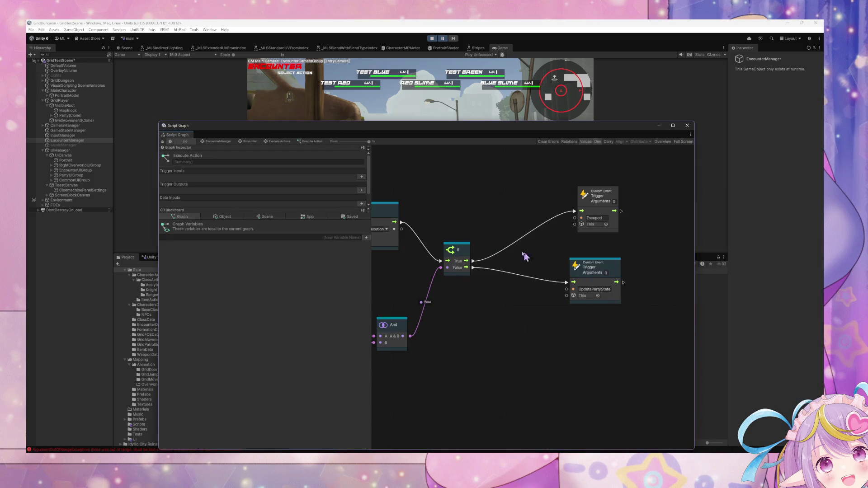
mouse_move(486, 201)
left_mouse_down()
mouse_move(687, 193)
mouse_move(605, 188)
left_mouse_up()
left_click(274, 146)
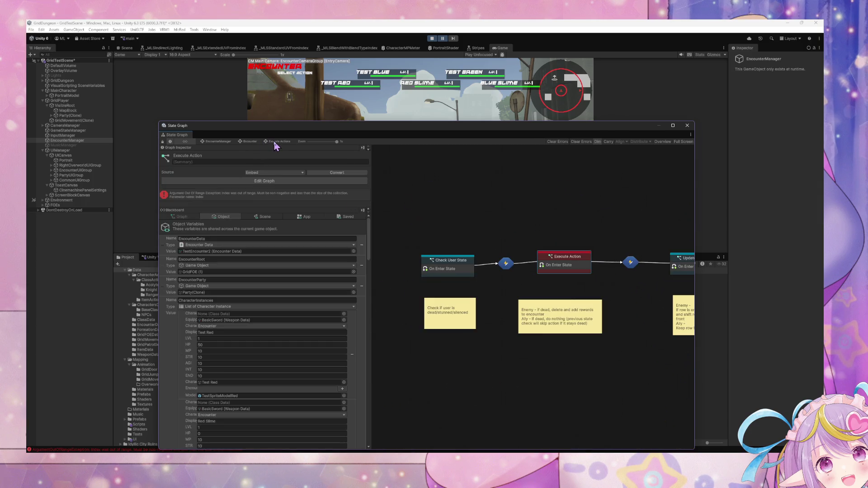
Open the Check User State graph and shift its On Enter State node left.
double_click(446, 265)
left_click_drag(433, 217, 541, 209)
left_click_drag(500, 233, 421, 233)
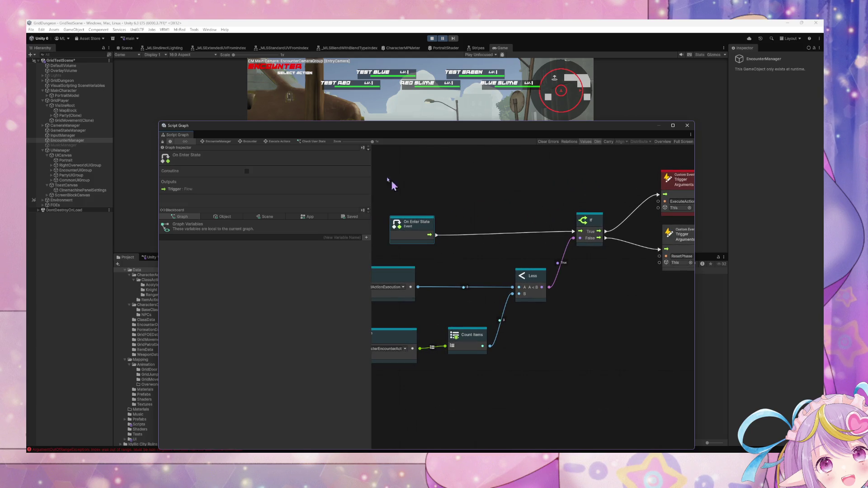
left_click(278, 143)
Check Execute Action's error, scroll the Blackboard, and reopen Check User State centred on its If node.
left_click_drag(567, 268, 566, 270)
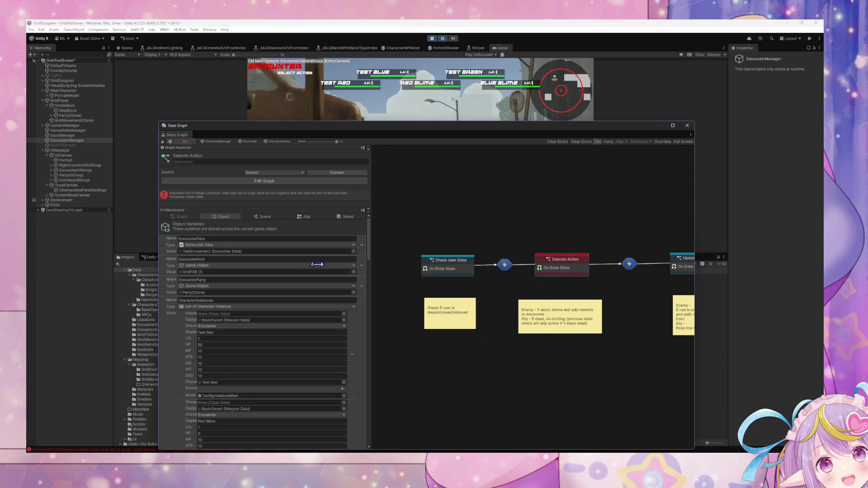
scroll(317, 271, "down", 5)
scroll(352, 277, "down", 10)
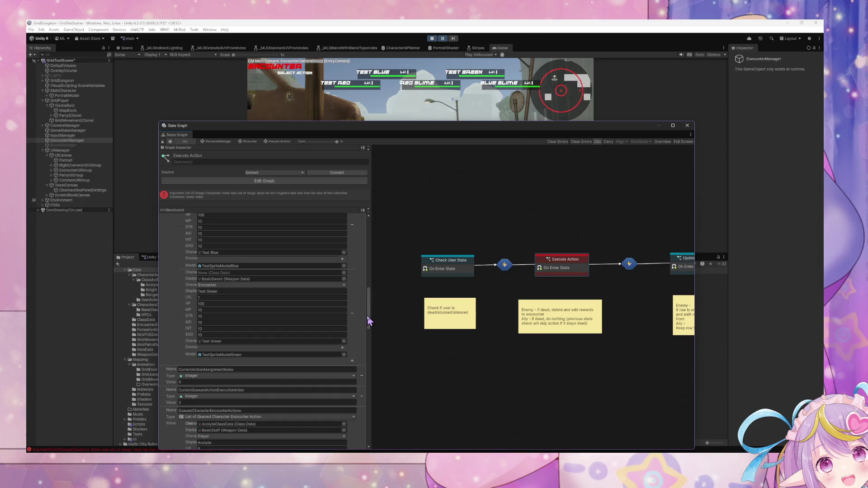
scroll(370, 329, "down", 3)
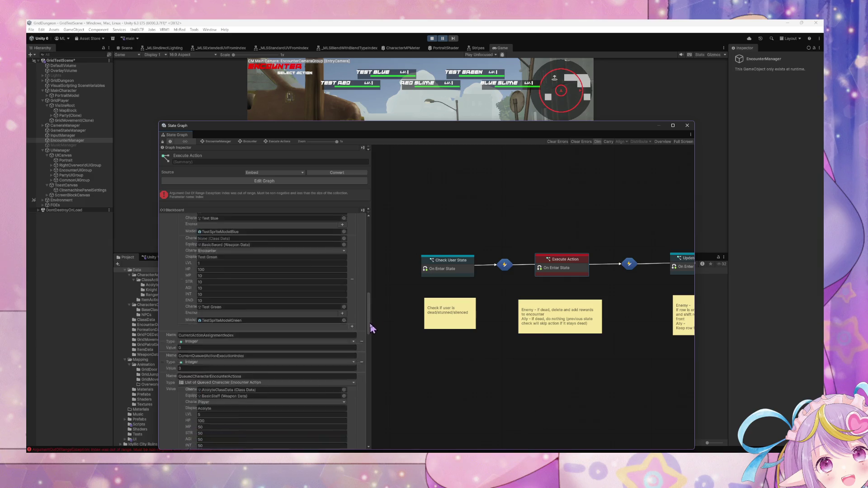
double_click(439, 268)
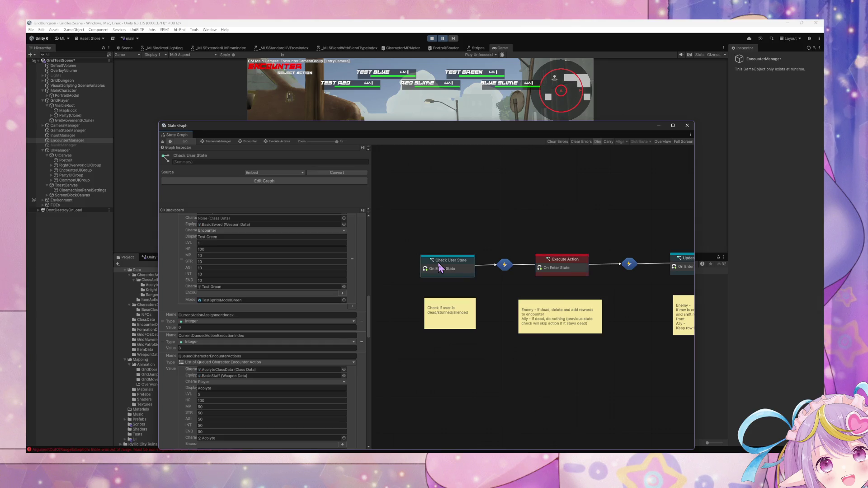
mouse_move(468, 255)
left_mouse_down()
mouse_move(574, 262)
mouse_move(374, 249)
mouse_move(498, 251)
mouse_move(414, 240)
mouse_move(581, 259)
mouse_move(466, 246)
mouse_move(496, 243)
mouse_move(518, 247)
mouse_move(393, 240)
mouse_move(495, 242)
mouse_move(422, 229)
mouse_move(416, 242)
mouse_move(559, 244)
mouse_move(513, 246)
left_mouse_up()
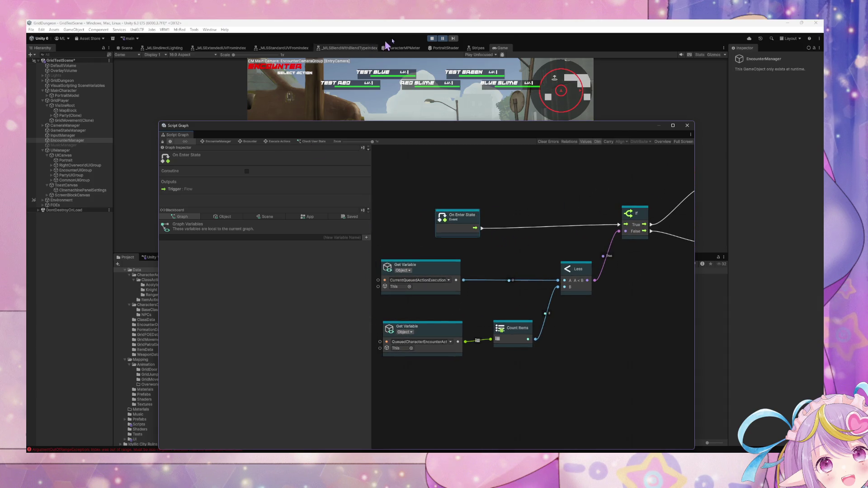
left_click(448, 86)
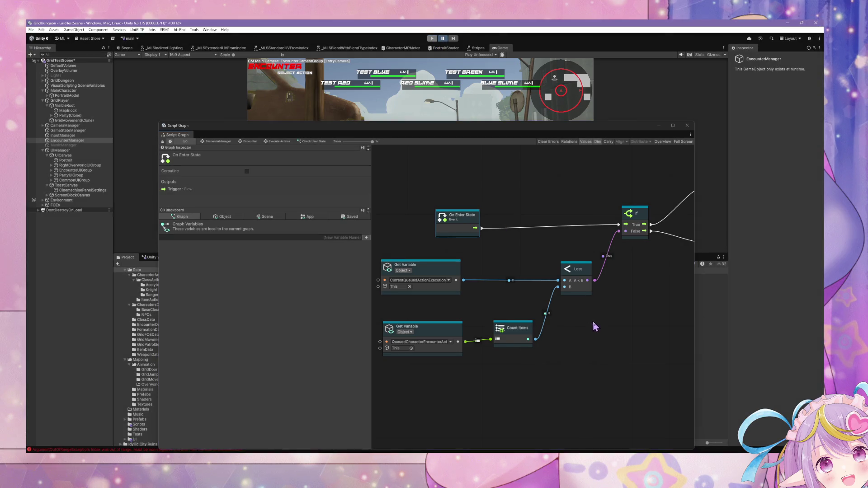
Stop play mode and select and rearrange the Check User State graph's nodes.
key("ctrl+p")
mouse_move(654, 355)
left_mouse_down()
mouse_move(441, 252)
mouse_move(396, 243)
left_mouse_up()
left_click_drag(468, 230, 442, 224)
left_click(492, 248)
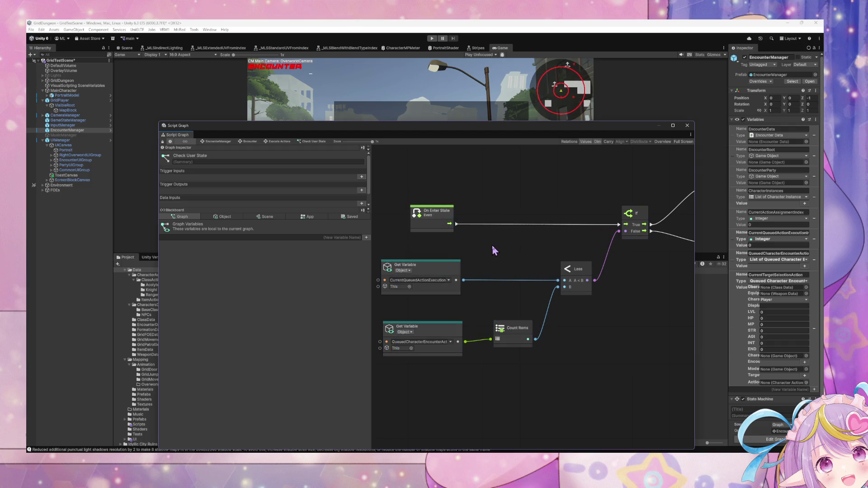
left_click_drag(562, 266, 463, 242)
left_click_drag(552, 247, 645, 257)
scroll(624, 240, "down", 1)
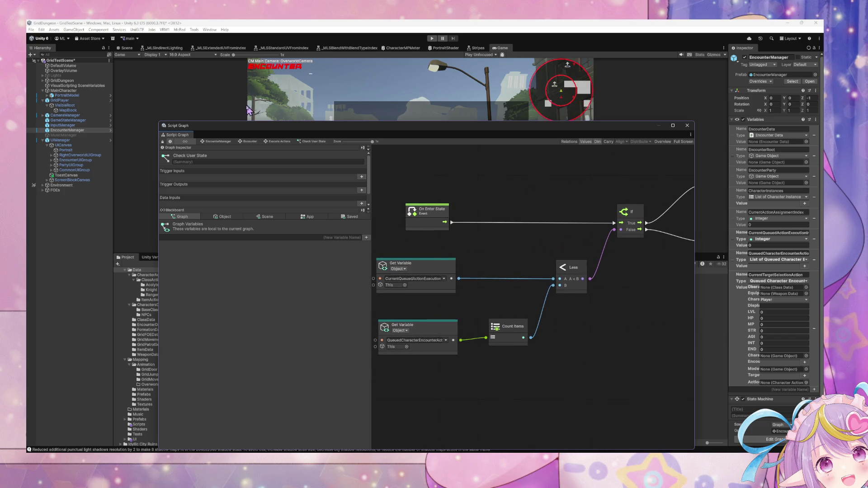
left_click(284, 142)
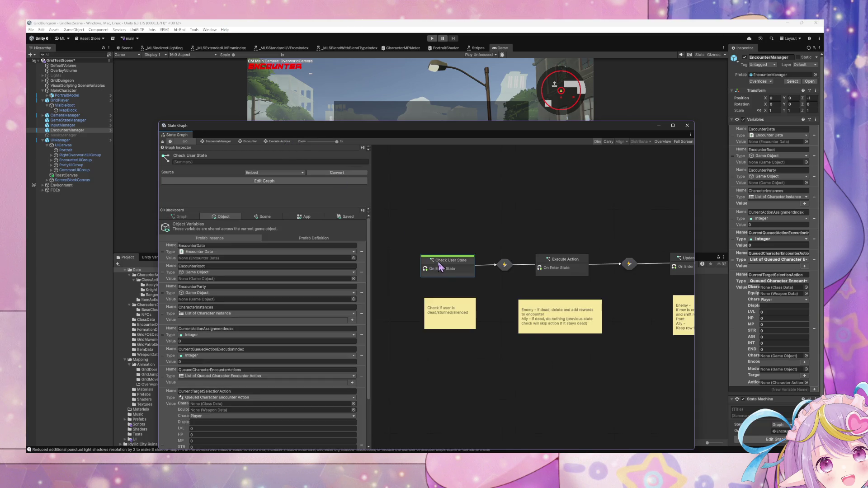
double_click(441, 268)
mouse_move(644, 370)
left_mouse_down()
mouse_move(377, 303)
mouse_move(438, 270)
left_mouse_up()
mouse_move(542, 254)
left_mouse_down()
mouse_move(442, 254)
mouse_move(451, 266)
mouse_move(501, 267)
left_mouse_up()
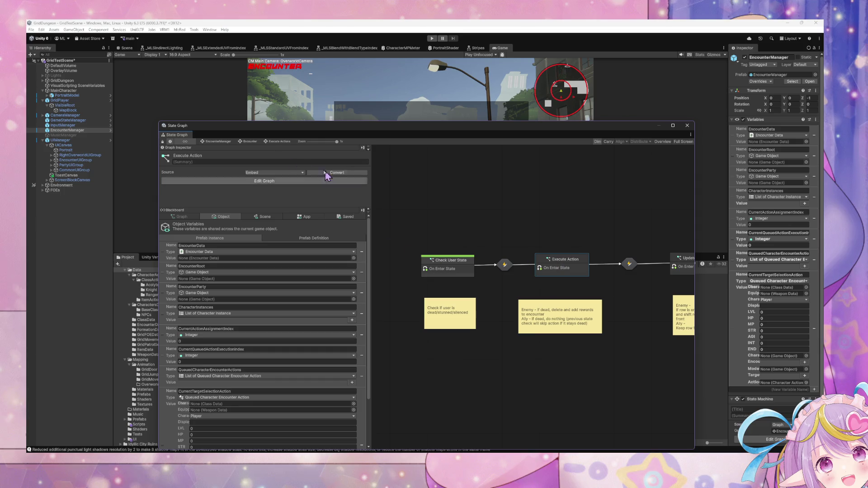
Move the dead/stunned/silenced note above Execute Action and delete every Check User State node.
left_click_drag(435, 316, 531, 232)
left_click(433, 271)
double_click(432, 270)
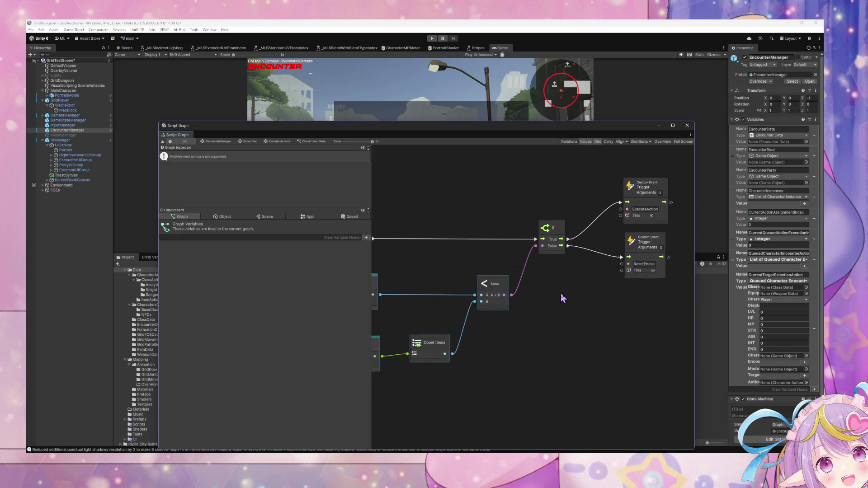
scroll(568, 316, "down", 1)
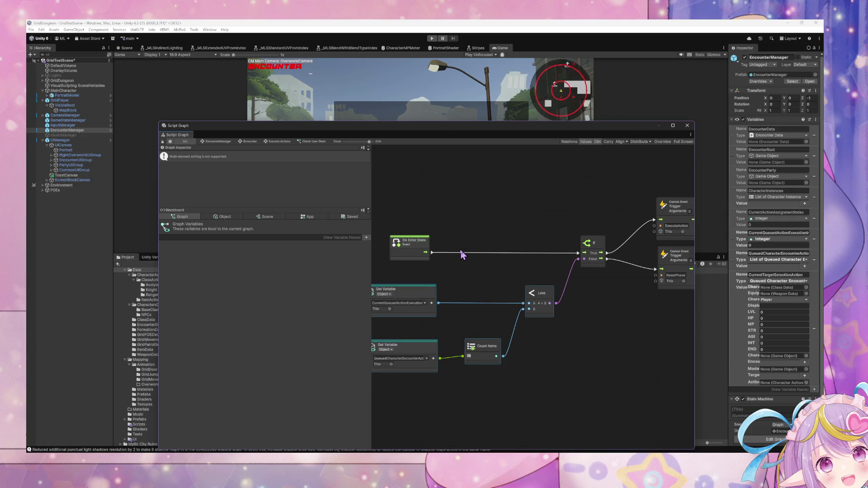
scroll(462, 255, "down", 1)
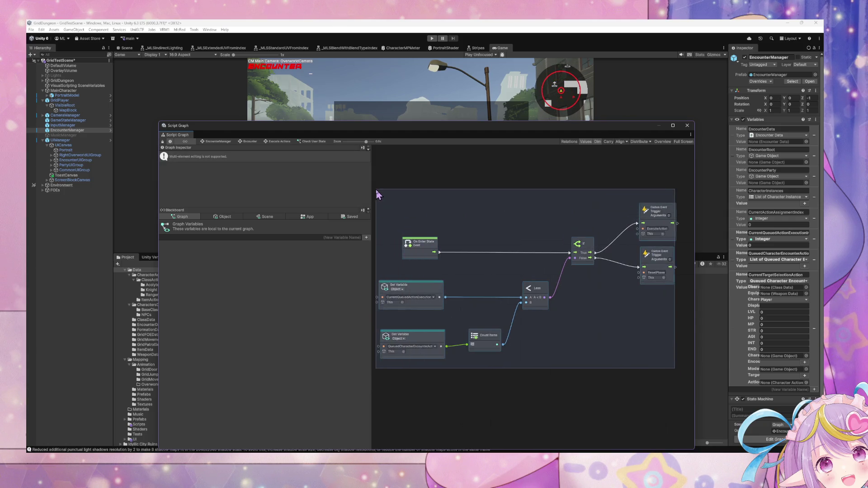
key("Delete")
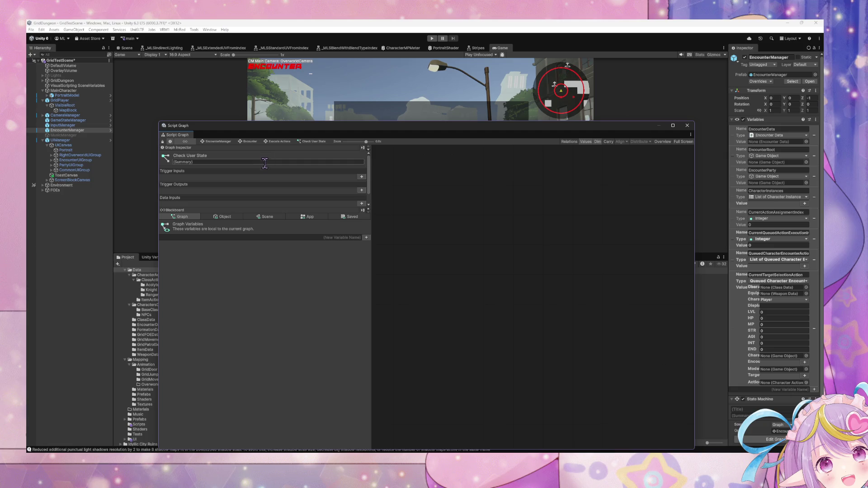
left_click(274, 142)
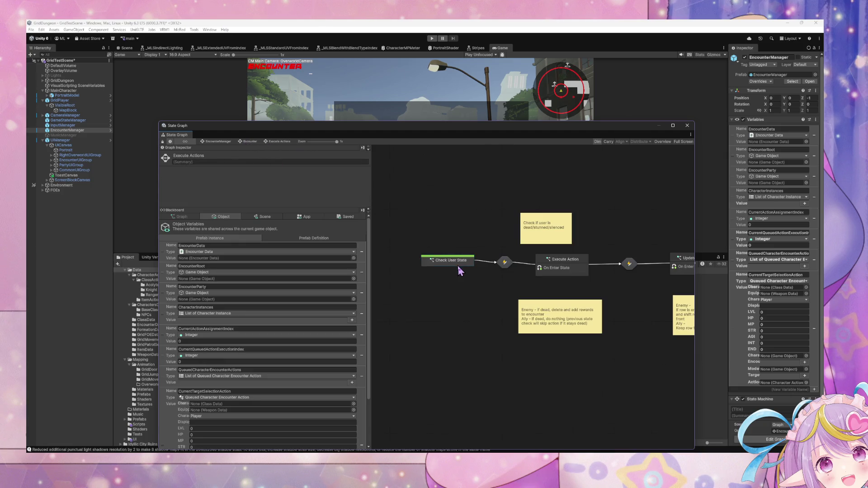
Delete the Check User State state and rearrange the Execute Action graph's nodes.
key("Delete")
right_click(569, 265)
left_click(586, 267)
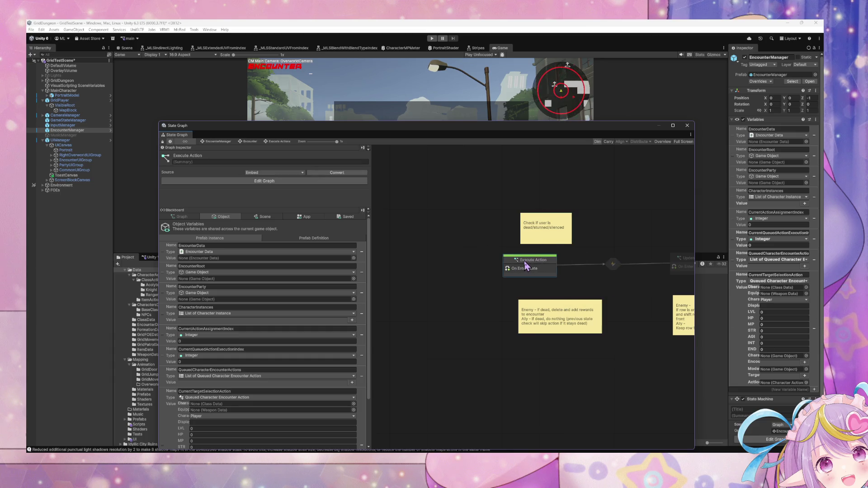
mouse_move(521, 304)
left_mouse_down()
mouse_move(585, 295)
mouse_move(492, 375)
mouse_move(463, 385)
left_mouse_up()
left_click_drag(483, 312, 483, 263)
scroll(471, 243, "down", 3)
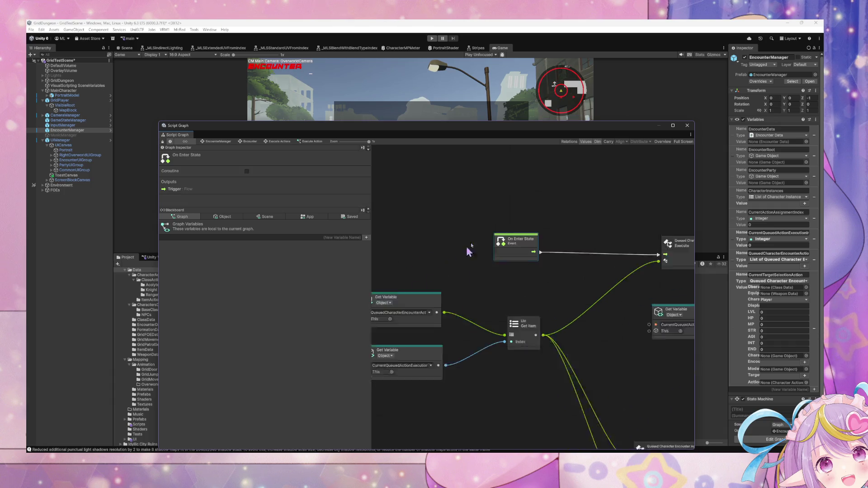
mouse_move(610, 355)
left_mouse_down()
mouse_move(448, 253)
mouse_move(497, 339)
left_mouse_up()
mouse_move(592, 190)
left_mouse_down()
mouse_move(544, 177)
mouse_move(488, 286)
mouse_move(523, 289)
left_mouse_up()
mouse_move(605, 259)
left_mouse_down()
mouse_move(454, 286)
mouse_move(446, 328)
mouse_move(481, 340)
left_mouse_up()
left_click(631, 358)
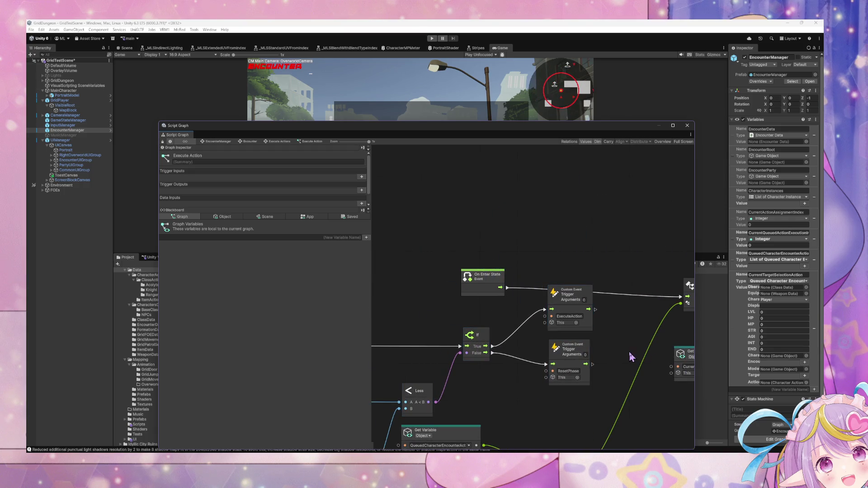
Delete the ExecuteAction custom event and wire the If True output to the queued action.
left_click(583, 290)
key("Delete")
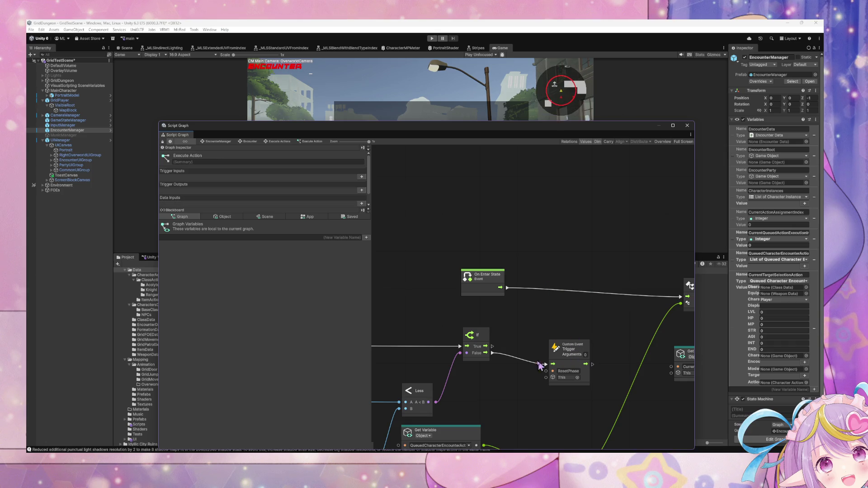
mouse_move(492, 346)
left_mouse_down()
mouse_move(667, 311)
mouse_move(680, 299)
left_mouse_up()
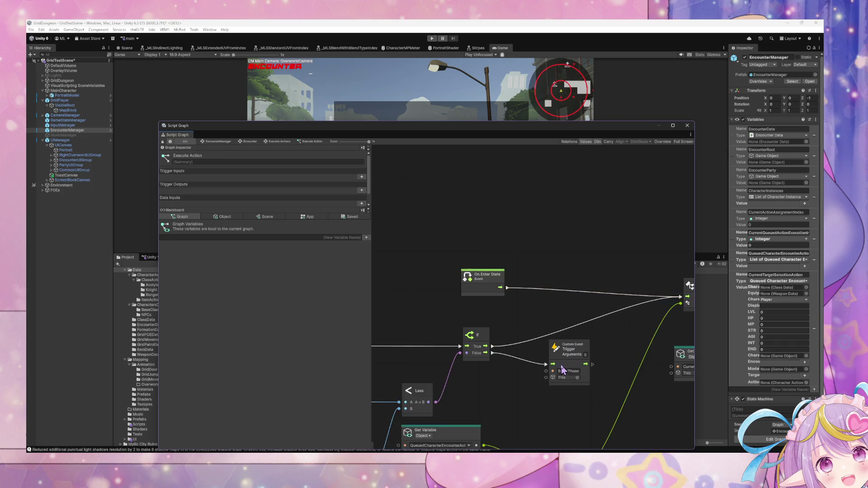
scroll(497, 271, "down", 3)
left_click(468, 227)
left_click(511, 271)
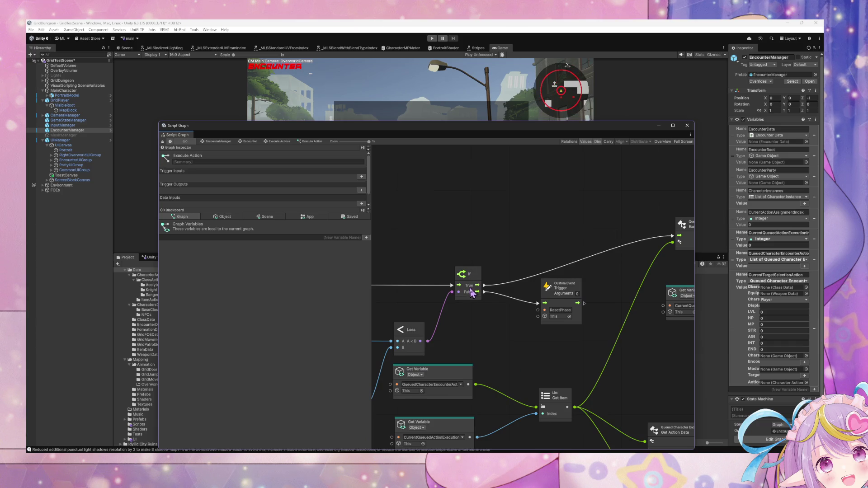
scroll(543, 281, "down", 3)
scroll(633, 271, "left", 8)
left_click_drag(679, 263, 557, 263)
Feed CurrentQueuedActionExecutionIndex into Get Item's Index and the queued actions list into its list port.
mouse_move(559, 396)
left_mouse_down()
mouse_move(519, 280)
mouse_move(510, 371)
left_mouse_up()
scroll(560, 313, "left", 3)
scroll(583, 314, "left", 3)
scroll(588, 280, "right", 3)
scroll(587, 280, "down", 1)
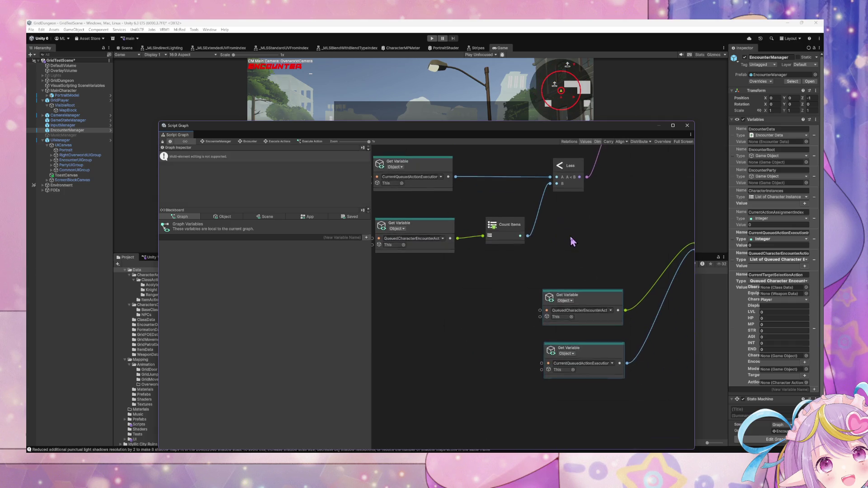
scroll(565, 262, "down", 1)
mouse_move(557, 279)
left_mouse_down()
mouse_move(463, 314)
mouse_move(562, 314)
mouse_move(485, 316)
mouse_move(510, 309)
left_mouse_up()
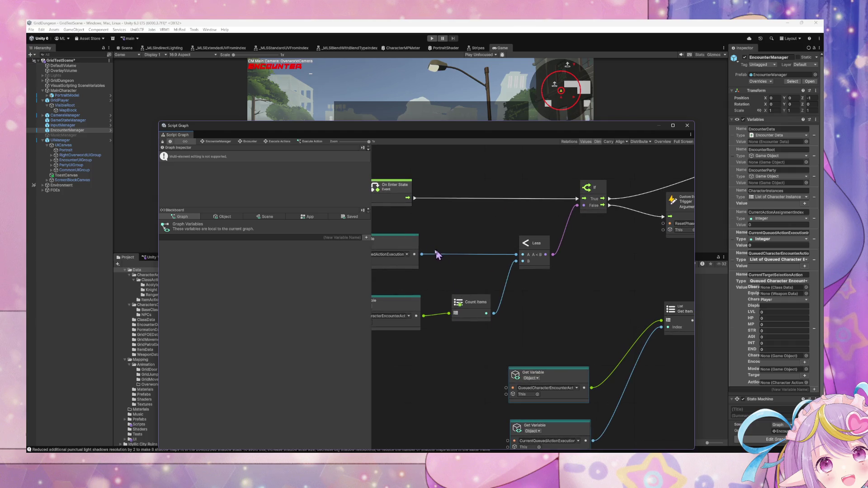
left_click_drag(419, 254, 422, 255)
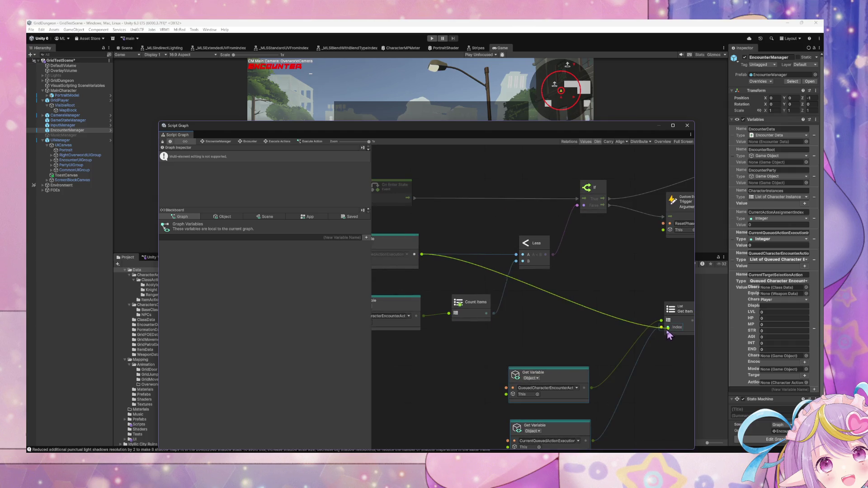
left_click_drag(667, 330, 668, 328)
left_click_drag(425, 319, 428, 318)
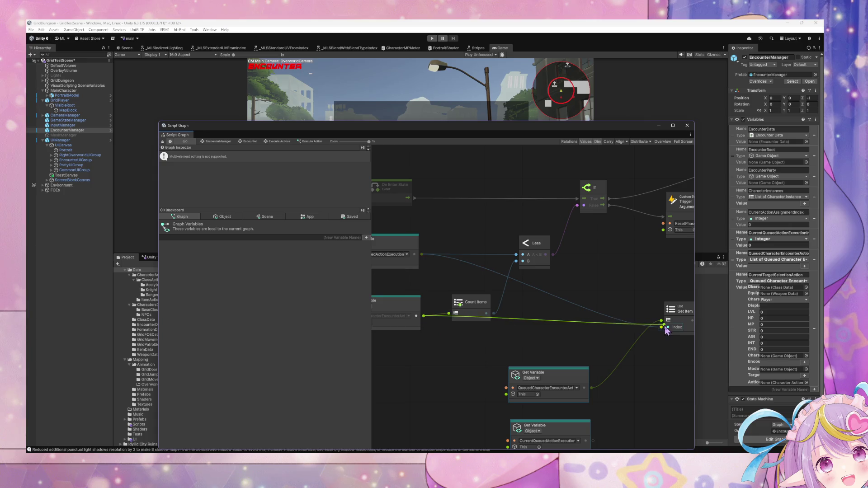
left_click_drag(666, 330, 663, 322)
Move the Count Items node up and enter play mode to test the graph.
left_click_drag(480, 316, 475, 290)
scroll(517, 326, "down", 2)
scroll(565, 402, "up", 5)
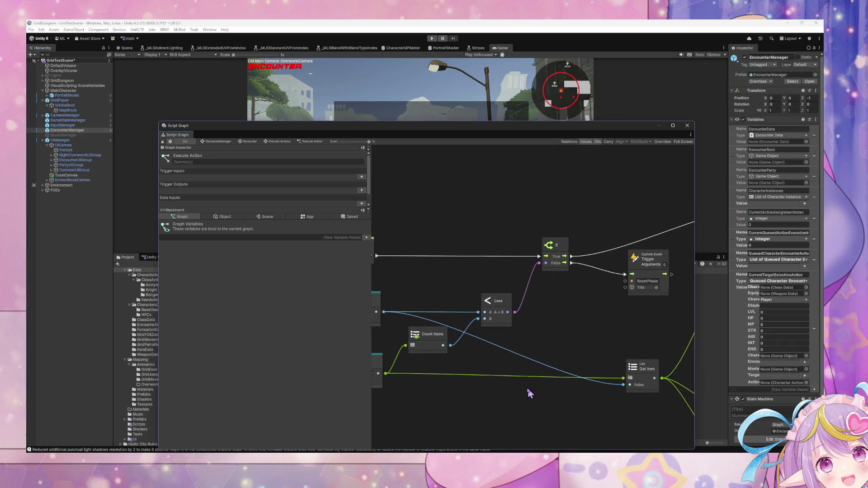
scroll(480, 344, "right", 8)
scroll(505, 244, "down", 2)
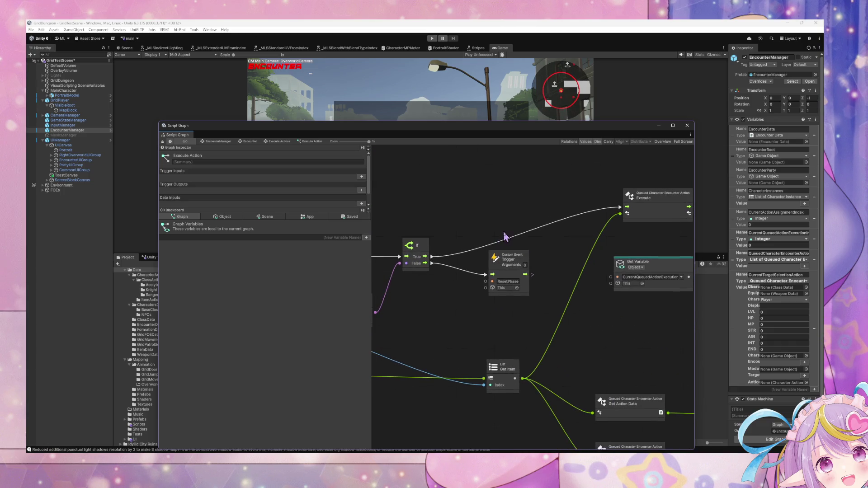
scroll(503, 241, "right", 8)
scroll(402, 228, "left", 3)
scroll(402, 228, "up", 1)
key("ctrl+p")
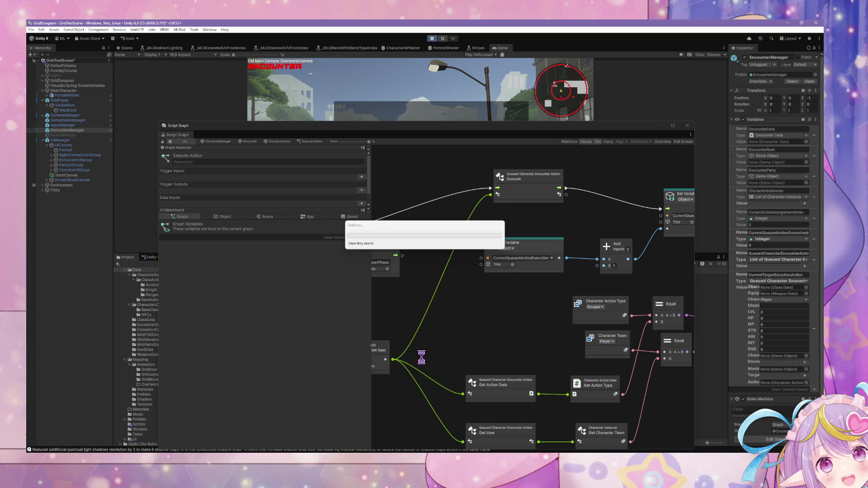
Back out of target selection, choose an action to run the queue, and restore the graph window.
mouse_move(454, 450)
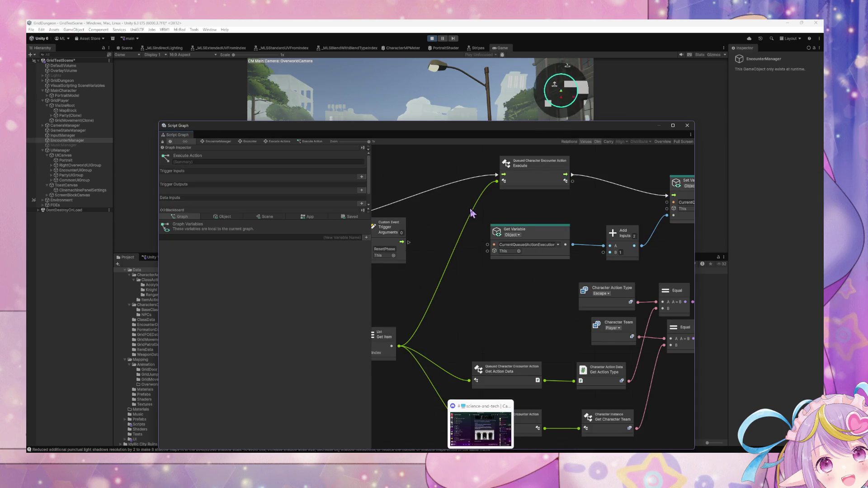
mouse_move(444, 128)
left_mouse_down()
mouse_move(500, 140)
mouse_move(586, 207)
left_mouse_up()
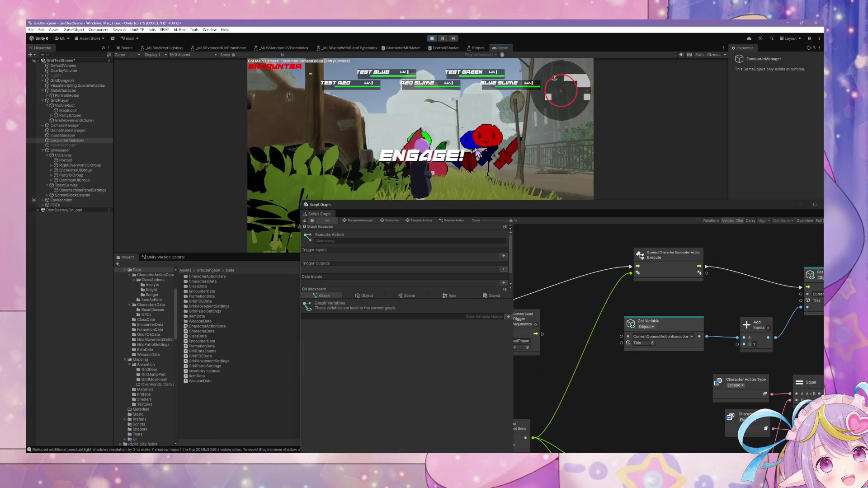
left_click(271, 155)
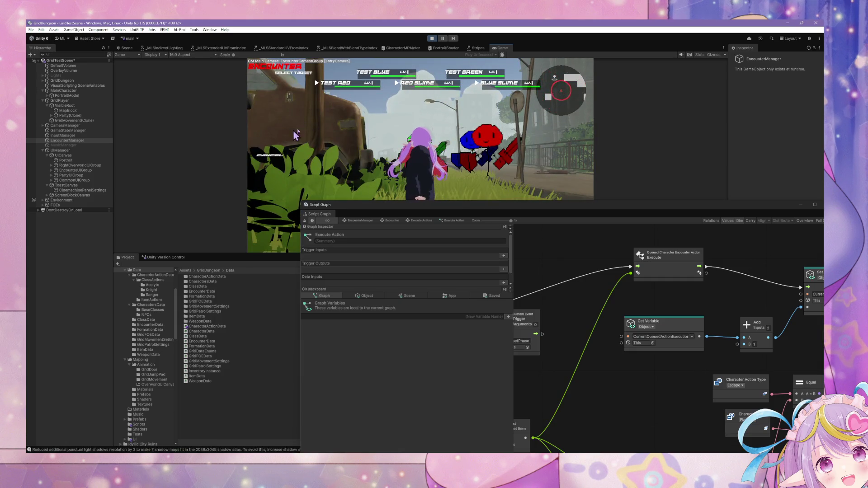
left_click(282, 134)
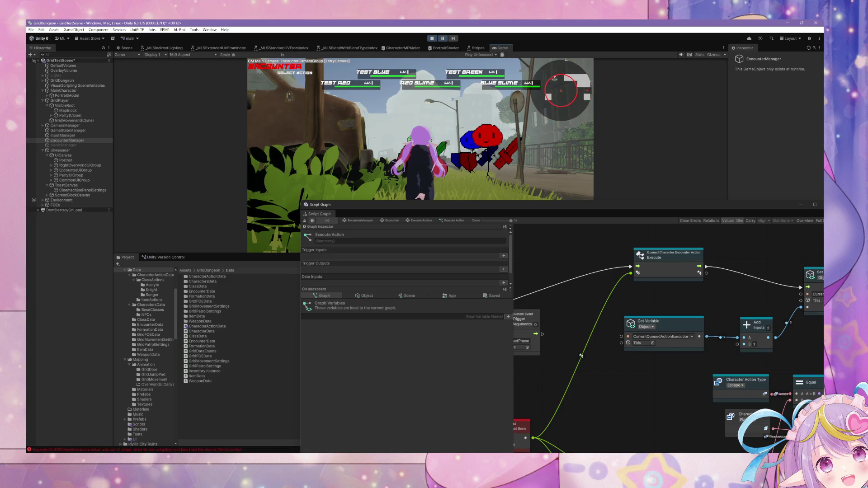
double_click(475, 209)
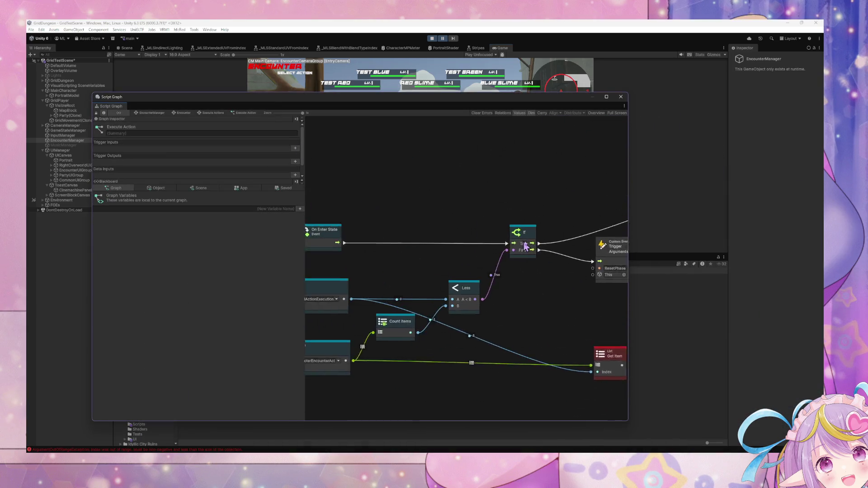
Stop play mode and connect On Enter State directly to the Execute node.
left_click(432, 38)
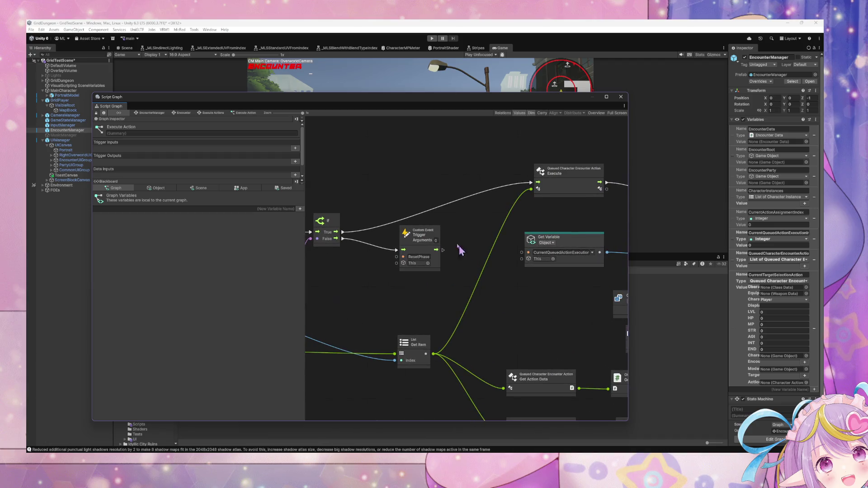
mouse_move(504, 289)
left_mouse_down()
mouse_move(591, 301)
mouse_move(564, 288)
mouse_move(602, 278)
left_mouse_up()
left_click_drag(395, 270, 400, 276)
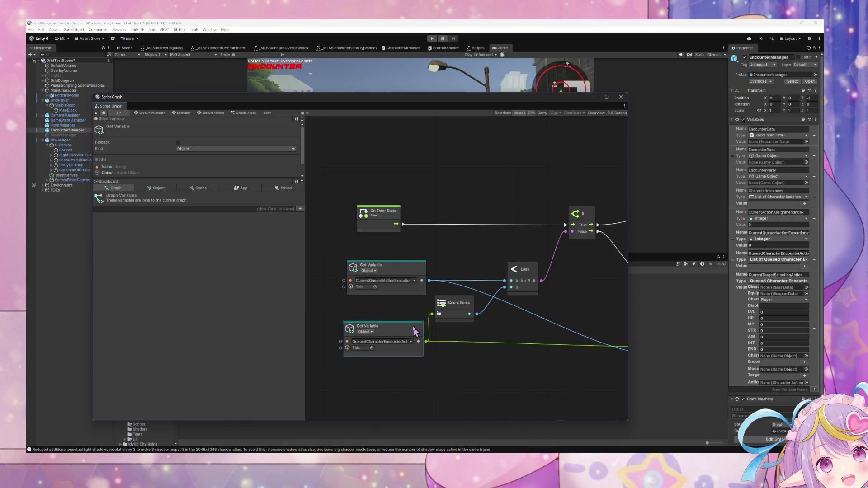
left_click(465, 309)
left_click_drag(466, 311, 345, 339)
mouse_move(458, 316)
left_mouse_down()
mouse_move(348, 326)
mouse_move(559, 311)
mouse_move(358, 315)
mouse_move(645, 304)
mouse_move(496, 305)
mouse_move(563, 350)
left_mouse_up()
scroll(413, 254, "down", 3)
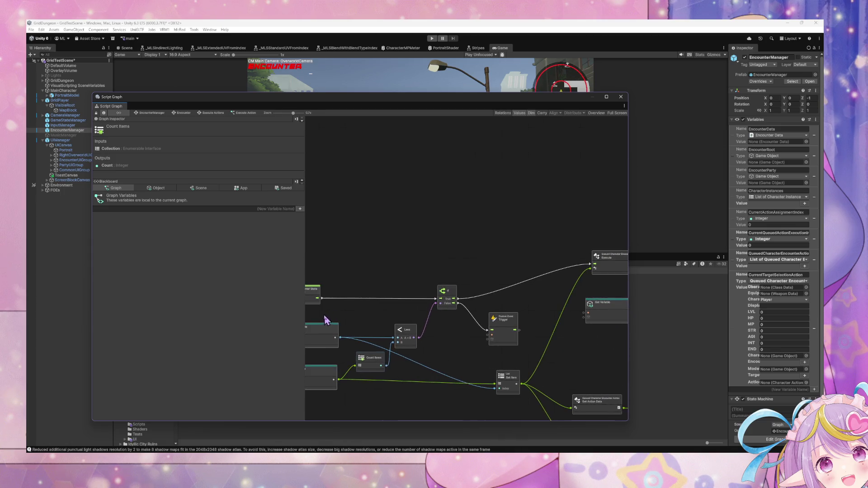
left_click_drag(323, 299, 592, 267)
left_click_drag(527, 355, 427, 286)
Delete the If, Custom Event, Less and Count Items nodes.
key("Delete")
mouse_move(430, 375)
left_mouse_down()
mouse_move(351, 326)
mouse_move(446, 269)
left_mouse_up()
key("Delete")
Stack the two Get Variable nodes to the right, near the List Get Item node.
mouse_move(452, 359)
left_mouse_down()
mouse_move(378, 288)
mouse_move(424, 293)
left_mouse_up()
scroll(455, 304, "up", 3)
mouse_move(489, 309)
left_mouse_down()
mouse_move(358, 291)
mouse_move(490, 305)
left_mouse_up()
left_click_drag(386, 324, 548, 333)
left_click_drag(554, 260, 549, 378)
left_click_drag(540, 344, 566, 324)
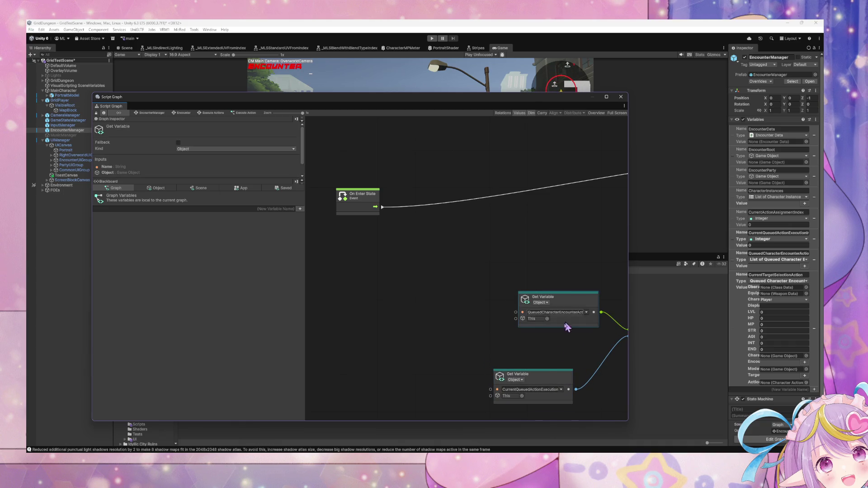
left_click_drag(556, 378, 583, 354)
left_click_drag(511, 312, 437, 312)
scroll(436, 311, "down", 2)
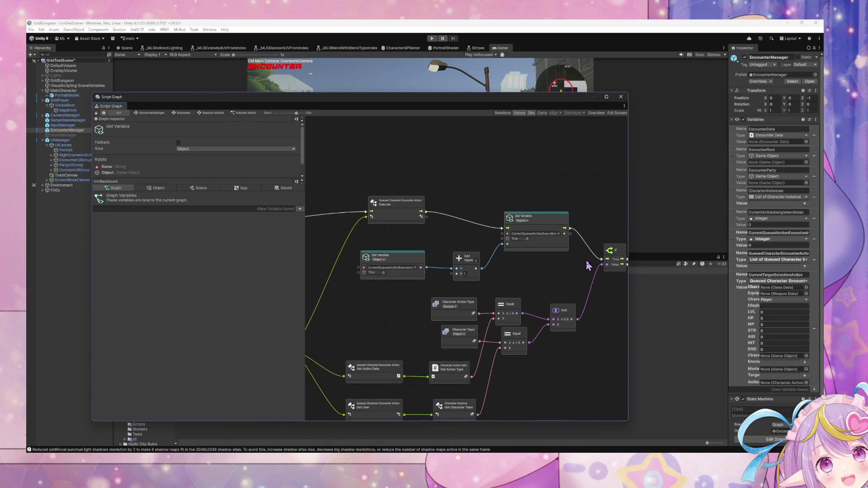
left_click_drag(588, 266, 510, 246)
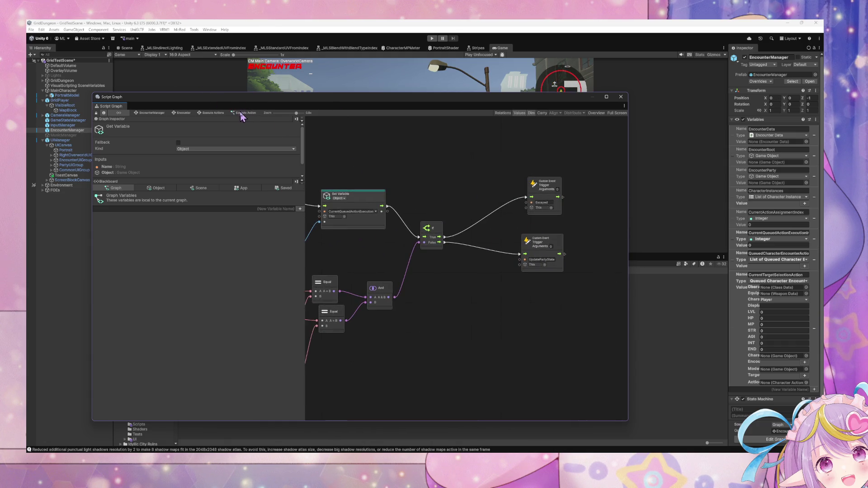
Review the Update Party State and Check Encounter State graphs, then go up to Encounter.
left_click(211, 112)
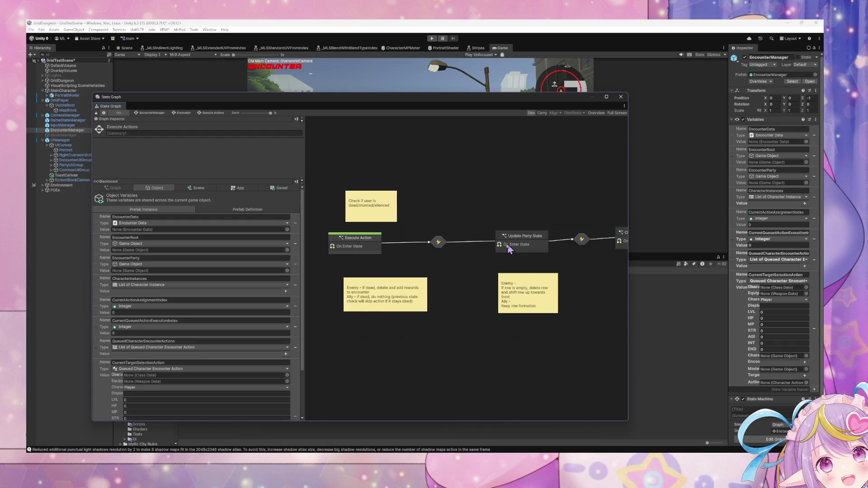
double_click(521, 245)
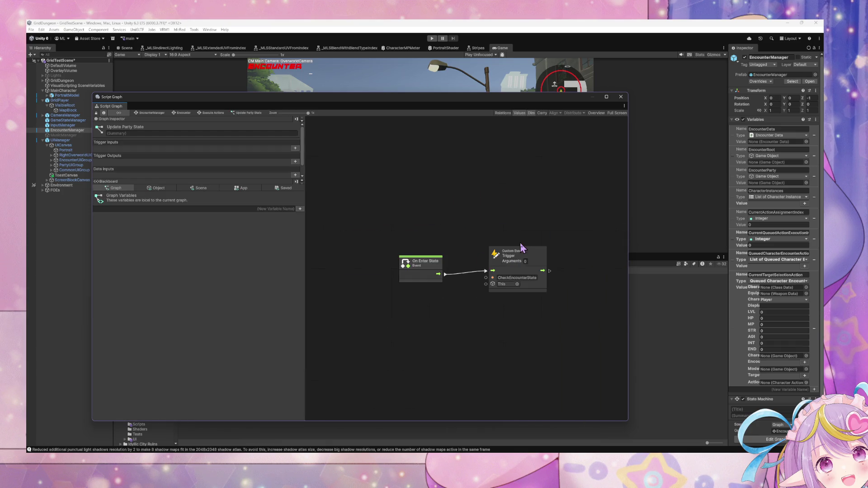
left_click(220, 114)
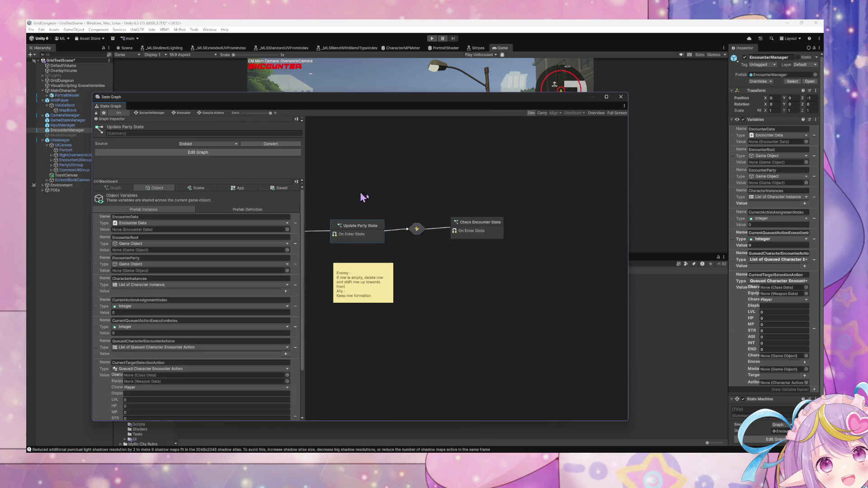
double_click(481, 237)
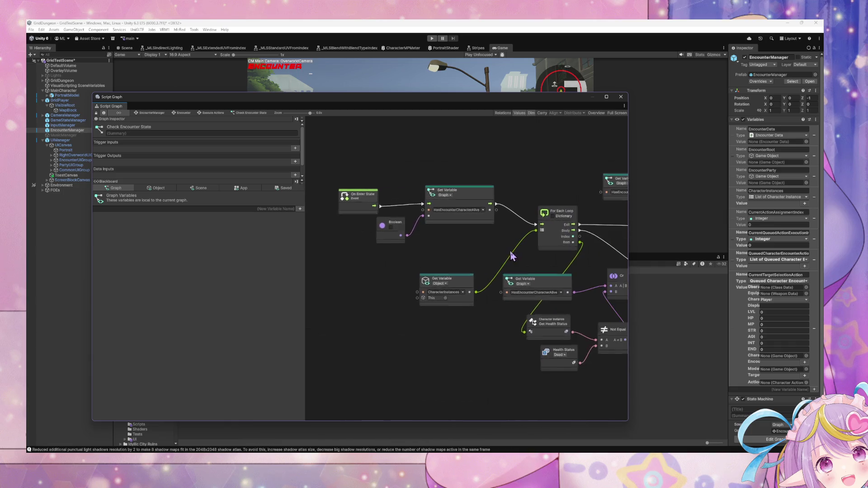
left_click(209, 113)
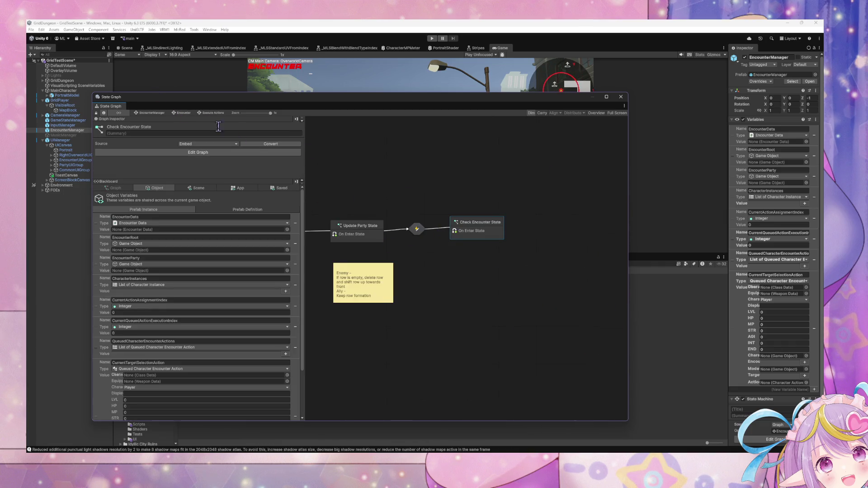
left_click(182, 119)
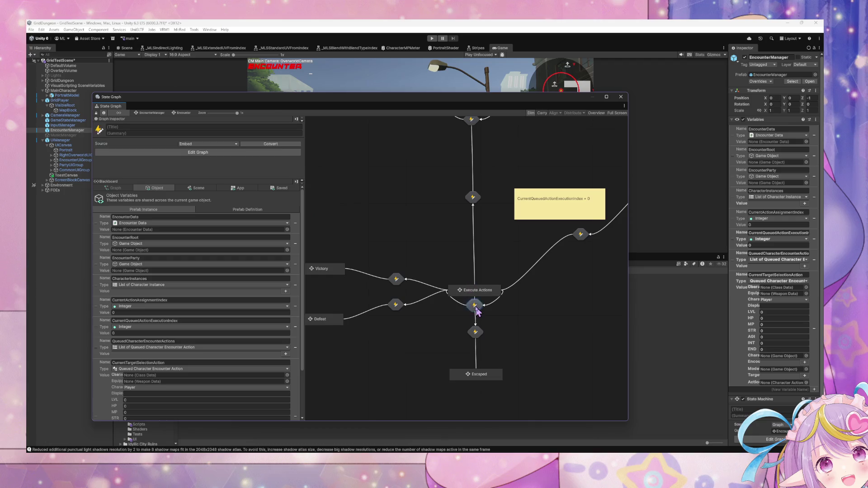
Rearrange the Custom Event and Trigger Transition nodes in the transition out of Execute Actions.
double_click(474, 300)
mouse_move(504, 261)
left_mouse_down()
mouse_move(542, 303)
mouse_move(546, 271)
left_mouse_up()
left_click_drag(422, 258, 329, 259)
right_click(392, 273)
left_click(445, 274)
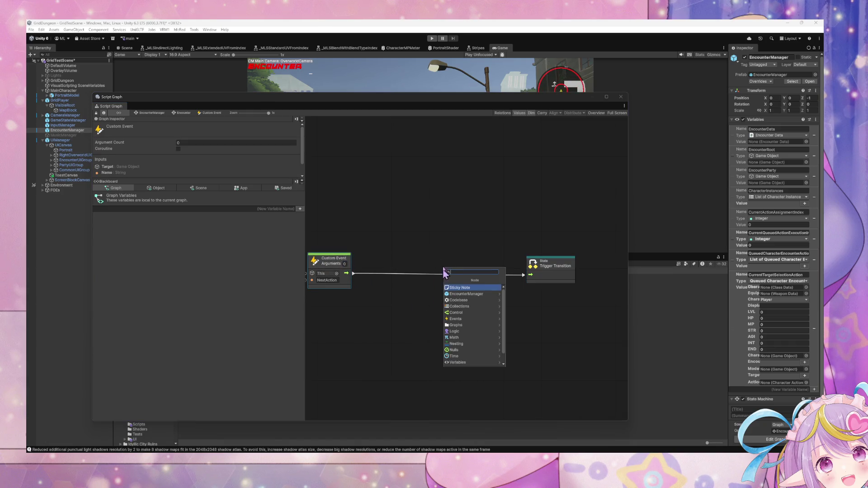
left_click(453, 232)
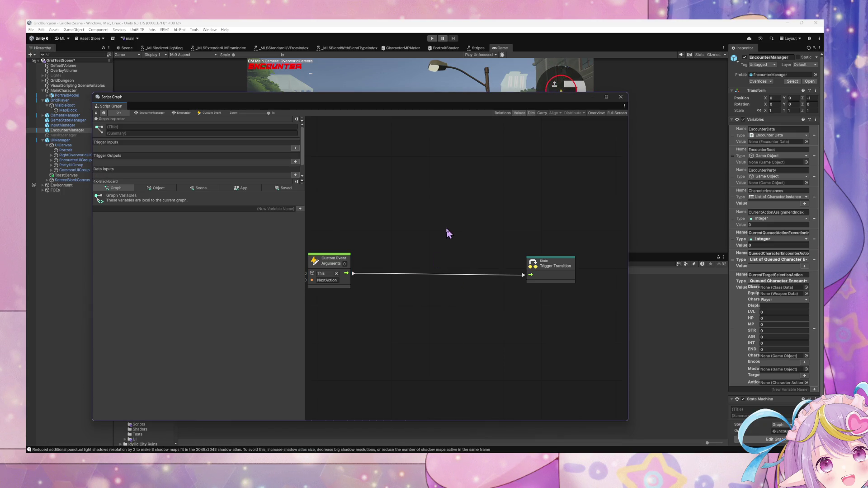
left_click(184, 113)
scroll(435, 163, "up", 3)
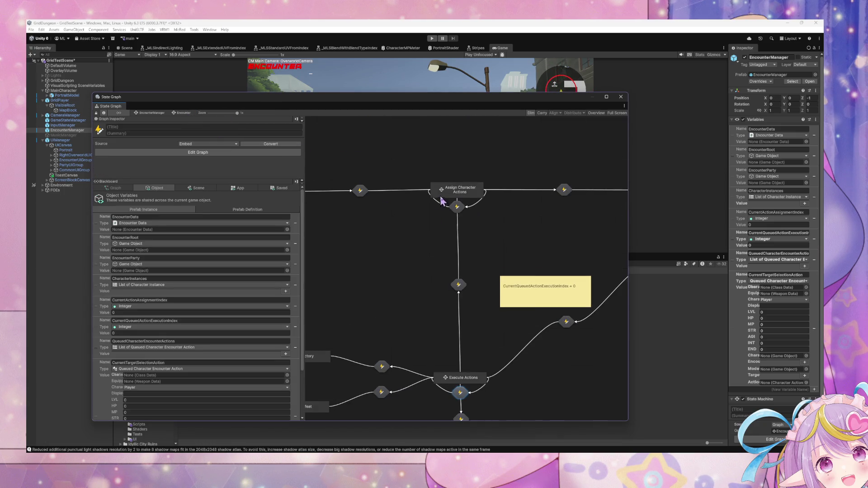
Open Assign Character Actions > Select Main Action and inspect the Remove/Set Variable and Subtract/Remove Item At Index chains.
double_click(461, 198)
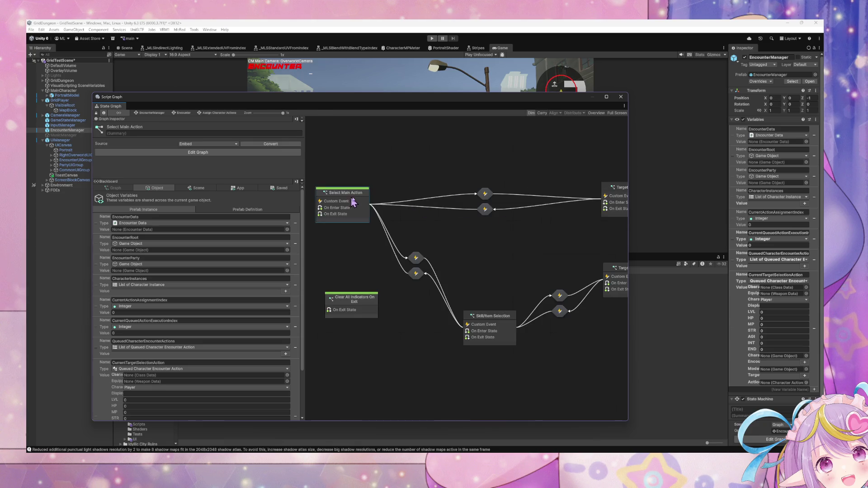
double_click(350, 203)
left_click_drag(334, 291, 285, 243)
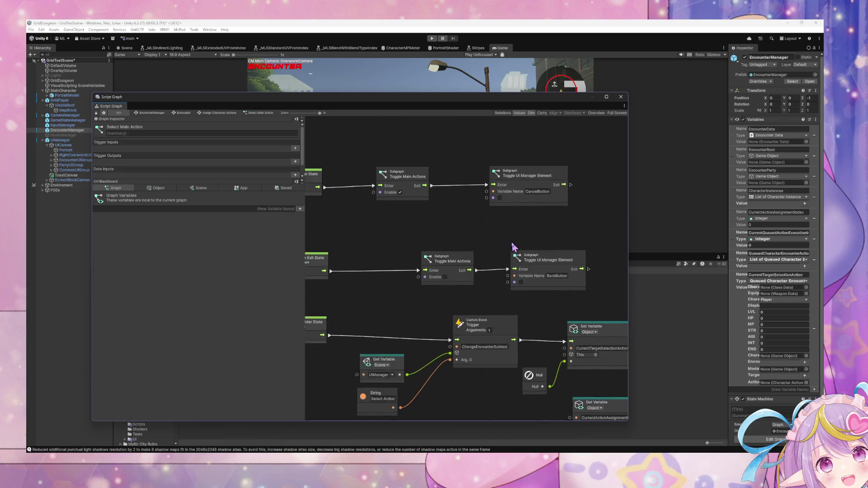
scroll(515, 252, "down", 5)
scroll(333, 219, "up", 4)
left_click_drag(457, 222, 389, 222)
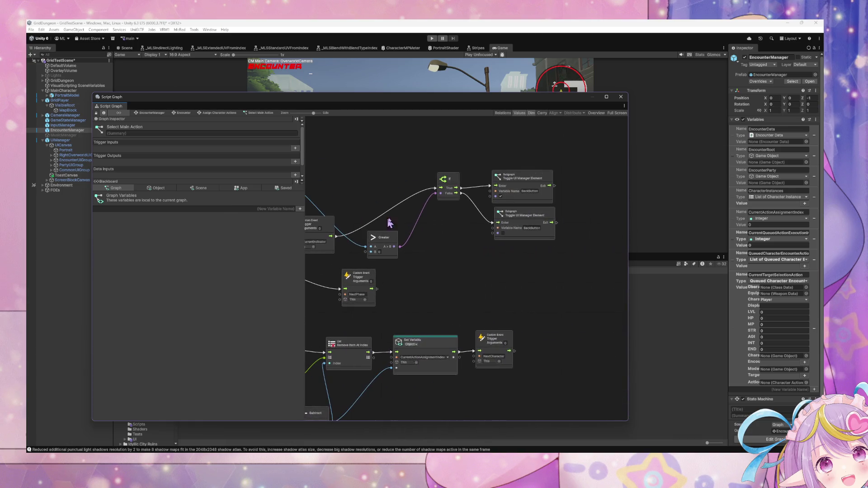
mouse_move(491, 232)
left_mouse_down()
mouse_move(451, 258)
mouse_move(502, 195)
left_mouse_up()
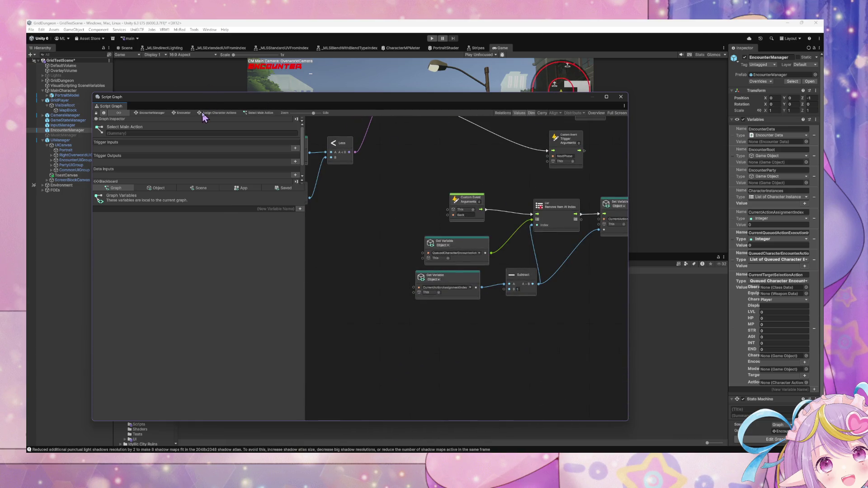
Reopen Select Main Action and select its Get Variable, Count Items and Less nodes feeding the If.
left_click(202, 114)
double_click(355, 206)
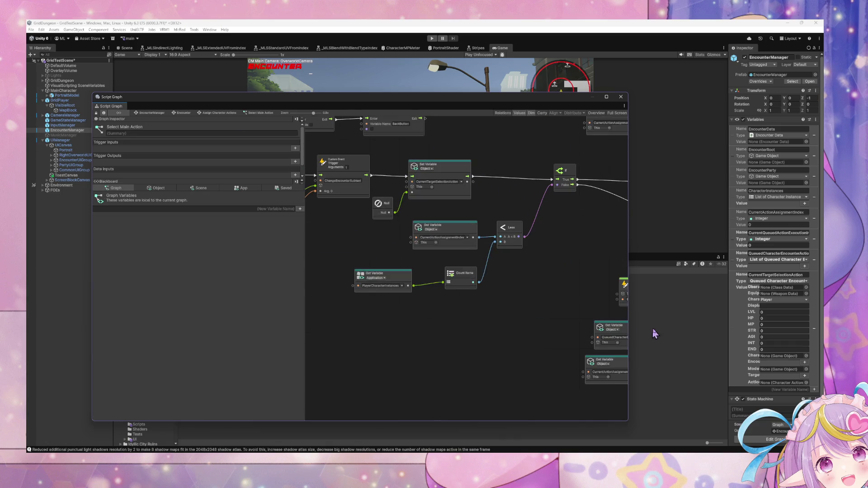
left_click_drag(396, 261, 312, 232)
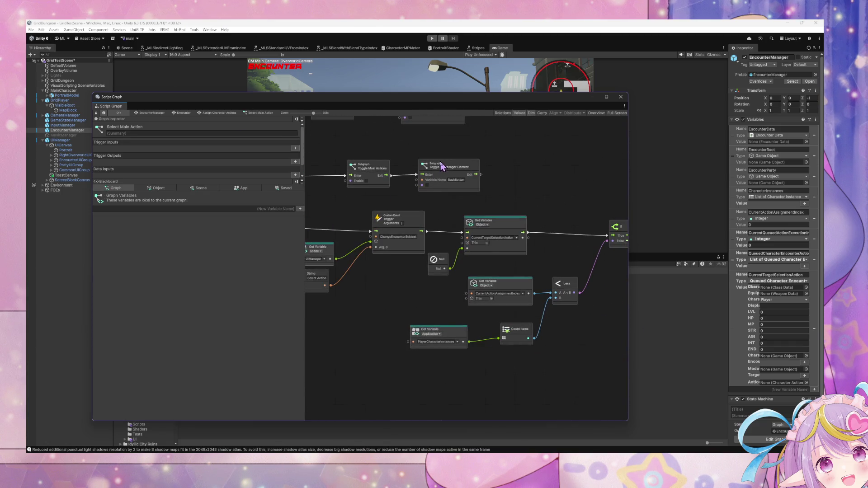
mouse_move(454, 171)
left_mouse_down()
mouse_move(447, 180)
mouse_move(367, 171)
left_mouse_up()
mouse_move(569, 360)
left_mouse_down()
mouse_move(385, 288)
mouse_move(271, 268)
mouse_move(411, 275)
mouse_move(304, 272)
mouse_move(496, 258)
mouse_move(518, 272)
left_mouse_up()
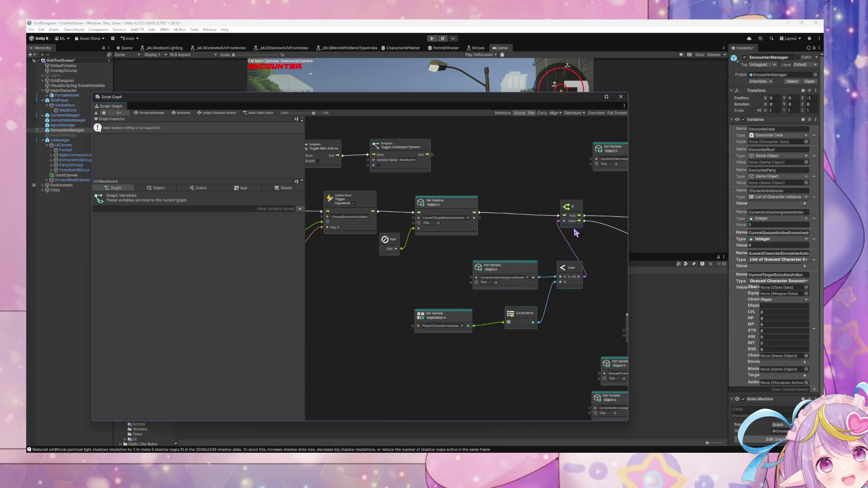
mouse_move(585, 346)
left_mouse_down()
mouse_move(480, 223)
mouse_move(483, 231)
left_mouse_up()
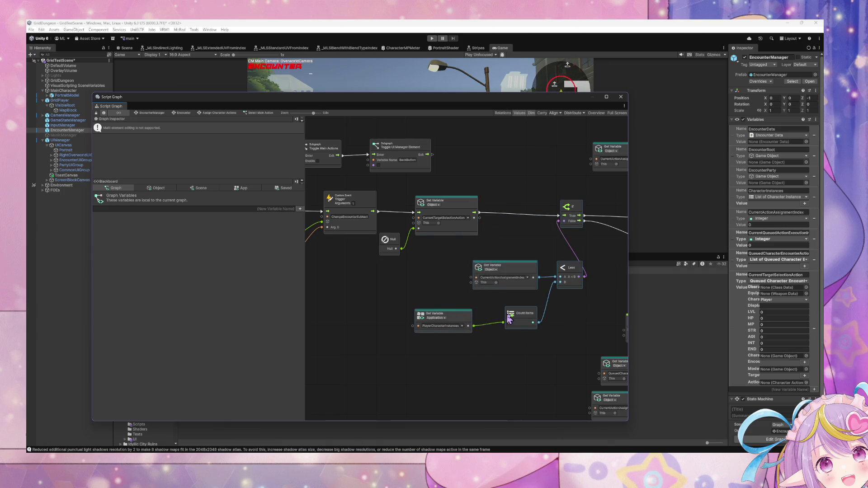
Return to the Encounter graph and inspect the Execute Actions > Execute Action script graph.
left_click(188, 113)
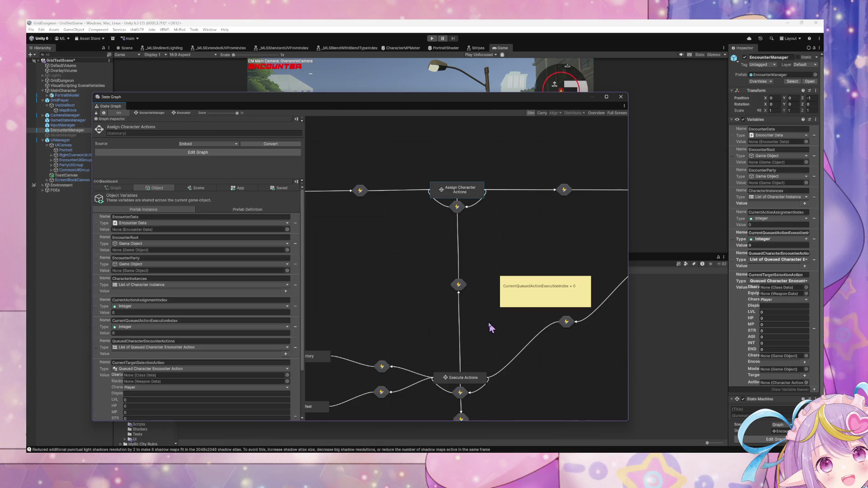
left_click_drag(490, 327, 553, 238)
double_click(534, 298)
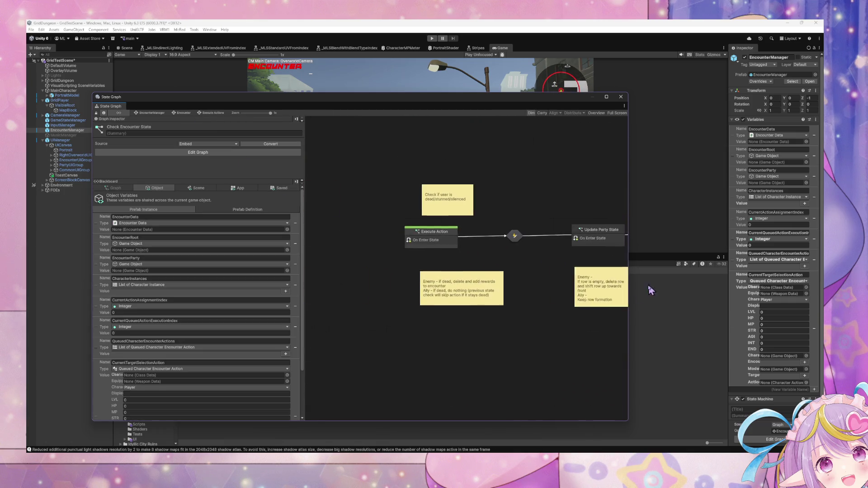
double_click(441, 237)
left_click_drag(427, 254, 590, 277)
scroll(500, 296, "down", 3)
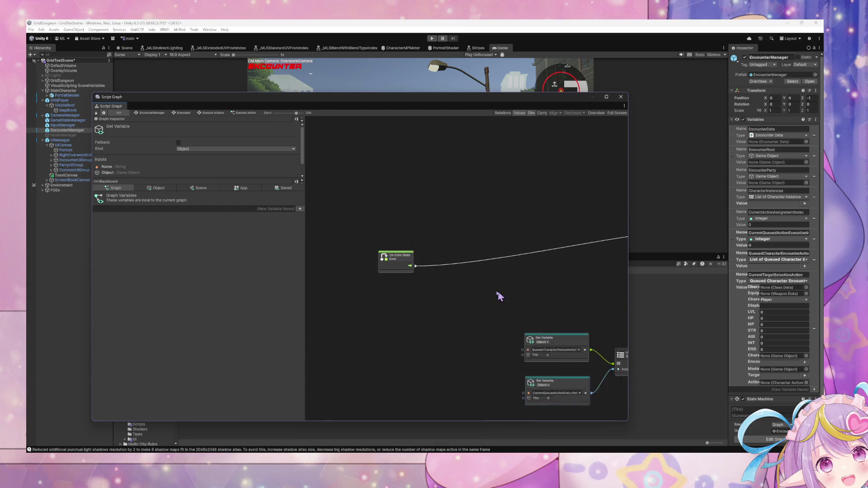
mouse_move(539, 270)
left_mouse_down()
mouse_move(479, 235)
mouse_move(450, 260)
mouse_move(476, 258)
left_mouse_up()
mouse_move(527, 270)
left_mouse_down()
mouse_move(430, 265)
mouse_move(515, 277)
left_mouse_up()
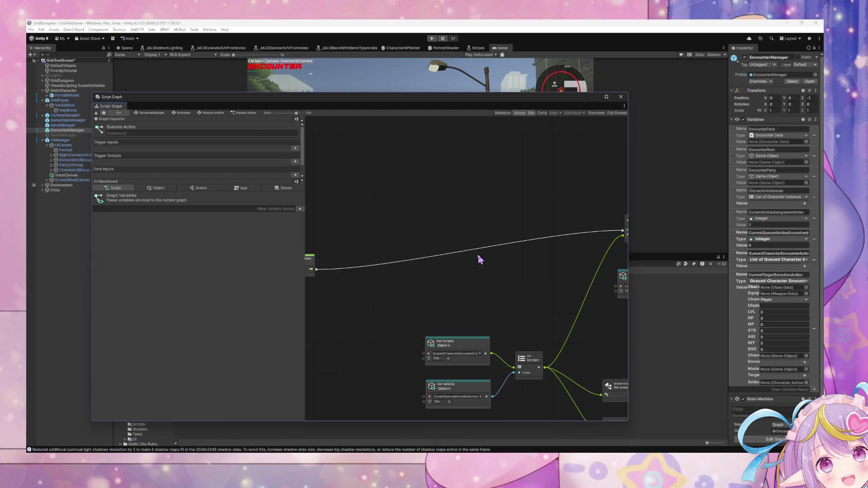
Back on the Encounter graph, open the transition script graph leaving Execute Actions.
left_click(182, 113)
left_click(209, 113)
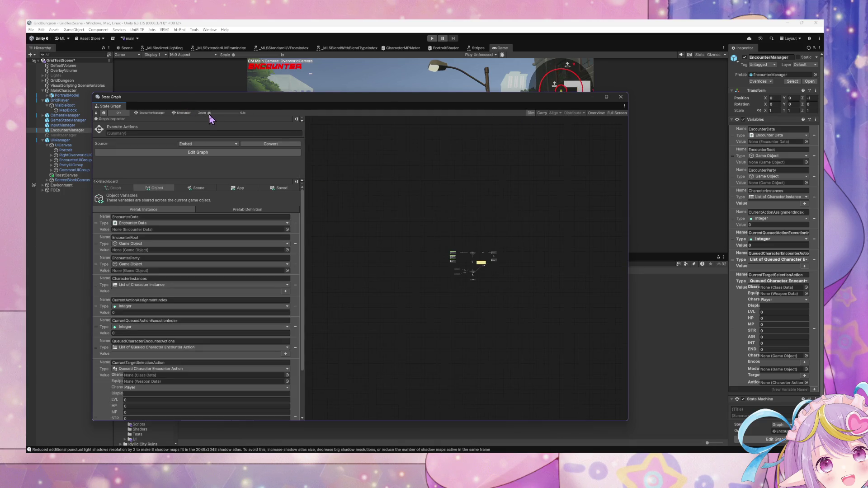
left_click(237, 113)
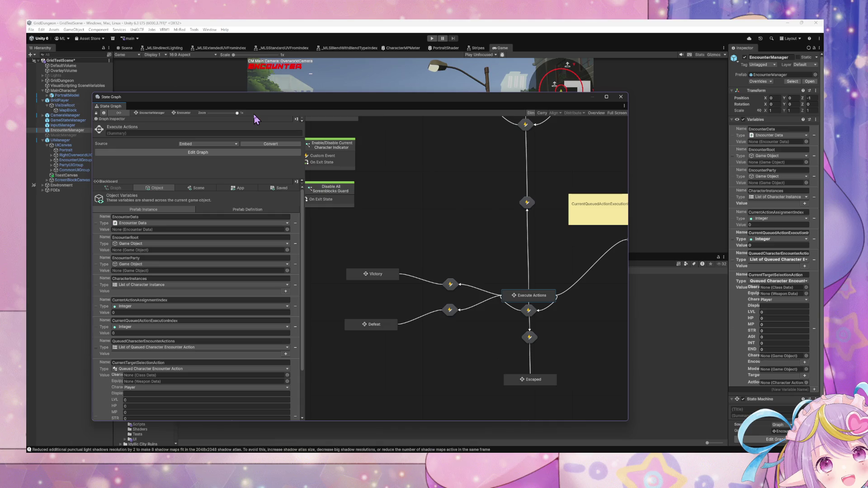
double_click(528, 310)
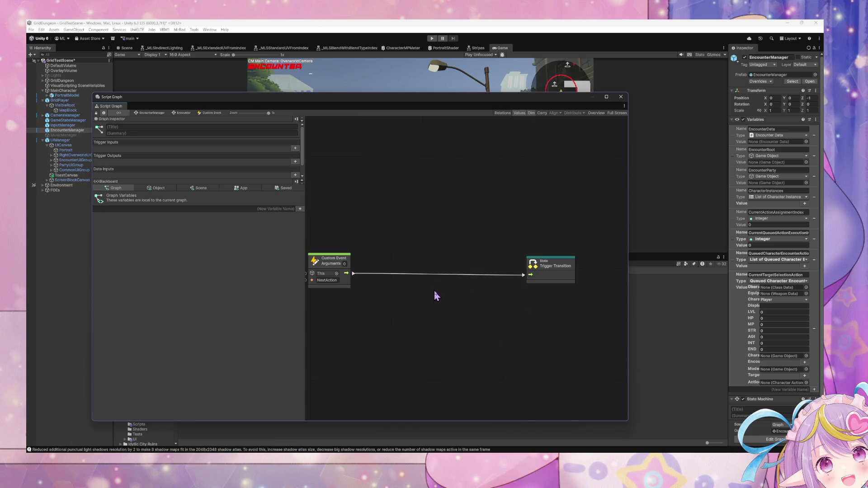
Wire the NextAction Custom Event into an If, with If True driving Trigger State Transition.
left_click_drag(562, 213, 459, 272)
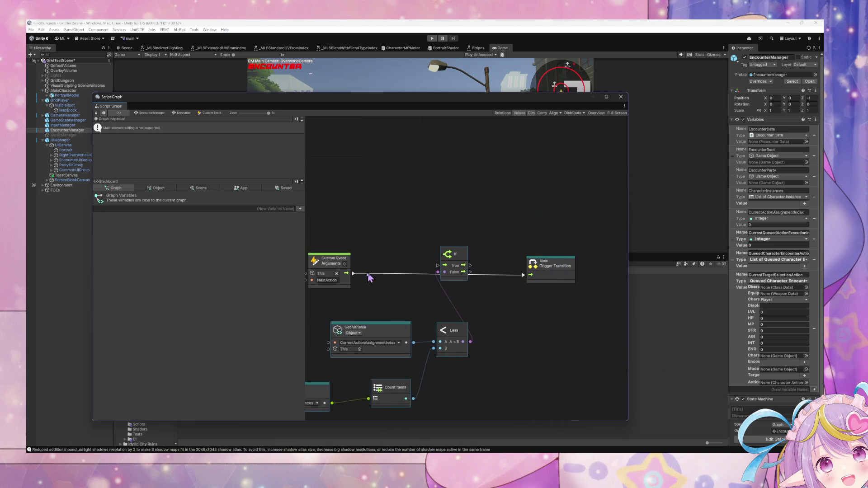
left_click_drag(347, 273, 438, 267)
left_click(329, 260)
left_click_drag(495, 393, 532, 345)
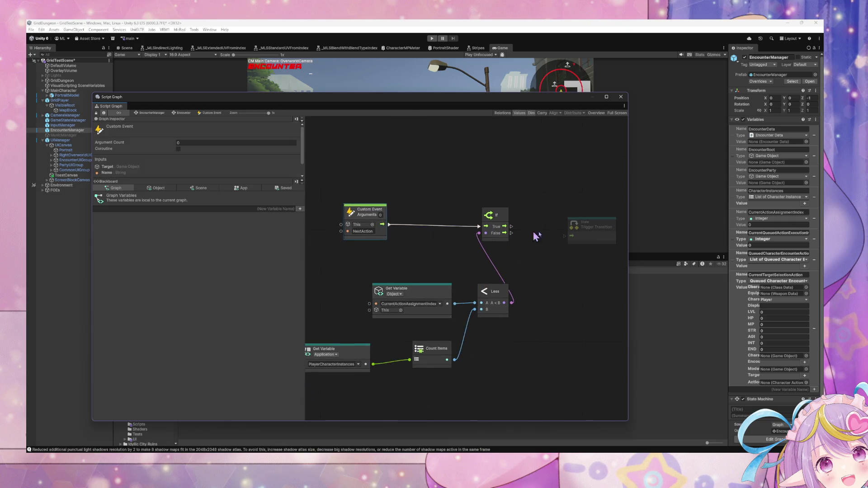
left_click(605, 234)
mouse_move(512, 227)
left_mouse_down()
mouse_move(578, 243)
mouse_move(593, 213)
left_mouse_up()
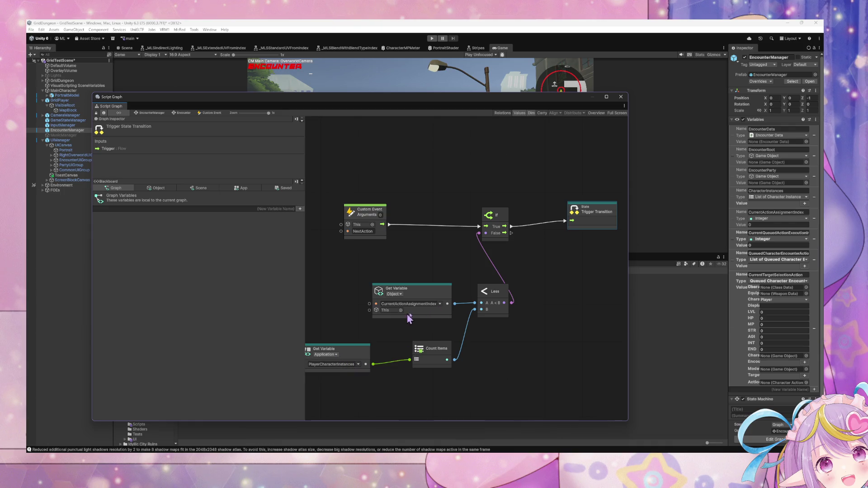
Compare CurrentQueuedActionExecutionIndex against the count of the Object variable QueuedCharacterEncounterActions.
left_click(439, 304)
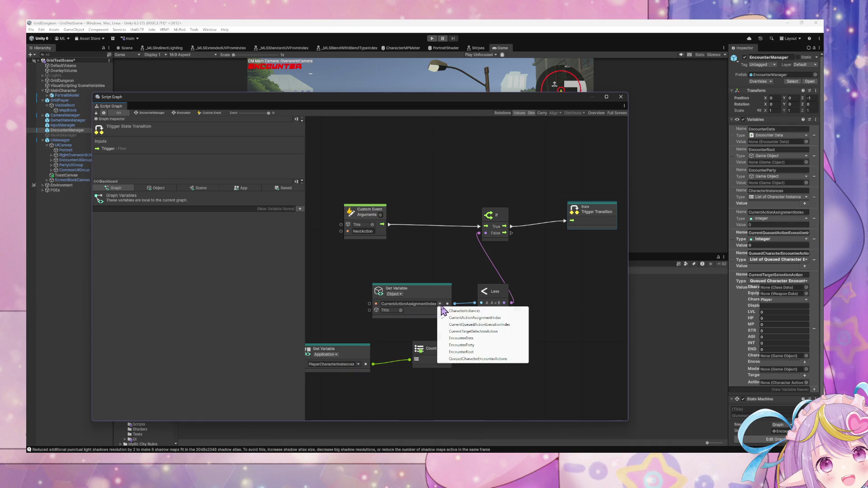
left_click(480, 325)
left_click(335, 362)
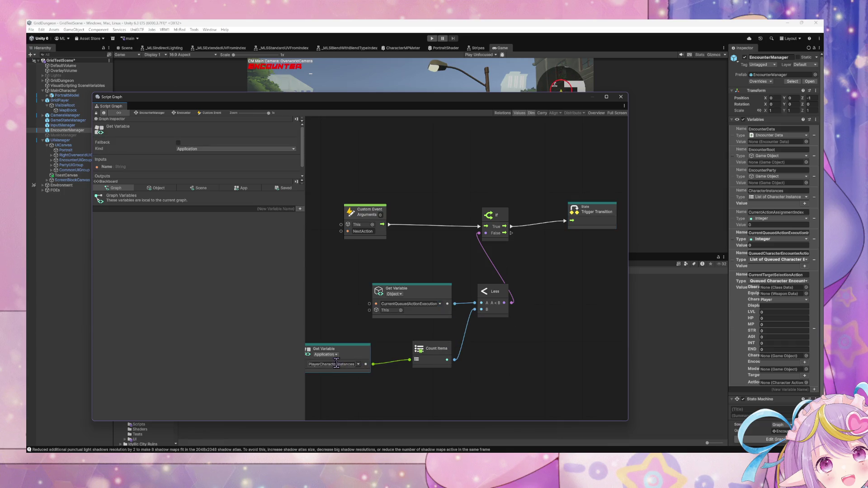
left_click(326, 354)
left_click(346, 377)
left_click(358, 364)
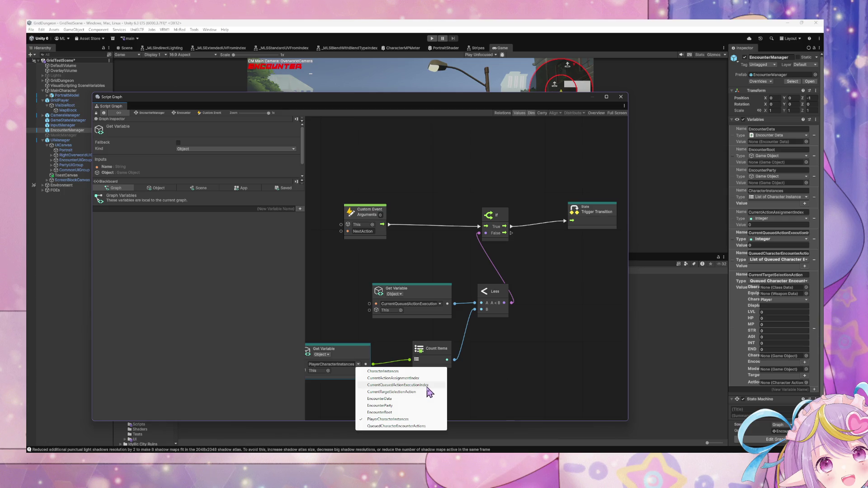
left_click(413, 427)
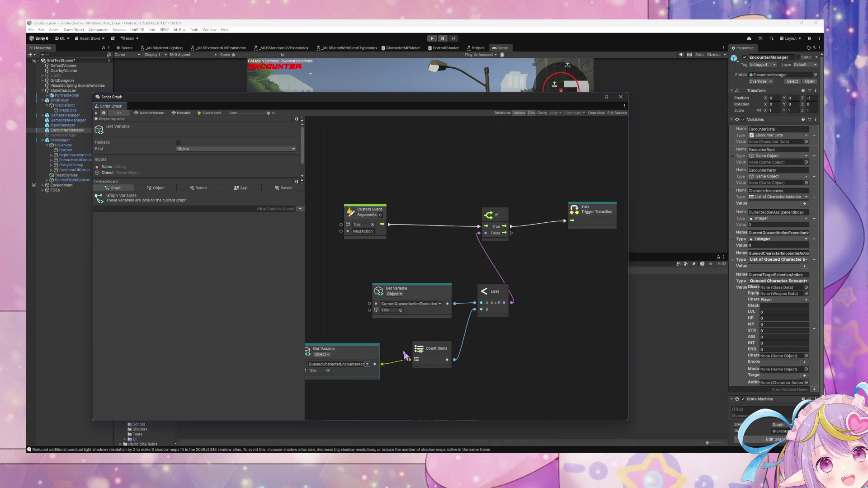
left_click_drag(369, 359, 368, 351)
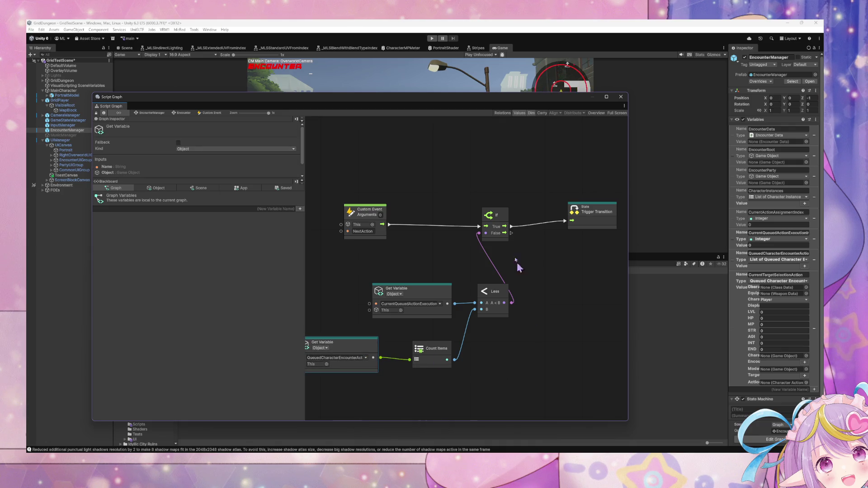
scroll(509, 233, "right", 3)
Add a Trigger Custom Event named 'ResetPhase' on the If False output, then return to the Encounter graph.
right_click(467, 243)
left_click(487, 250)
type("trigger event")
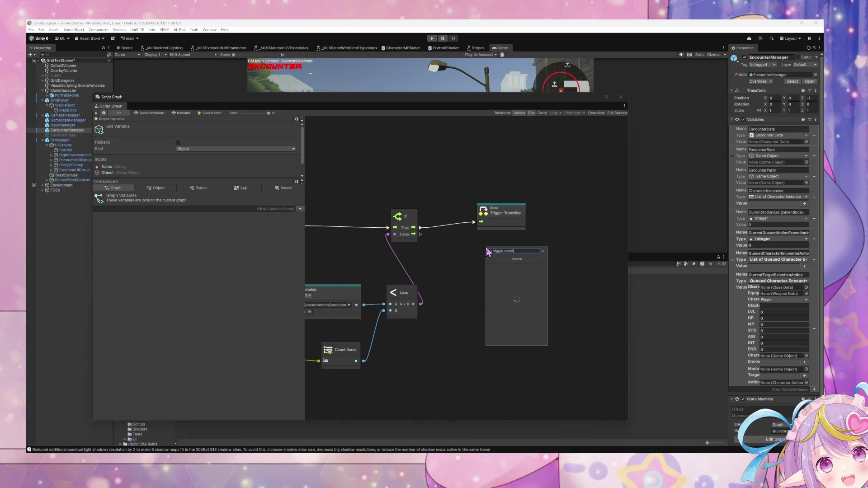
key("Return")
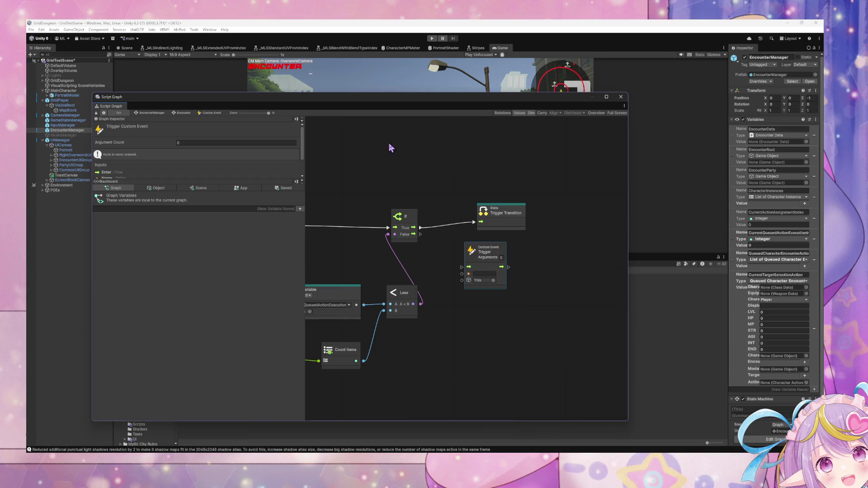
left_click_drag(421, 234, 461, 267)
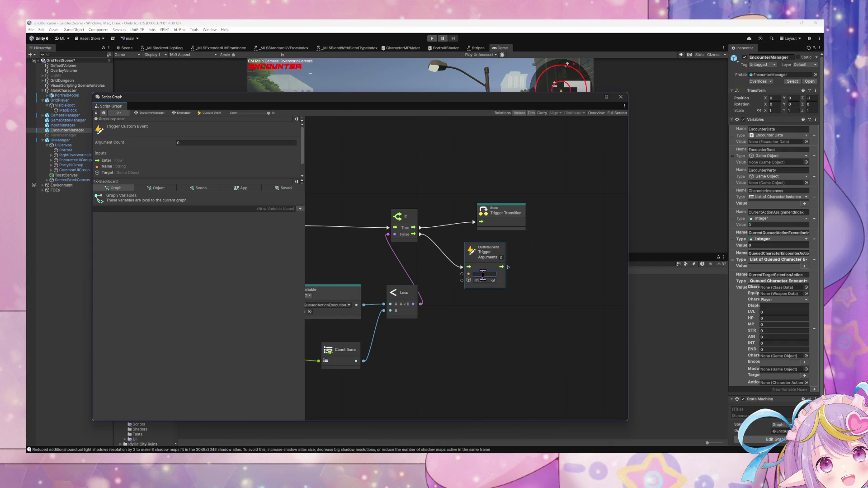
type("ResetPhase")
key("Return")
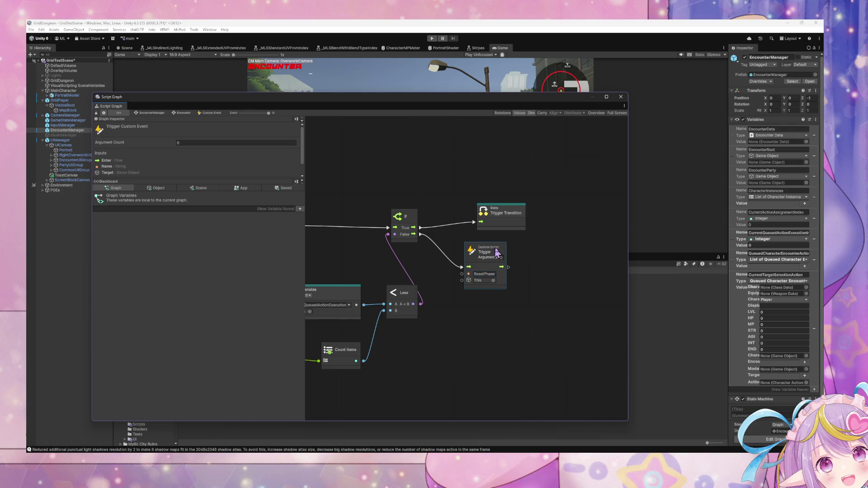
left_click_drag(498, 252, 513, 252)
left_click(394, 131)
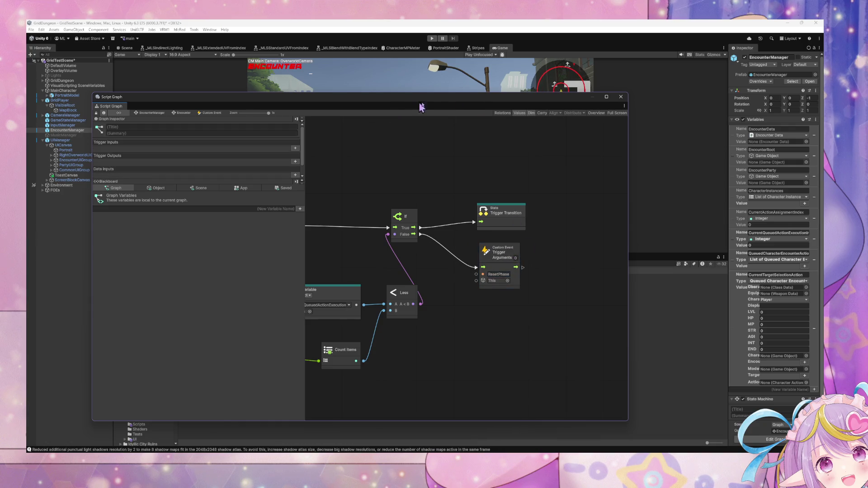
left_click_drag(324, 103, 418, 104)
left_click(278, 114)
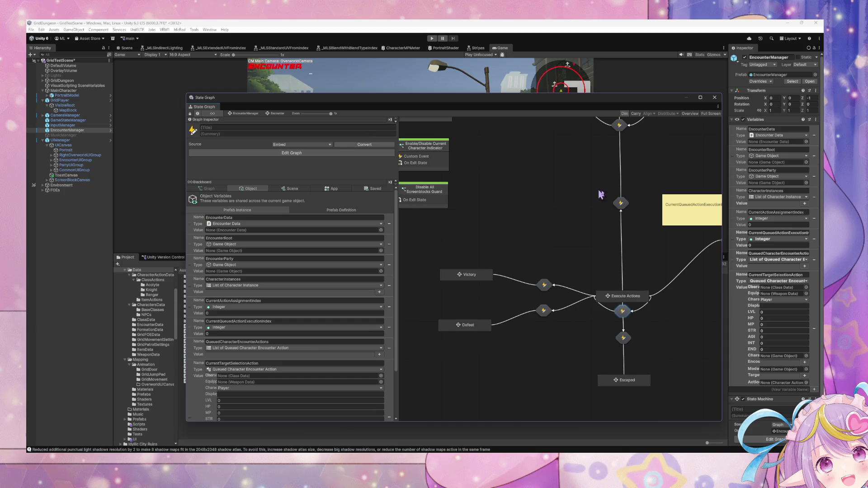
Enter play mode, reveal the Game view, and confirm an enemy target in the encounter.
scroll(674, 222, "up", 2)
left_click(431, 39)
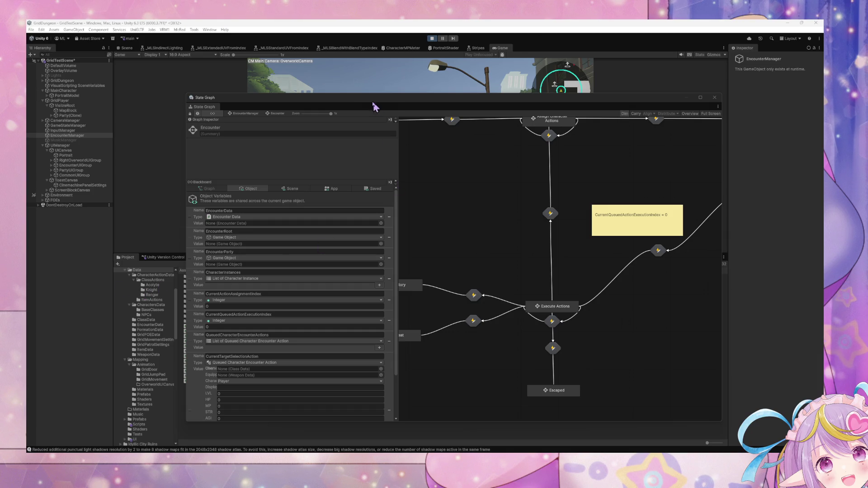
left_click_drag(333, 107, 354, 231)
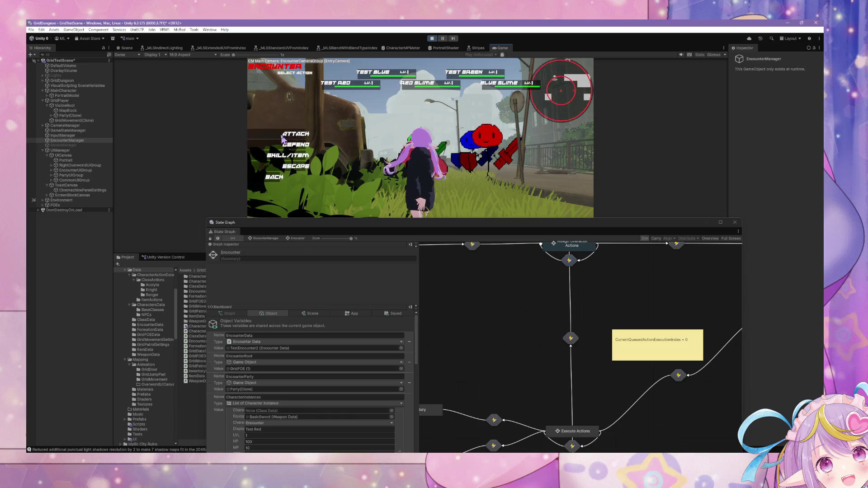
left_click(338, 83)
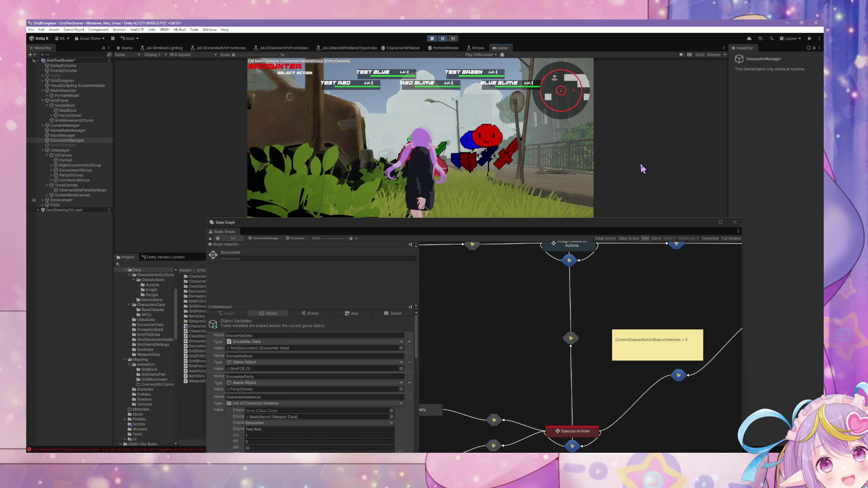
In the Execute Action script graph, move On Enter State into open space and show object variables.
left_click_drag(520, 223, 433, 101)
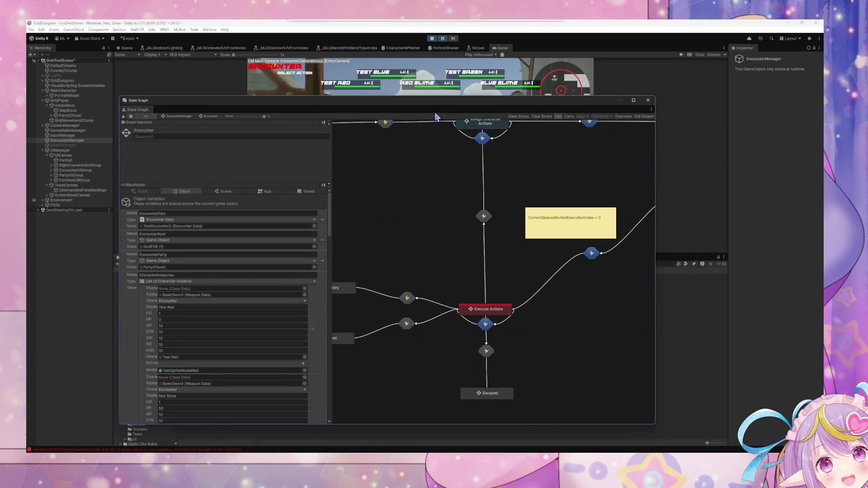
left_click(488, 325)
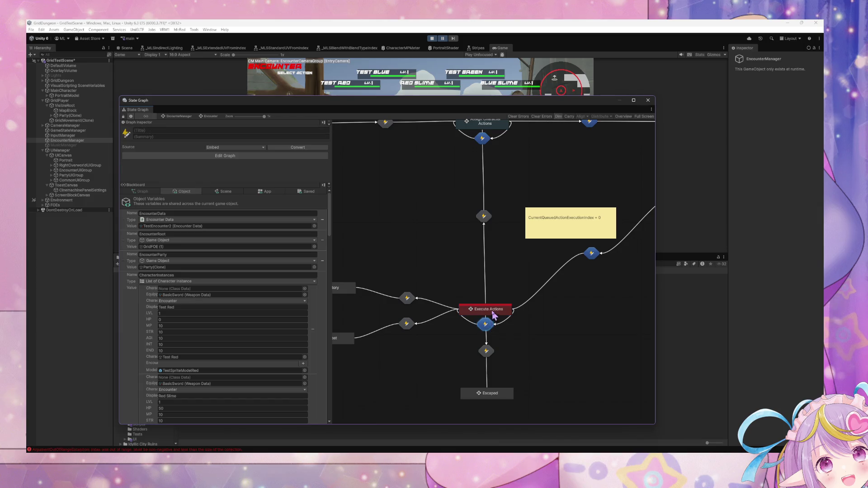
double_click(491, 310)
double_click(468, 244)
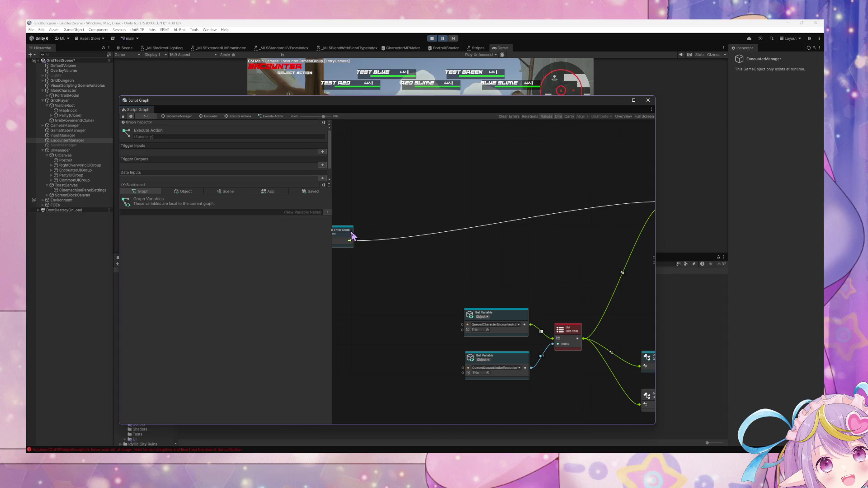
left_click_drag(350, 236, 552, 212)
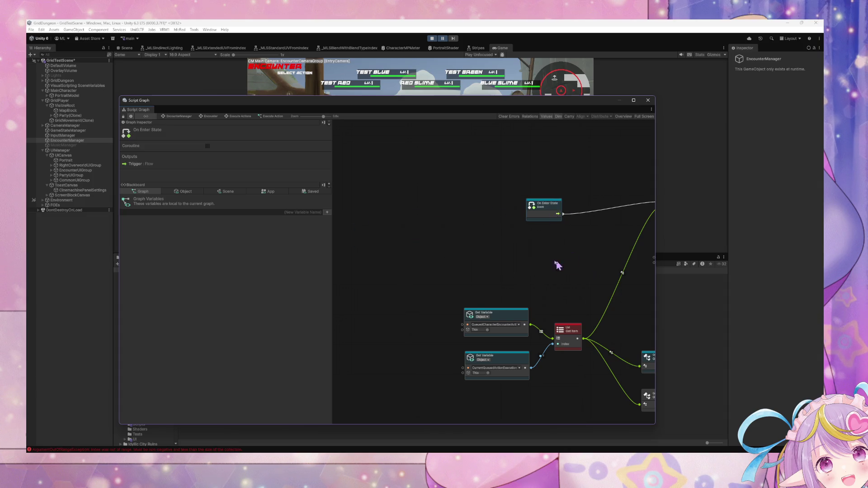
left_click_drag(558, 266, 440, 255)
scroll(466, 294, "up", 2)
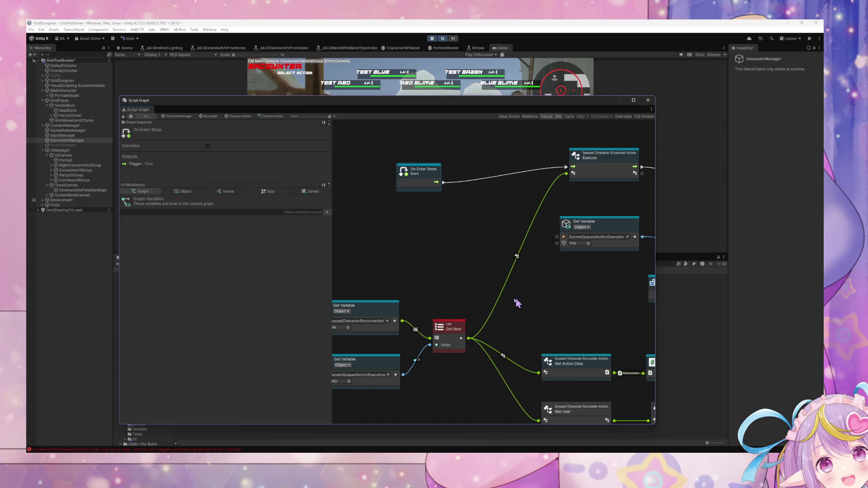
scroll(517, 303, "down", 3)
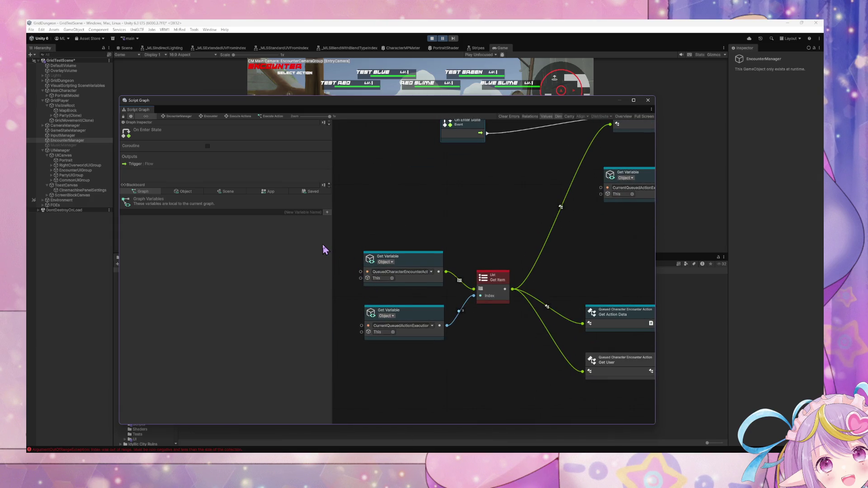
left_click(182, 192)
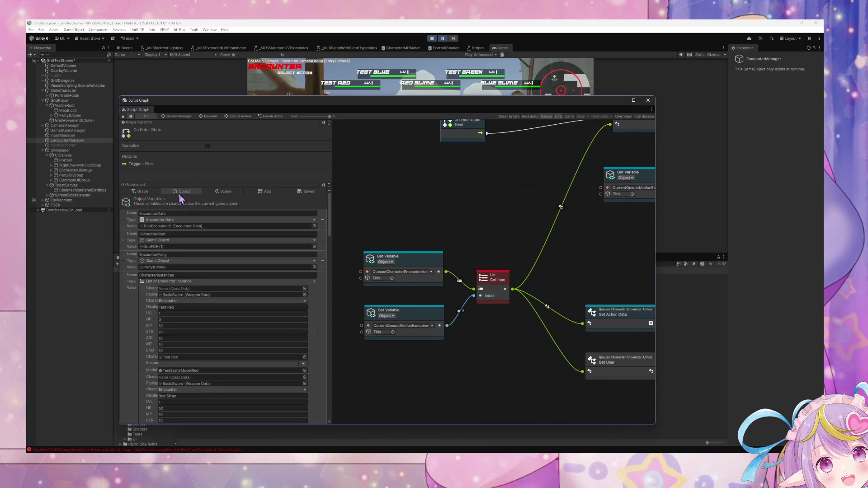
Inspect the Custom Event and variable nodes in the transition leaving Execute Actions.
left_click(186, 117)
double_click(485, 269)
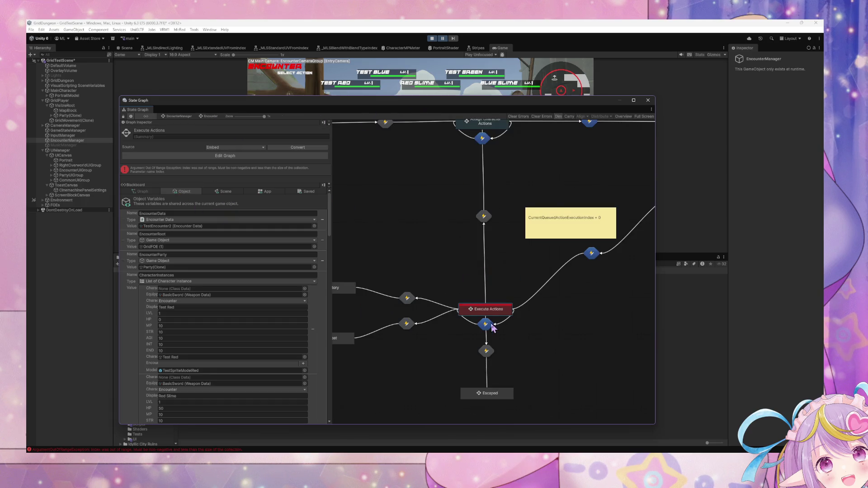
double_click(491, 326)
mouse_move(409, 323)
left_mouse_down()
mouse_move(456, 297)
mouse_move(424, 296)
left_mouse_up()
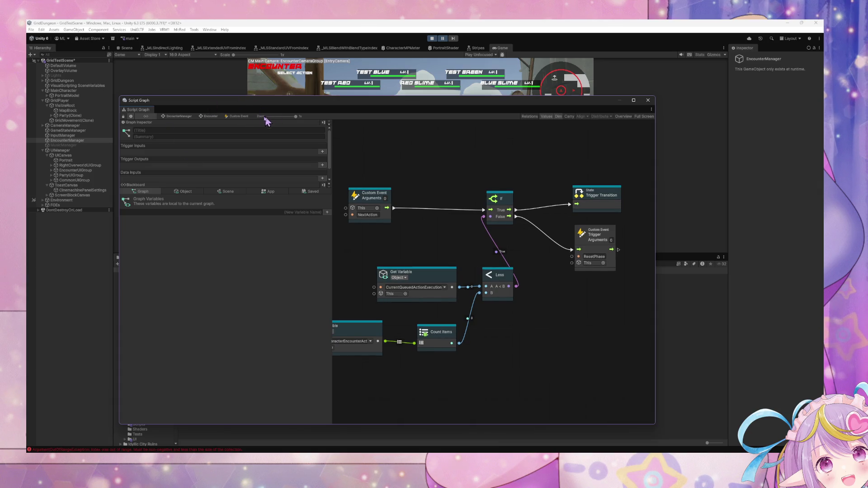
left_click(210, 117)
Reopen the Execute Action script graph and move On Enter State further left.
double_click(477, 312)
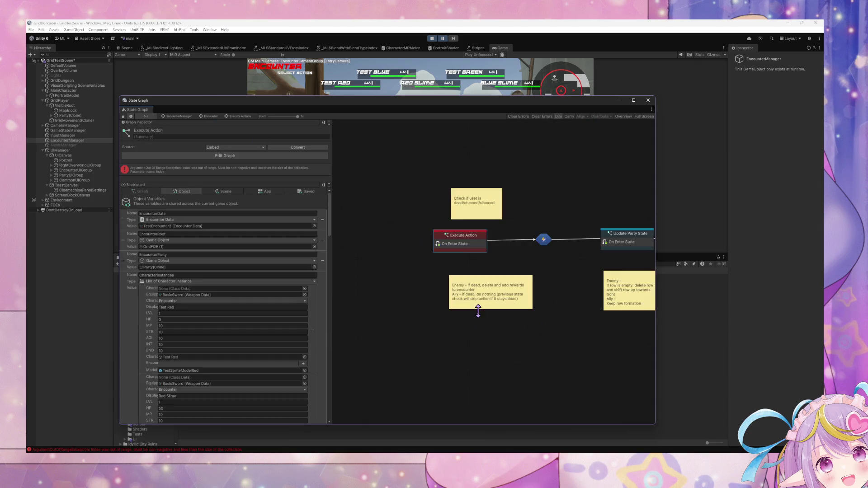
double_click(466, 251)
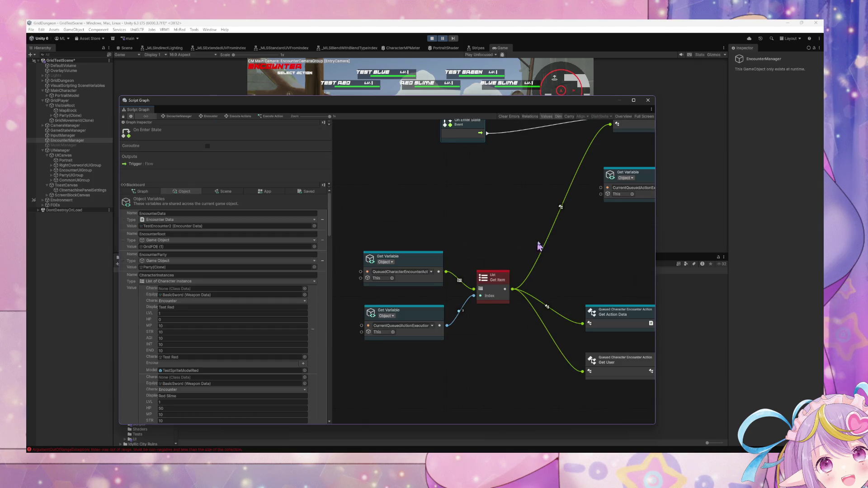
scroll(474, 256, "right", 3)
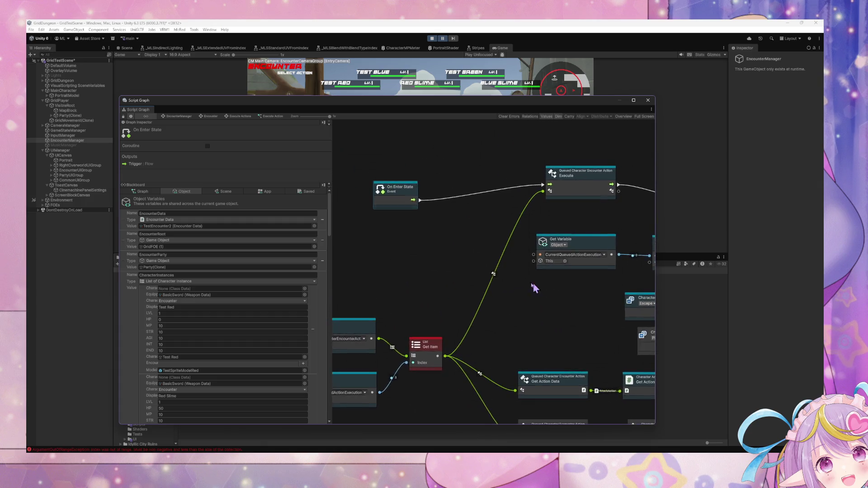
scroll(597, 260, "left", 5)
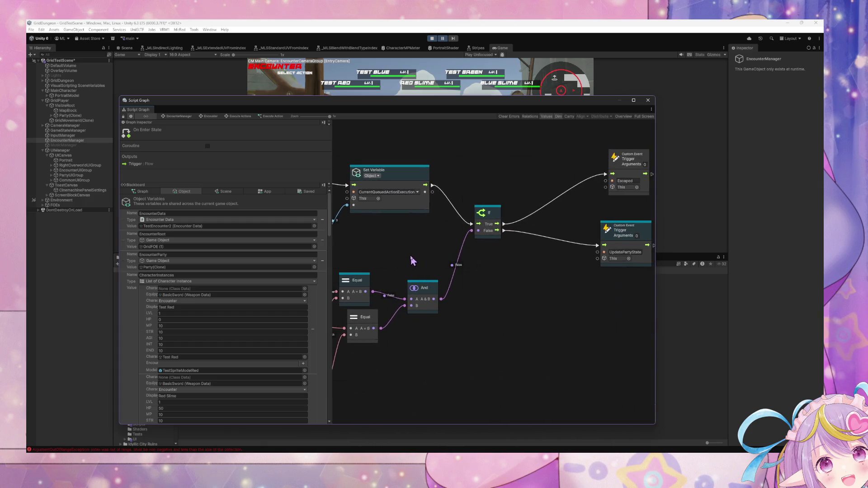
left_click_drag(489, 179, 417, 179)
scroll(327, 276, "down", 5)
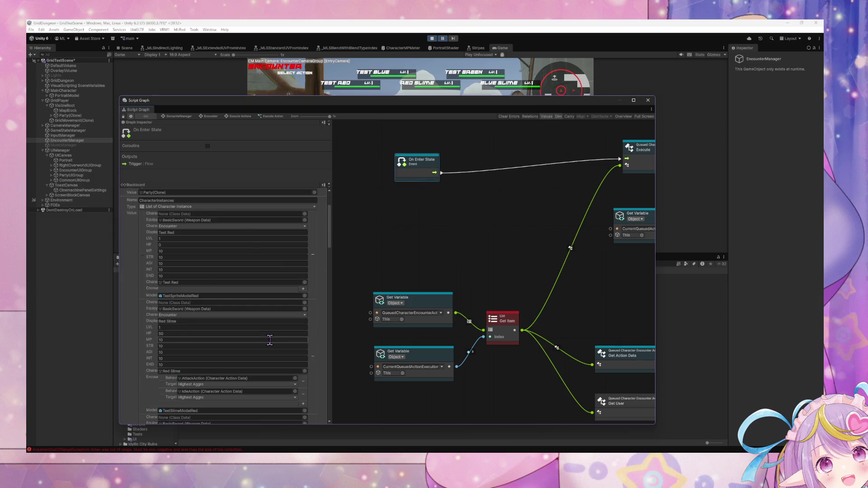
mouse_move(331, 283)
left_mouse_down()
mouse_move(327, 437)
mouse_move(340, 208)
mouse_move(322, 316)
mouse_move(317, 435)
left_mouse_up()
Move the queued-action index variable node left in the Execute Actions transition, then return to Encounter.
left_click(245, 117)
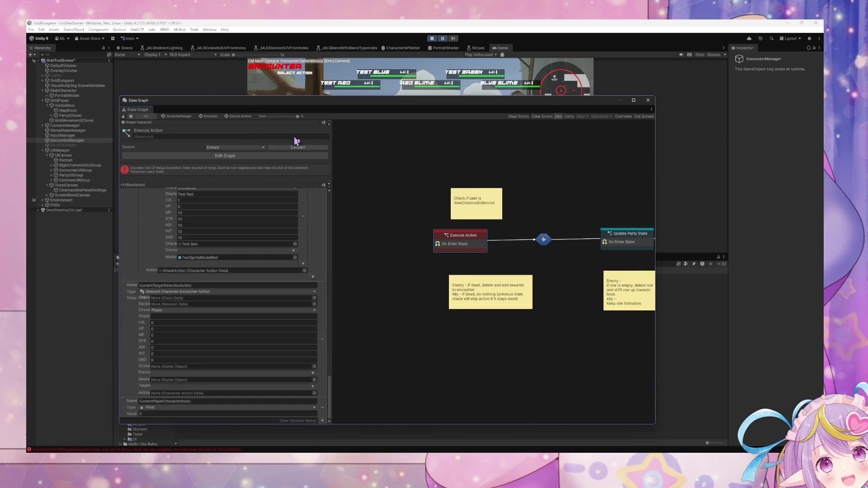
double_click(461, 243)
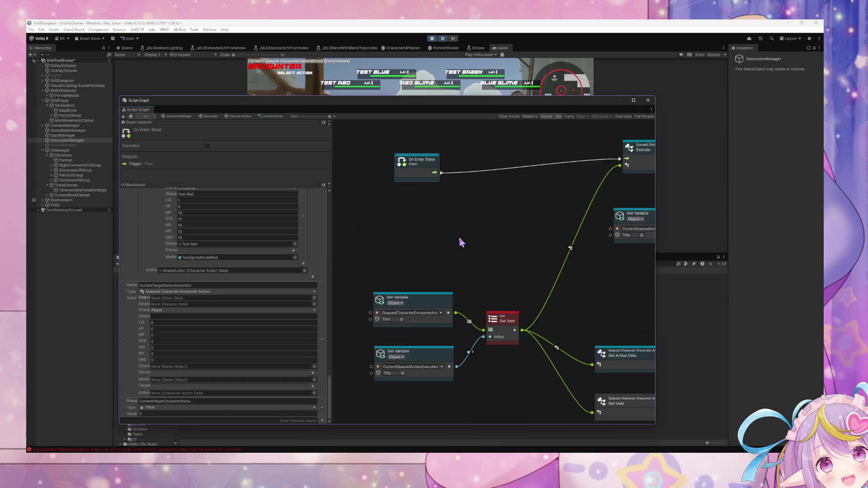
left_click(242, 116)
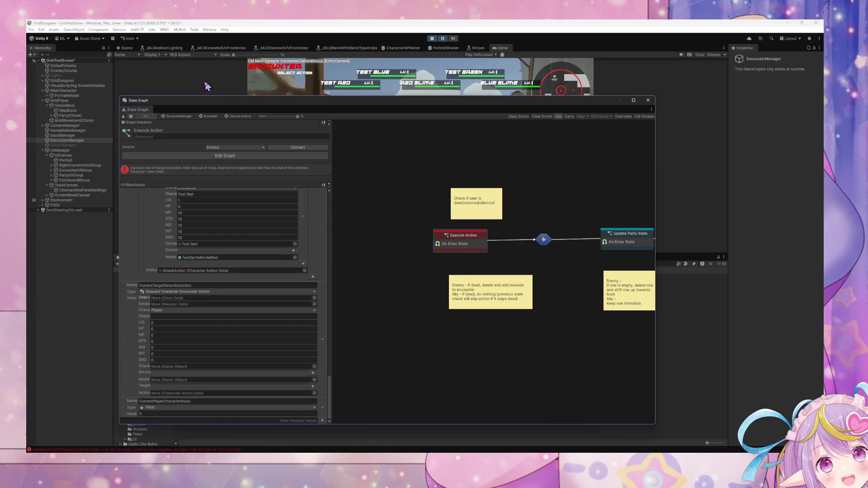
left_click(214, 116)
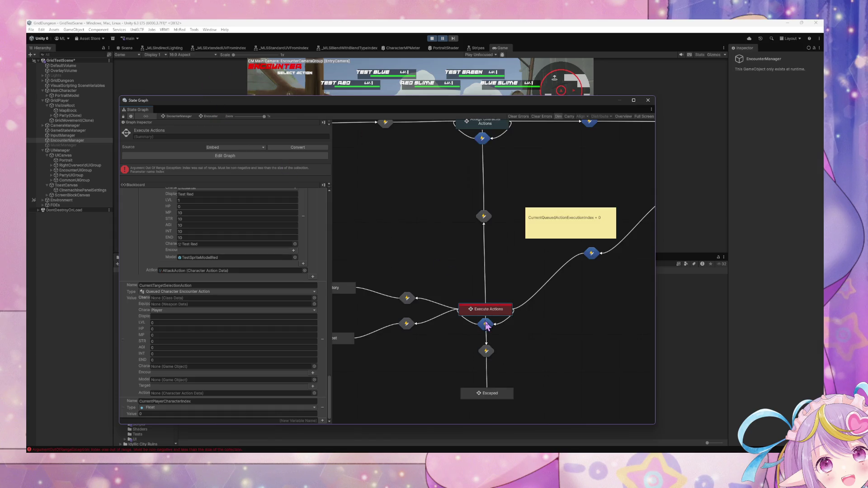
double_click(485, 324)
left_click_drag(355, 203, 372, 202)
left_click_drag(445, 276, 371, 274)
left_click(209, 116)
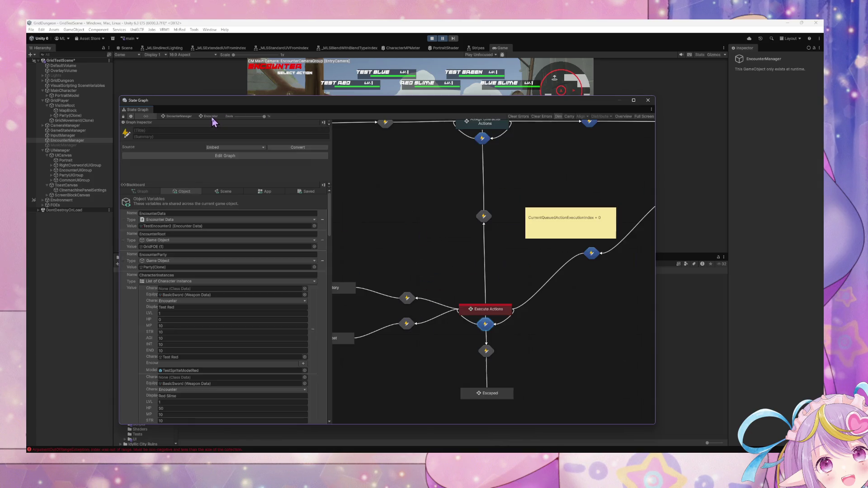
Inspect the Trigger Custom Event nodes in the Check Encounter State script graph.
double_click(506, 315)
scroll(497, 271, "right", 5)
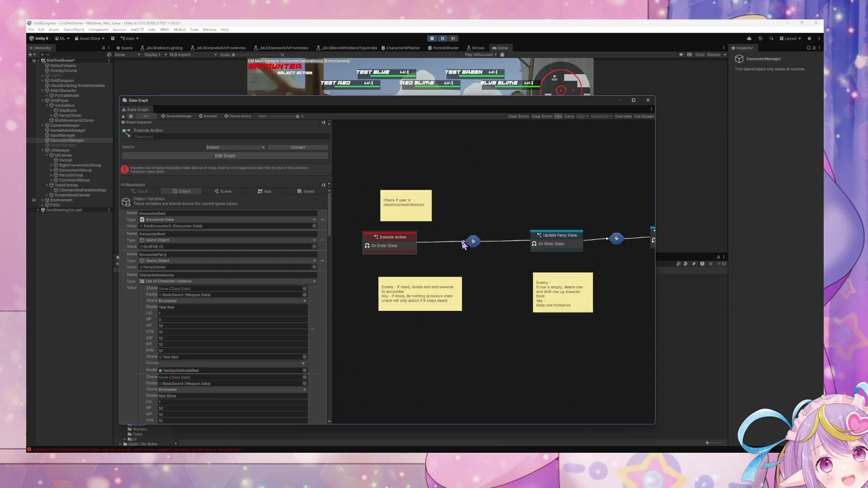
double_click(473, 239)
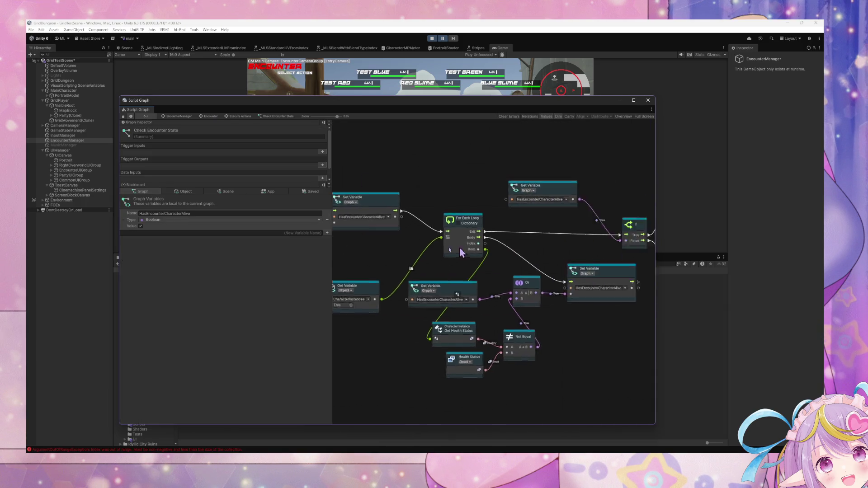
left_click(524, 194)
left_click_drag(414, 199, 511, 205)
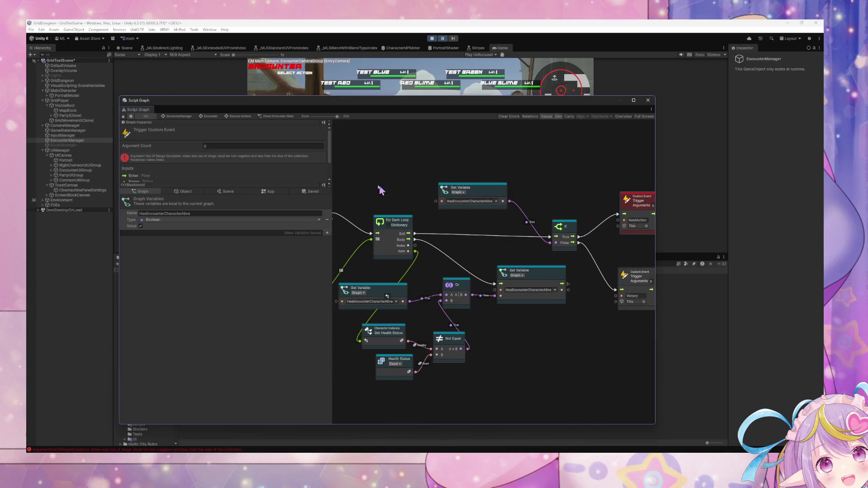
left_click(249, 116)
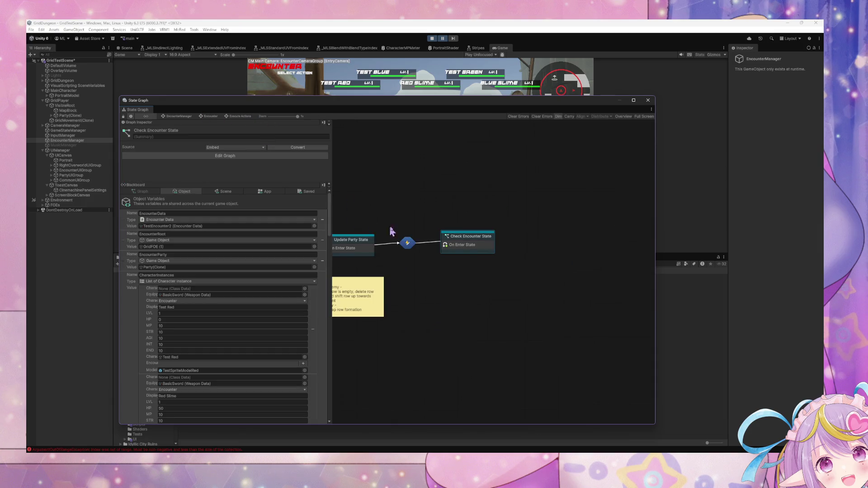
Review the Update Party State script graph and the transition leading into it.
double_click(495, 250)
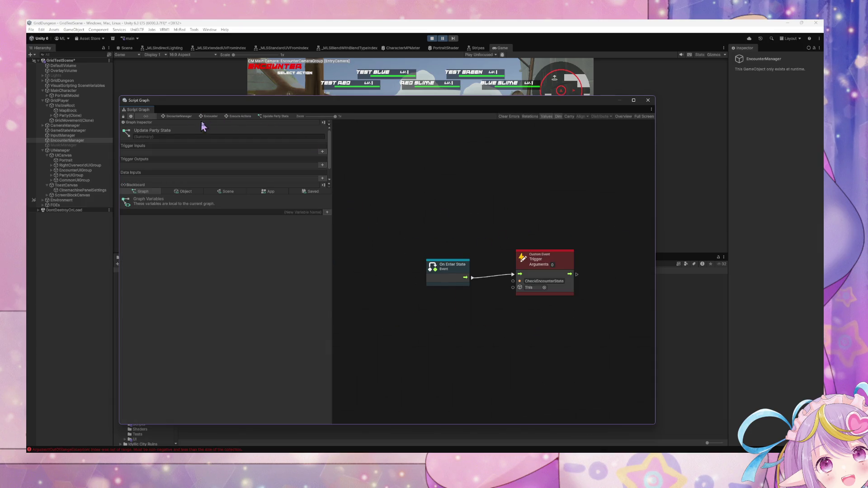
left_click(237, 117)
left_click_drag(411, 260, 515, 253)
double_click(502, 247)
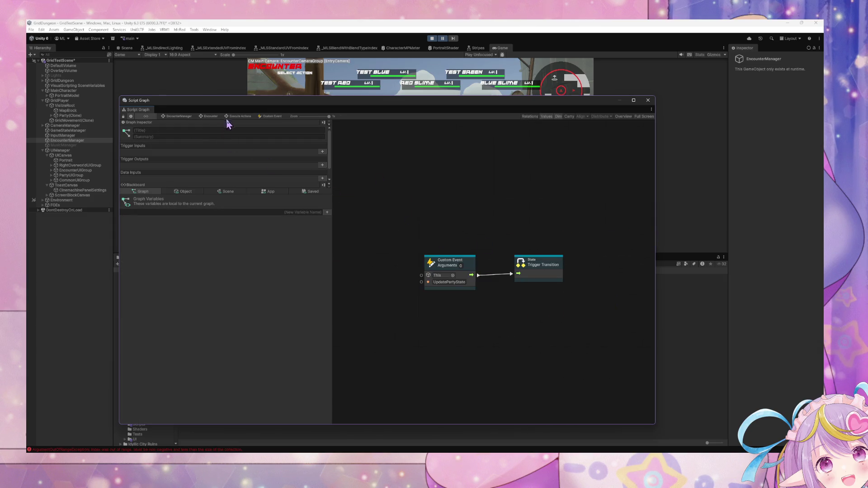
left_click(226, 117)
Open the Execute Action script graph and make room left of the Execute node.
double_click(502, 312)
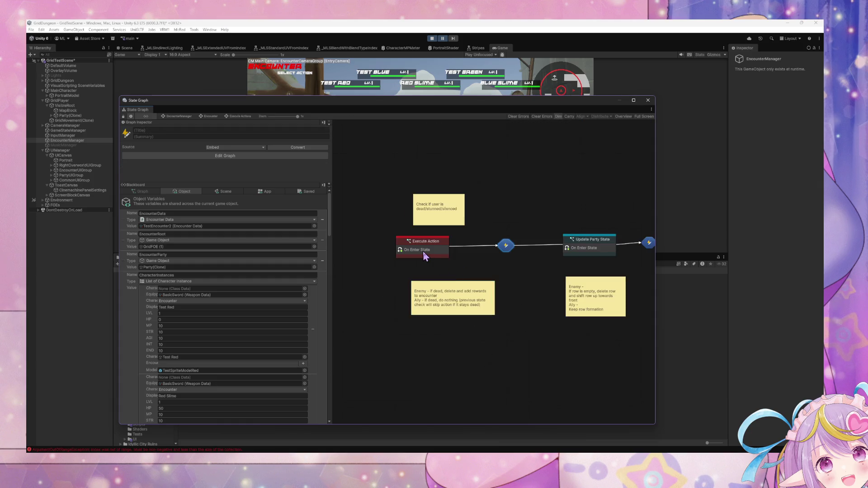
double_click(423, 251)
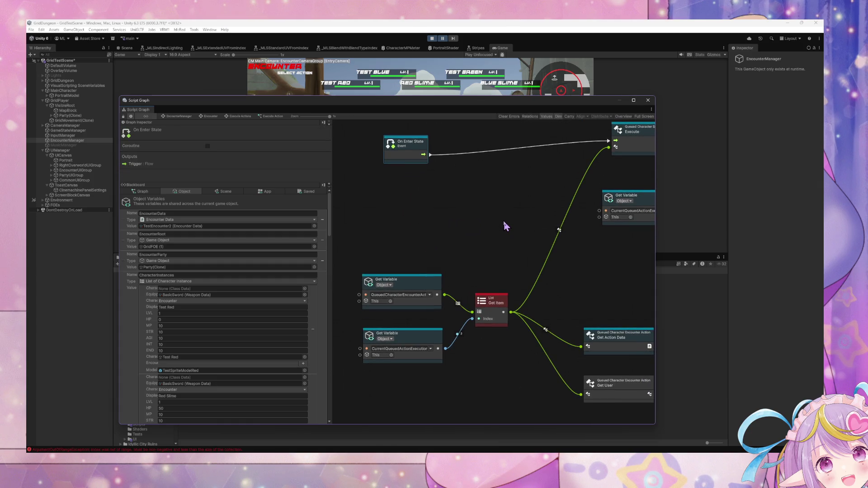
left_click_drag(503, 219, 452, 216)
Add a Debug: Break node (search 'bl') into the enter flow, then stop and restart play mode.
scroll(454, 224, "up", 1)
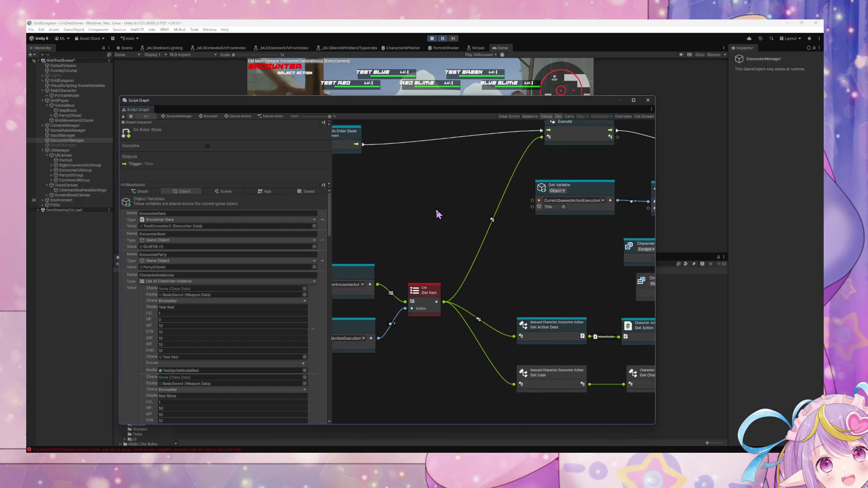
right_click(397, 178)
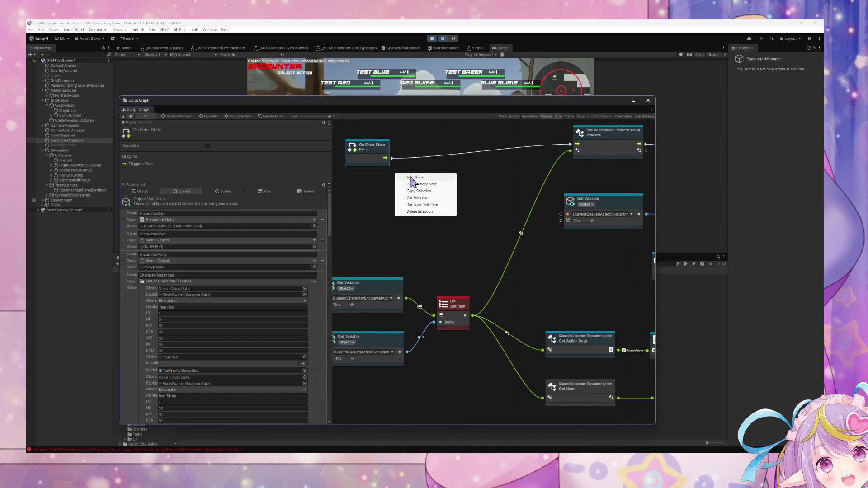
left_click(412, 180)
type("bl")
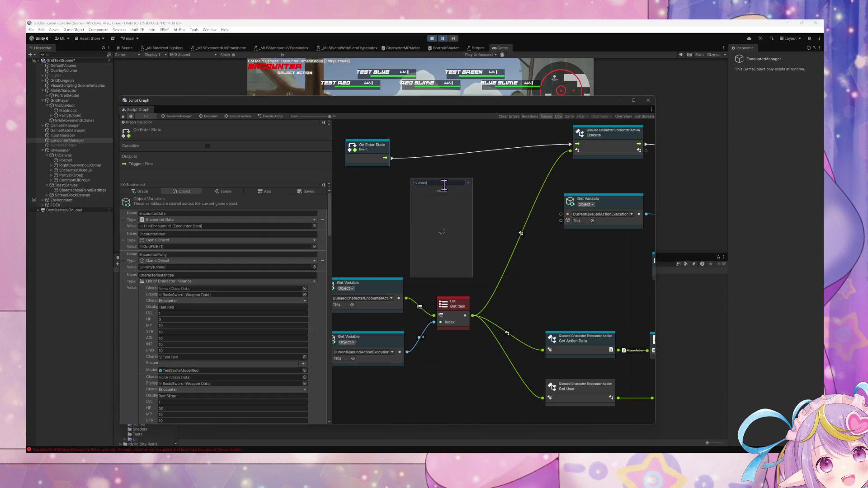
key("Down")
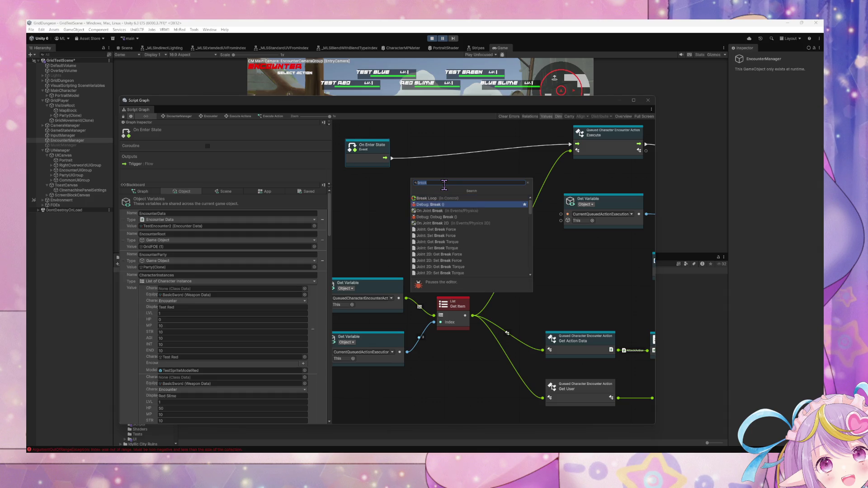
key("Return")
right_click(441, 182)
mouse_move(385, 158)
left_mouse_down()
mouse_move(403, 181)
mouse_move(392, 190)
mouse_move(570, 144)
left_mouse_up()
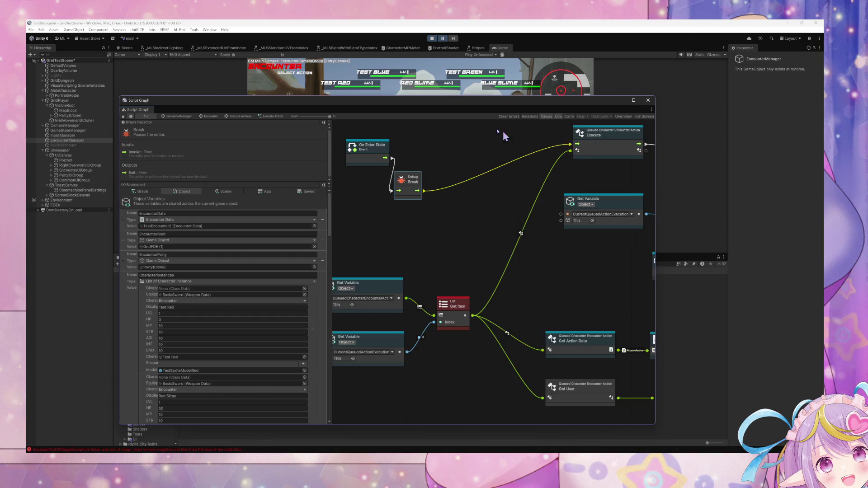
left_click(433, 38)
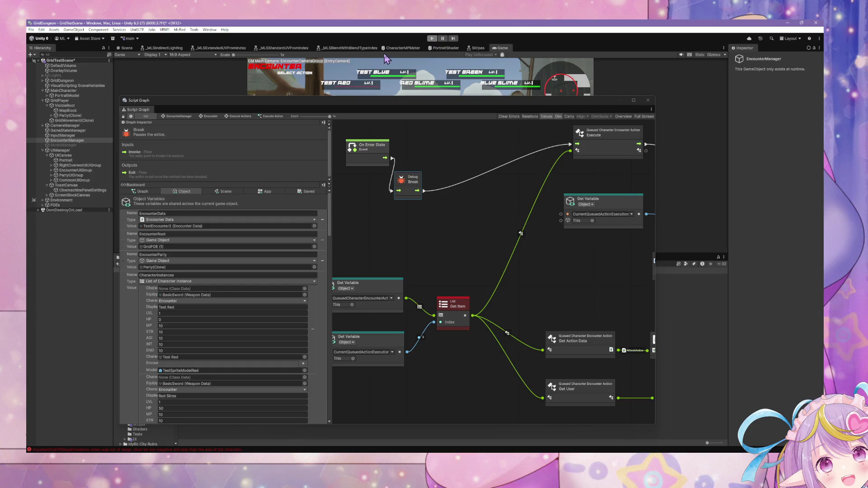
left_click(432, 39)
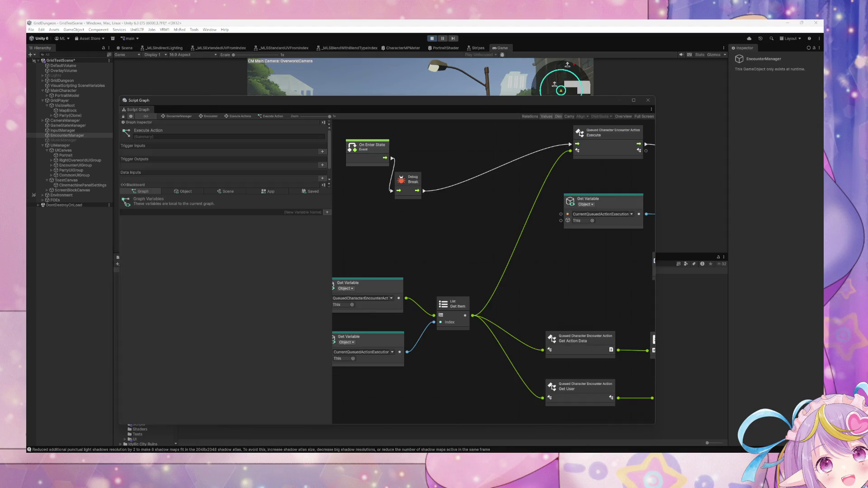
In the game, choose Attack and pick an enemy target.
left_click_drag(355, 100, 347, 223)
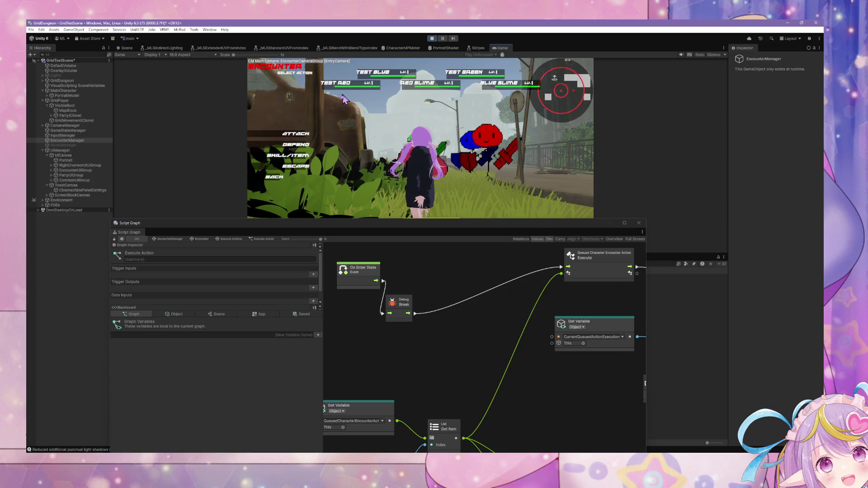
left_click(277, 141)
left_click(343, 96)
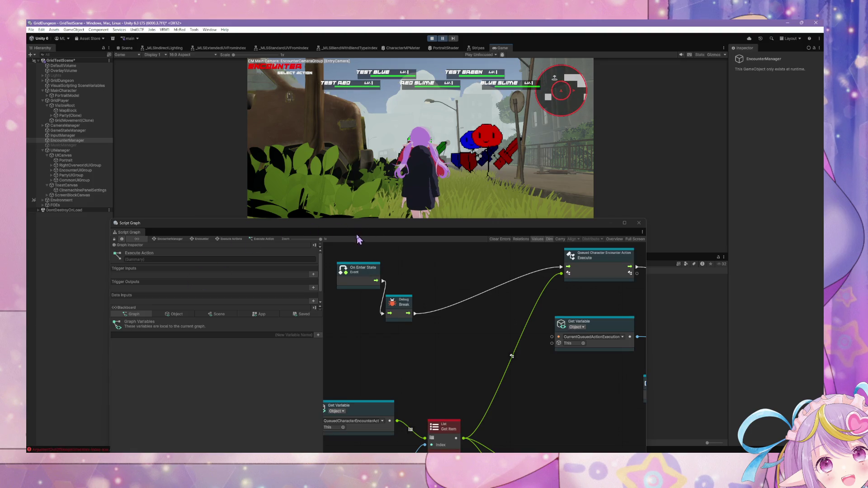
left_click_drag(355, 230, 376, 150)
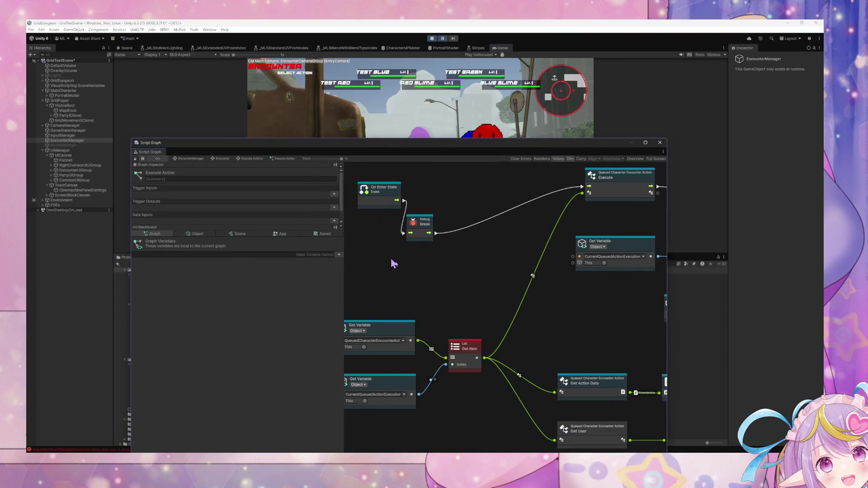
Move the Debug Break node up beside On Enter State, then stop and restart the game.
left_click(199, 234)
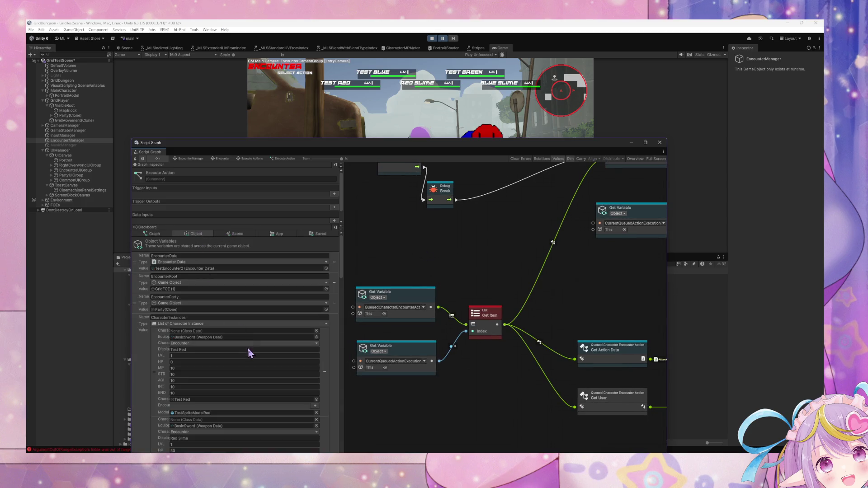
scroll(249, 353, "down", 10)
left_click_drag(342, 282, 342, 434)
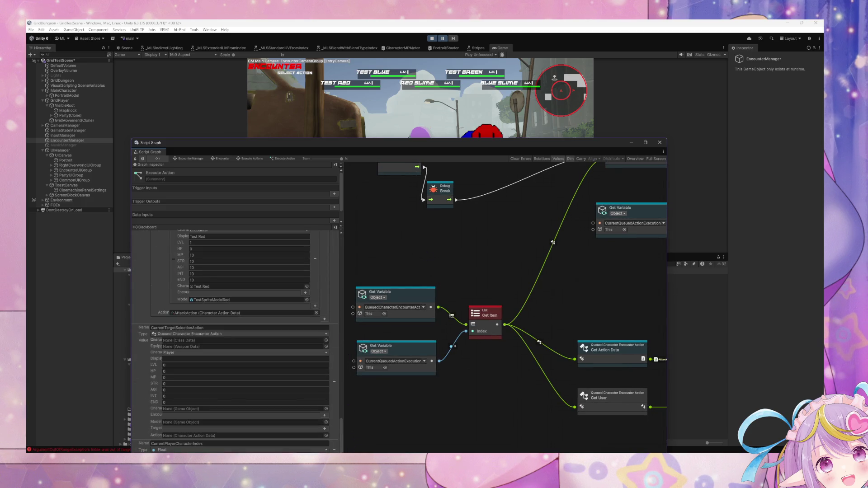
left_click_drag(352, 143, 338, 71)
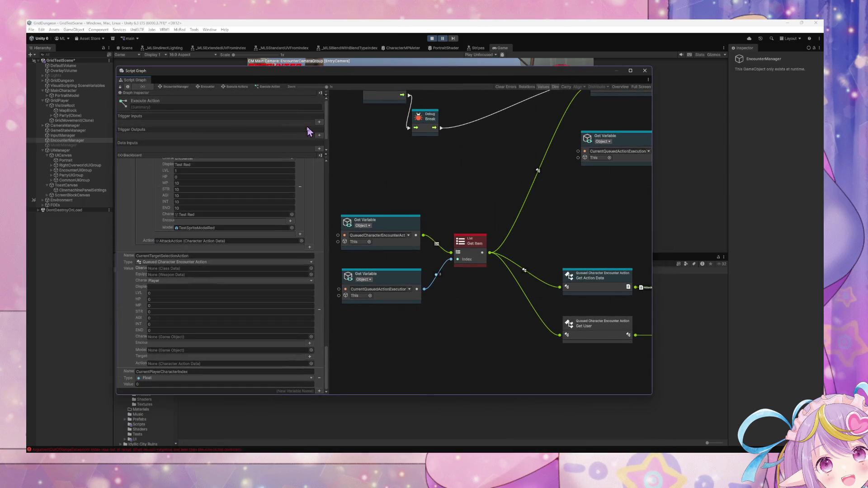
left_click_drag(406, 226, 407, 233)
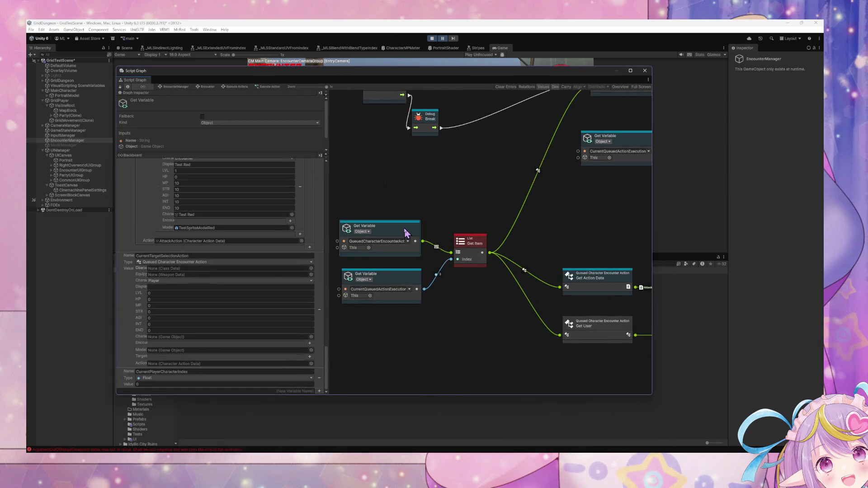
scroll(420, 265, "down", 2)
scroll(481, 300, "up", 2)
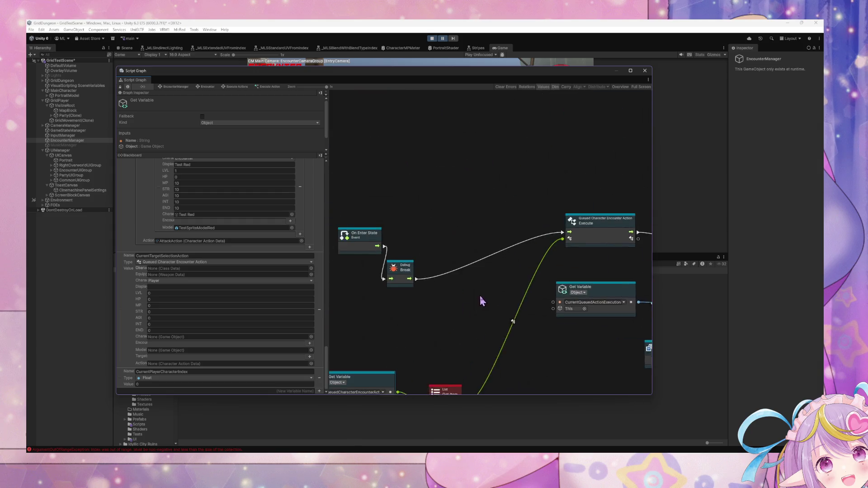
left_click(436, 266)
left_click_drag(428, 253, 472, 217)
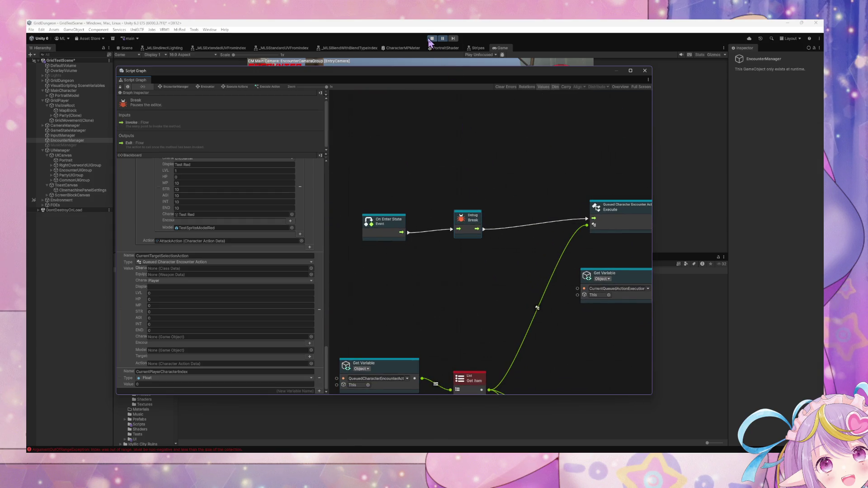
left_click(432, 38)
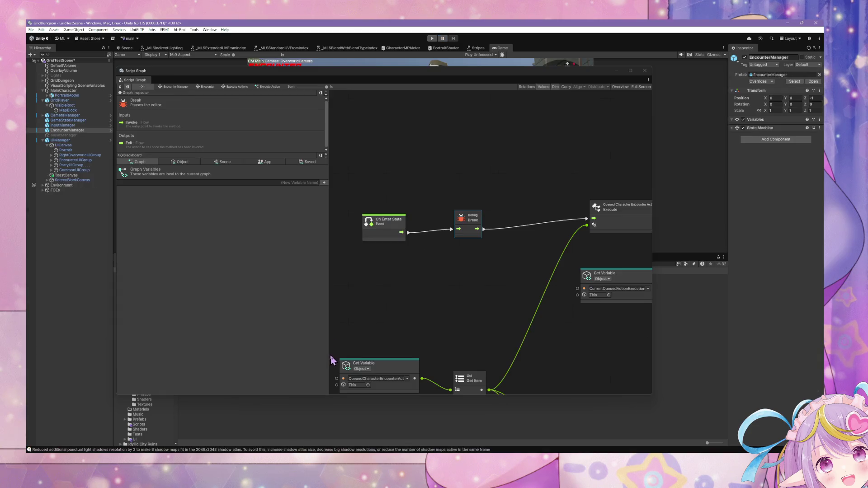
left_click(431, 38)
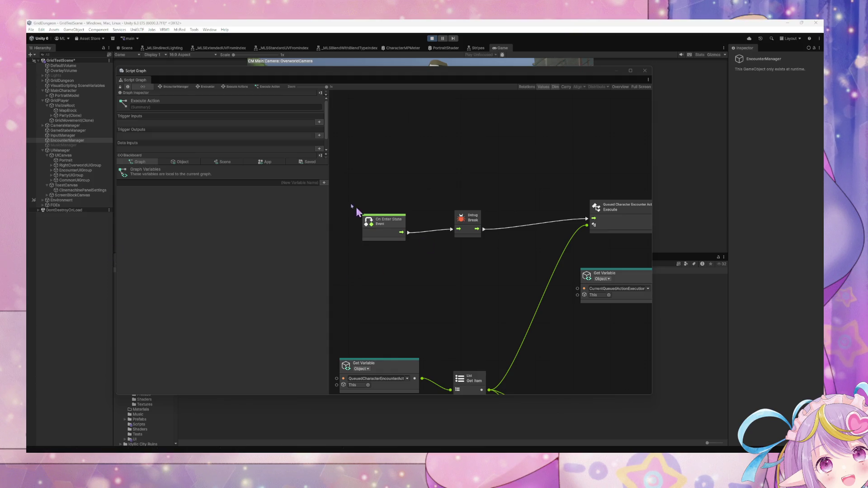
Enter the encounter battle in the game and choose an action to execute.
mouse_move(383, 71)
left_mouse_down()
mouse_move(380, 240)
mouse_move(352, 112)
mouse_move(382, 102)
mouse_move(397, 192)
mouse_move(404, 189)
left_mouse_up()
left_click(404, 189)
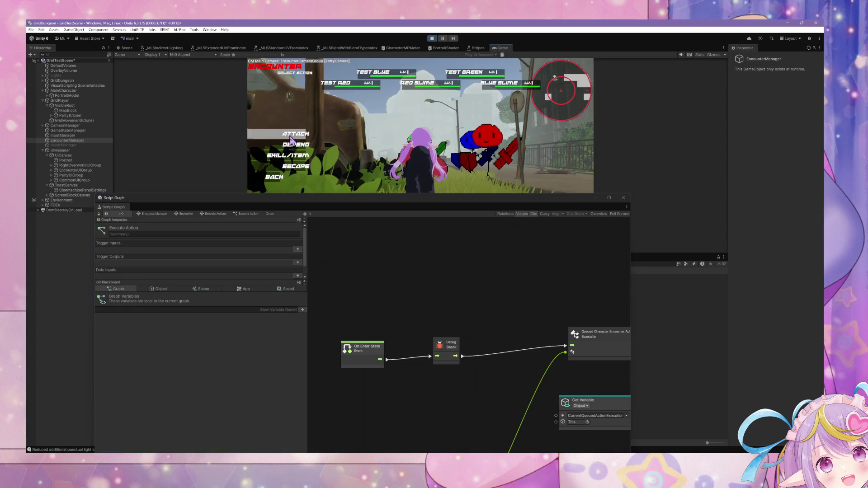
left_click(316, 145)
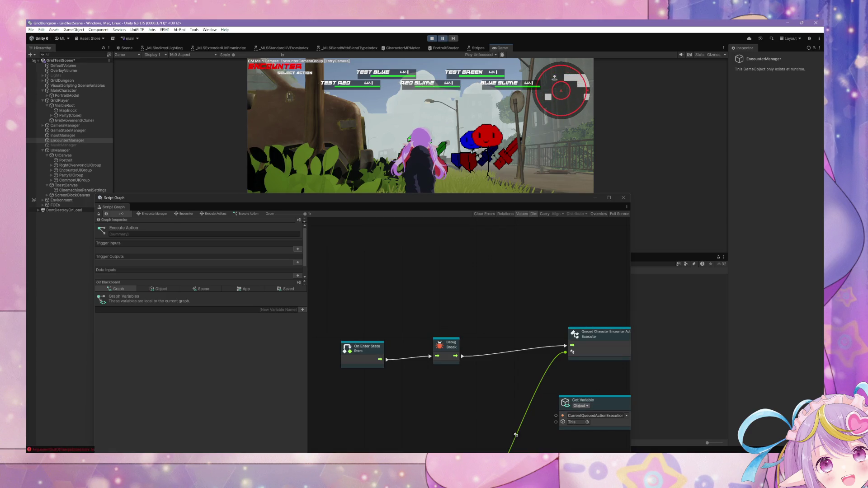
left_click_drag(376, 198, 356, 56)
Check the queued actions variable name and the Get Item out-of-range error, then stop play mode.
scroll(423, 185, "down", 5)
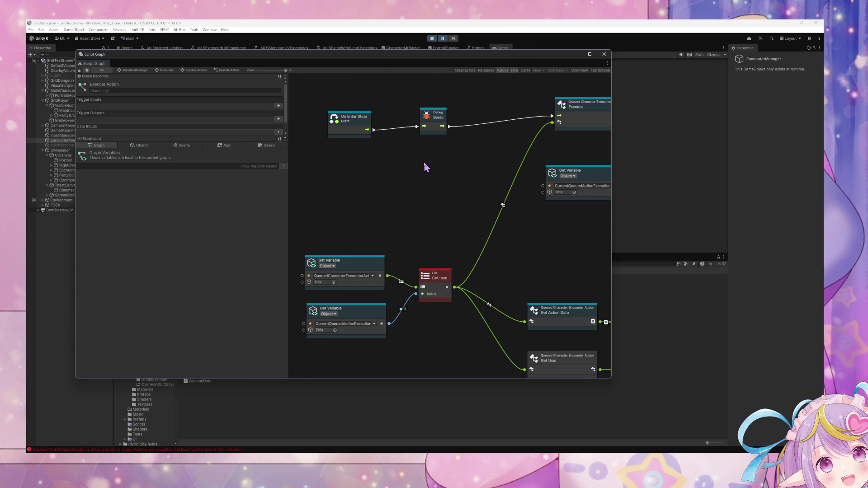
left_click(348, 276)
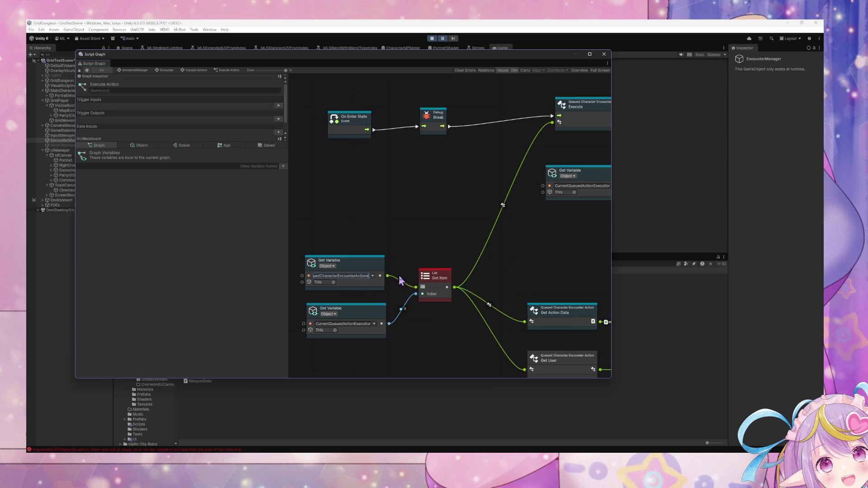
key("ctrl+a")
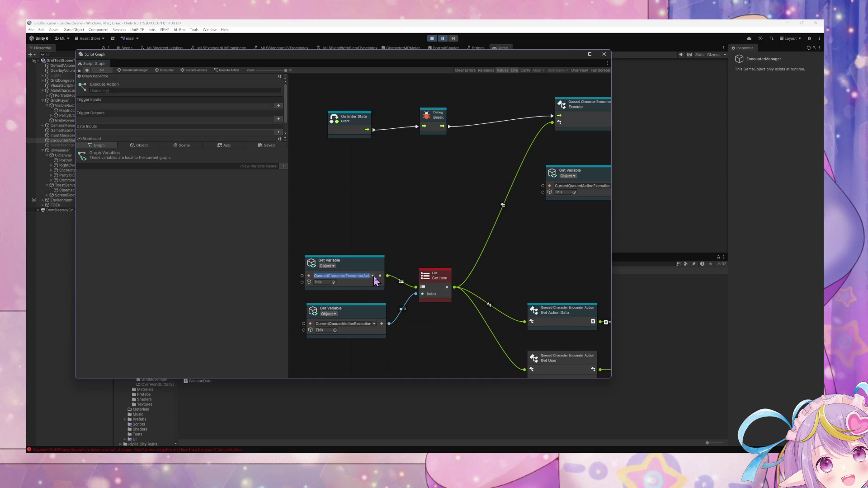
left_click_drag(442, 281, 443, 274)
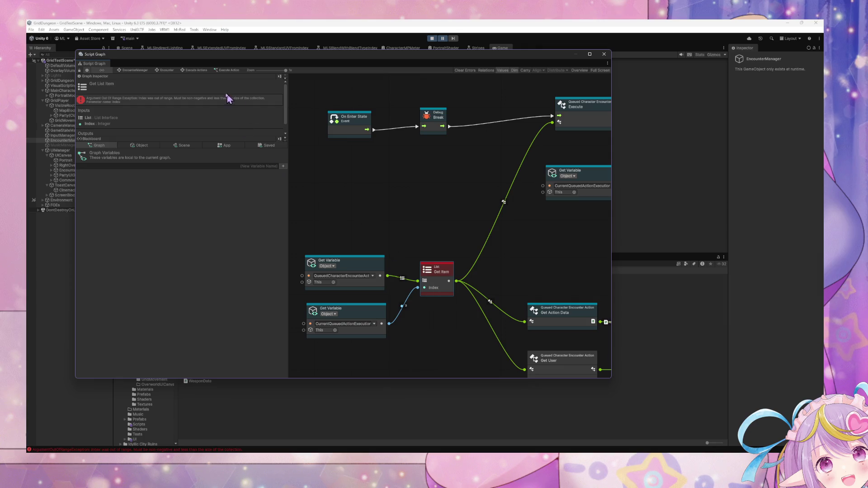
left_click(196, 71)
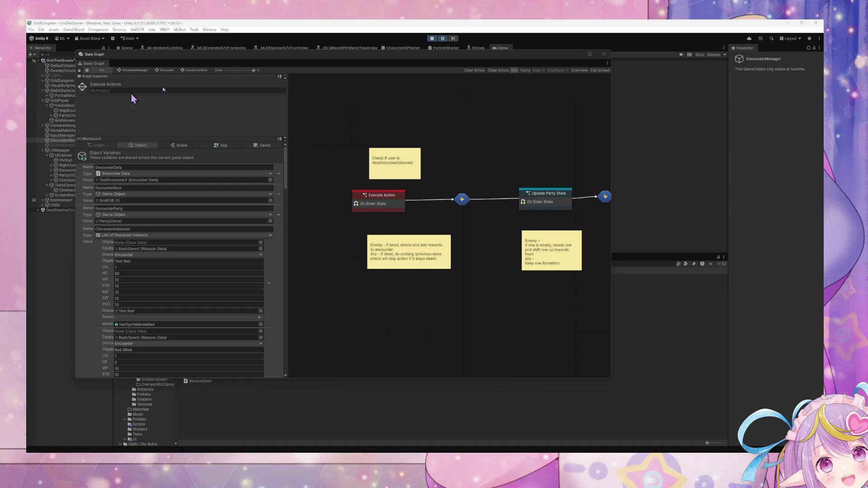
left_click(432, 38)
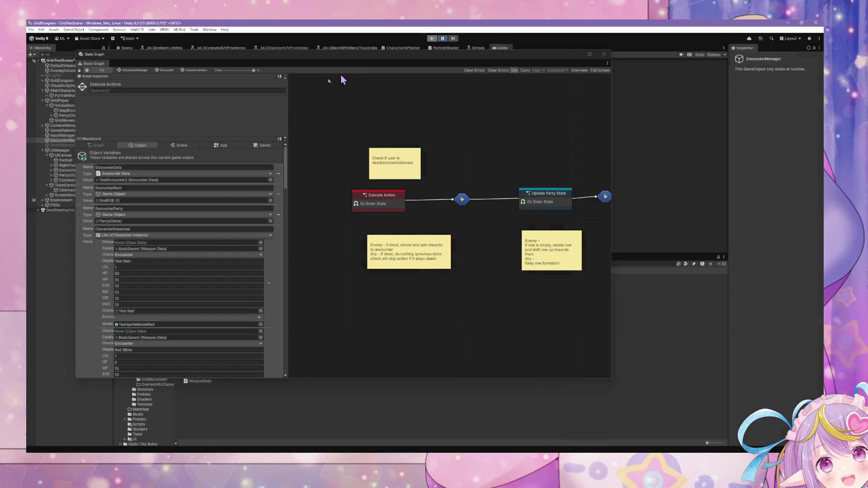
Restart Play mode, then choose Attack and target Test Red in the slime battle.
left_click(432, 39)
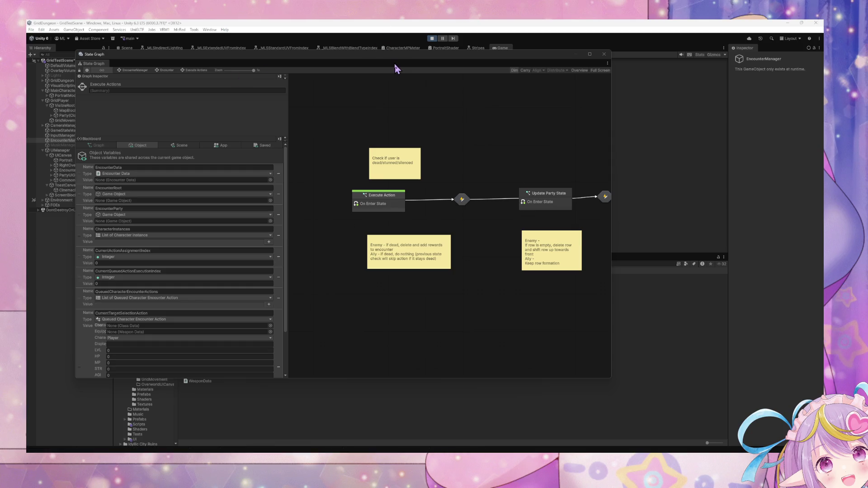
left_click_drag(397, 53, 389, 199)
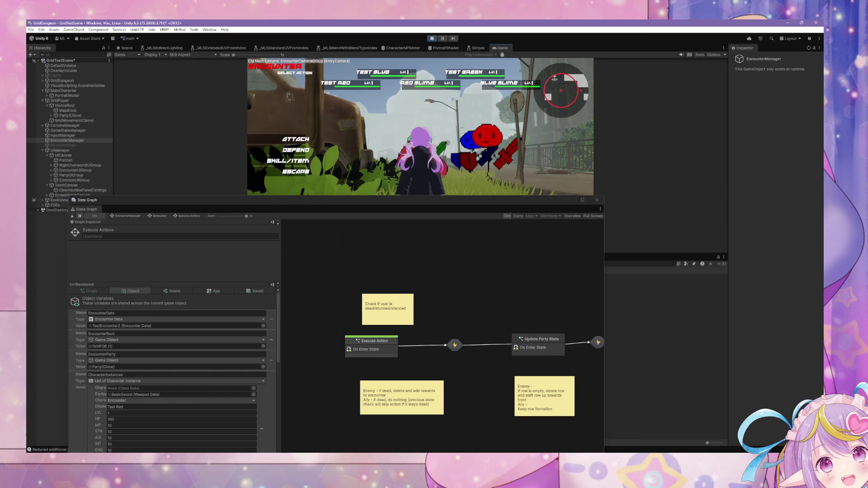
mouse_move(430, 201)
left_mouse_down()
mouse_move(430, 167)
mouse_move(460, 147)
mouse_move(480, 192)
left_mouse_up()
left_click(321, 122)
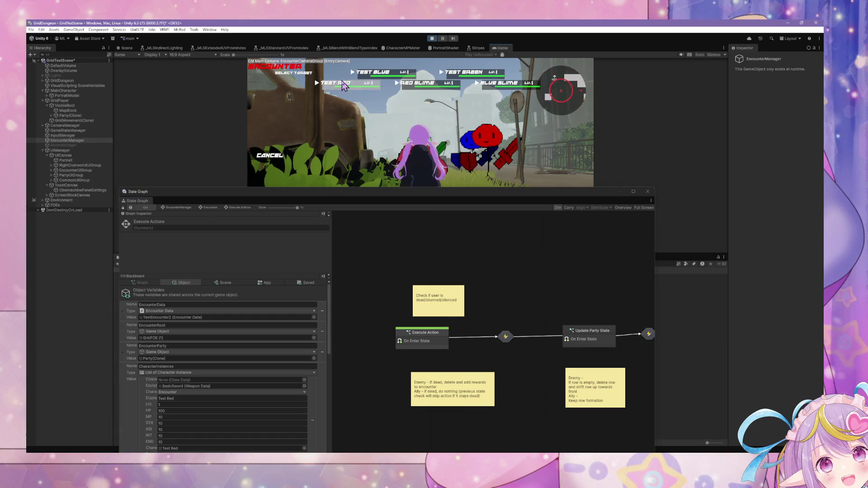
left_click(366, 86)
key("Return")
left_click(366, 86)
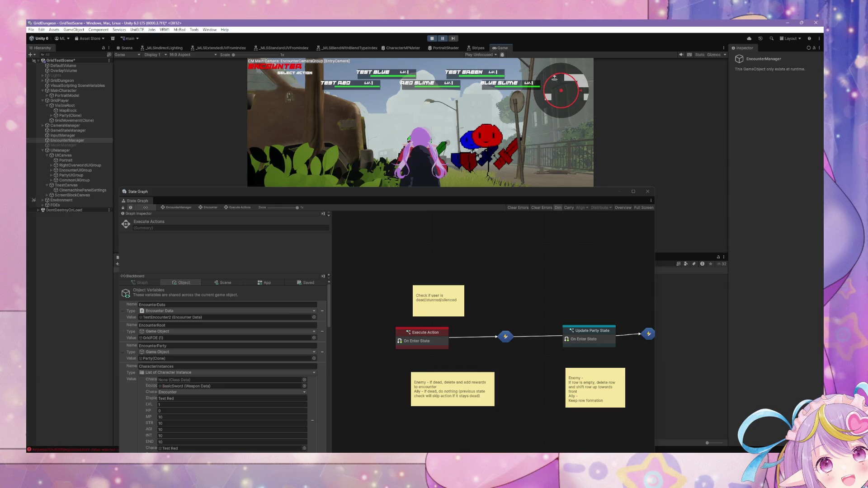
left_click_drag(556, 328, 551, 294)
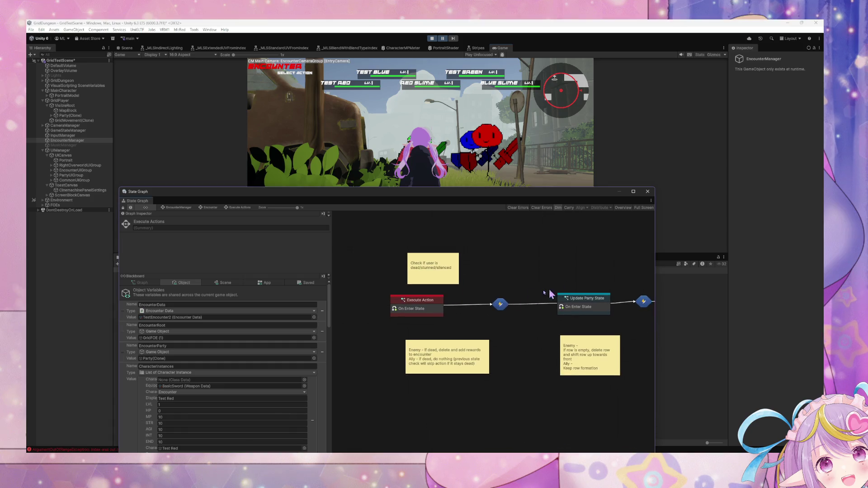
Go up to the Encounter graph and open the NextAction transition's script graph.
left_click(429, 310)
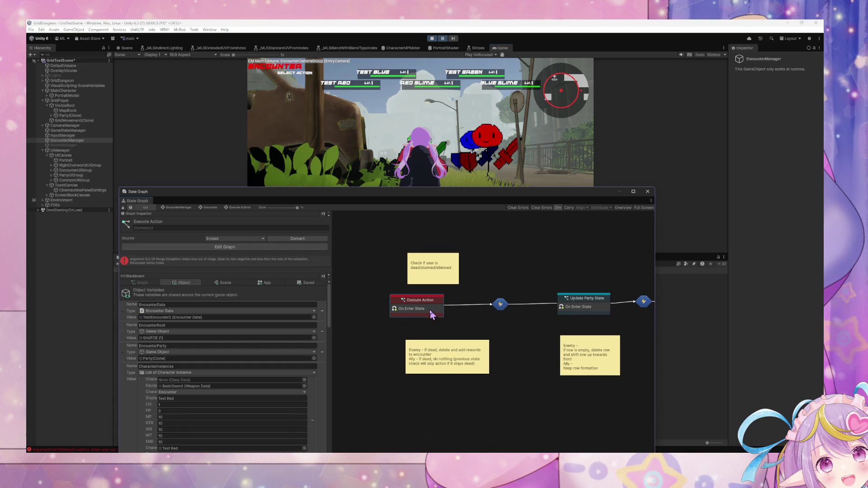
left_click(217, 207)
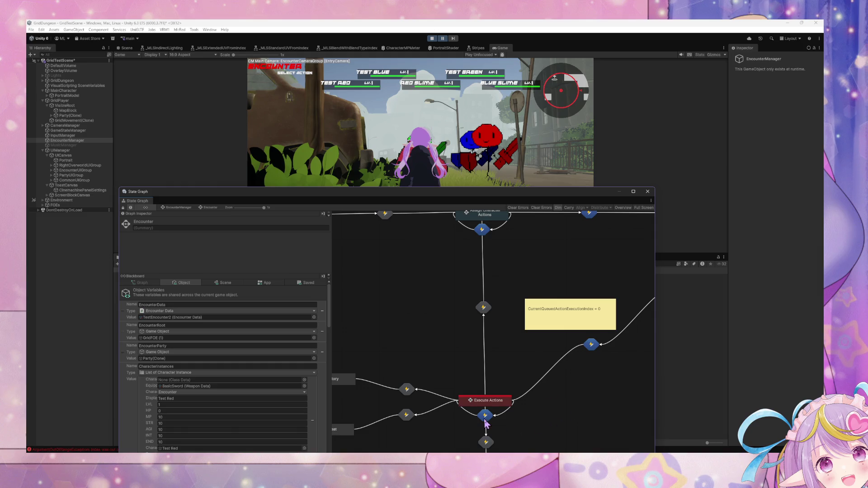
double_click(485, 415)
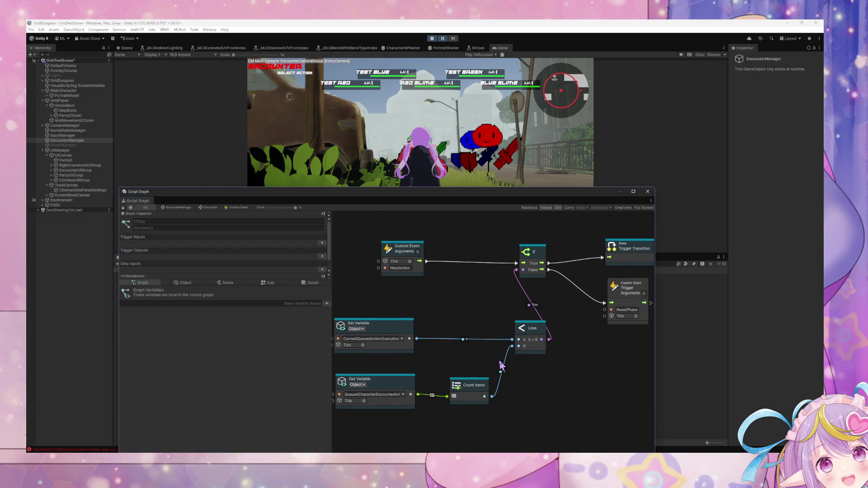
left_click_drag(501, 366, 480, 368)
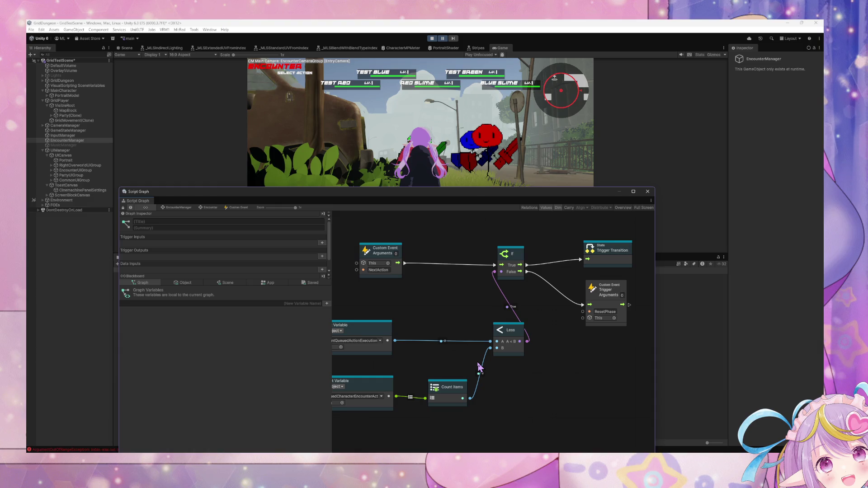
left_click_drag(477, 364, 470, 366)
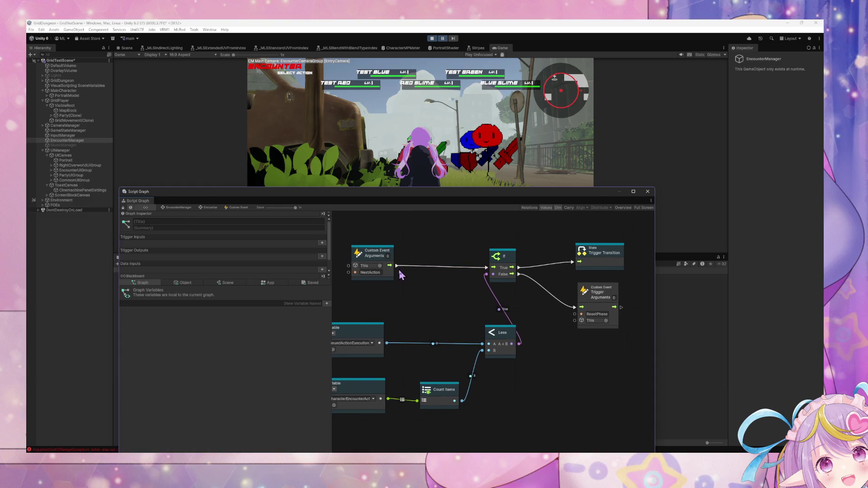
Delete the If, Trigger Custom Event, Get Variable, Count Items and Less nodes.
left_click(587, 291)
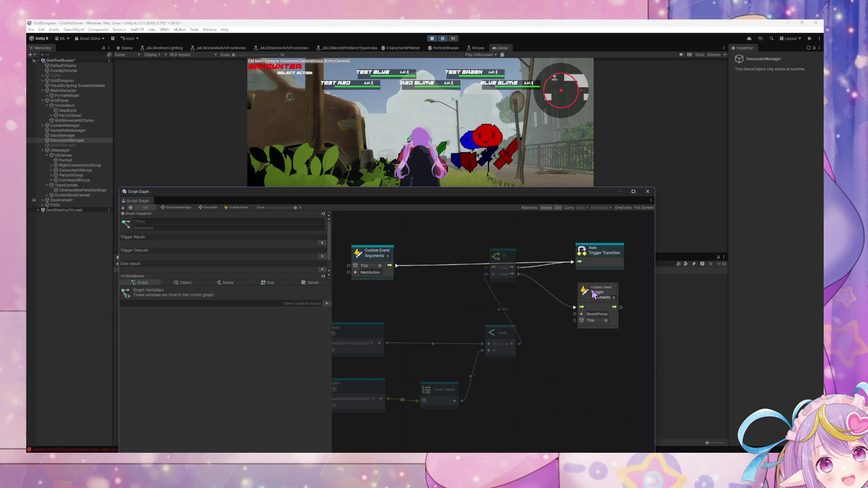
key("Delete")
left_click(505, 261)
key("Delete")
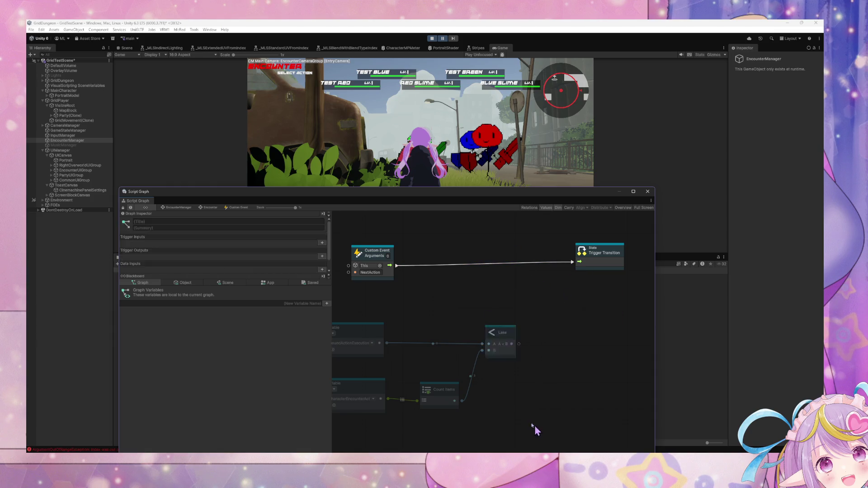
left_click_drag(536, 427, 350, 315)
key("Delete")
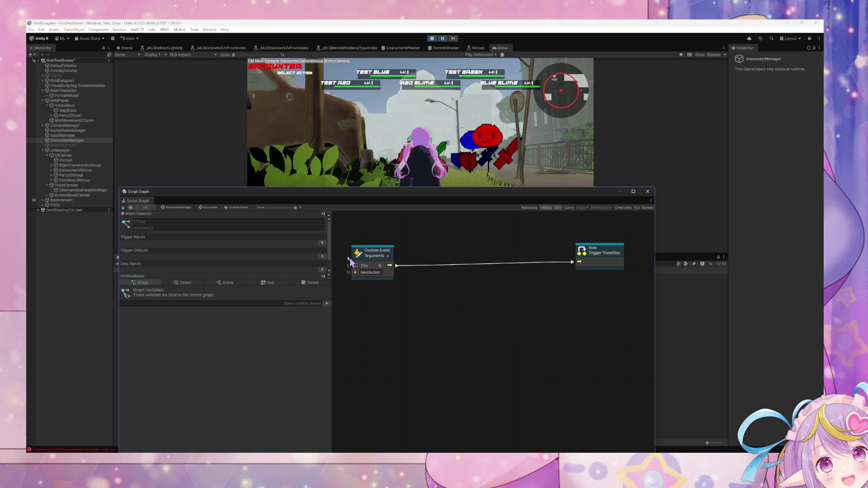
left_click(211, 208)
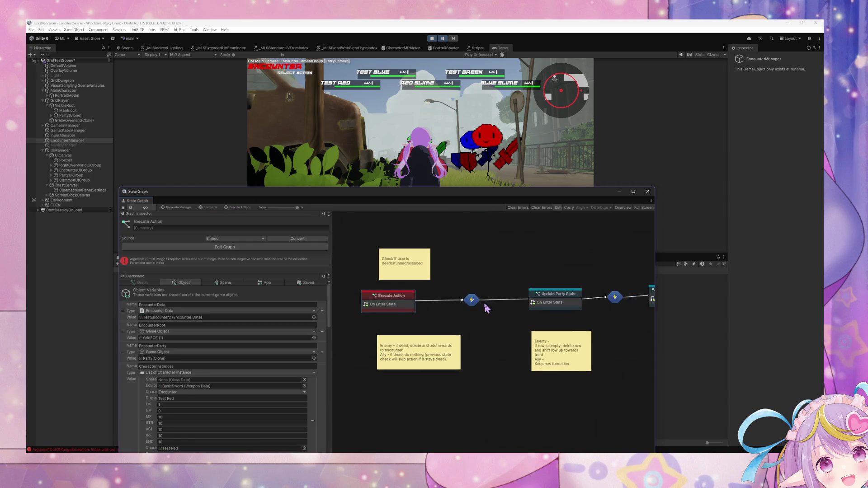
Open the Execute Action state's script graph and shift On Enter State left.
double_click(378, 301)
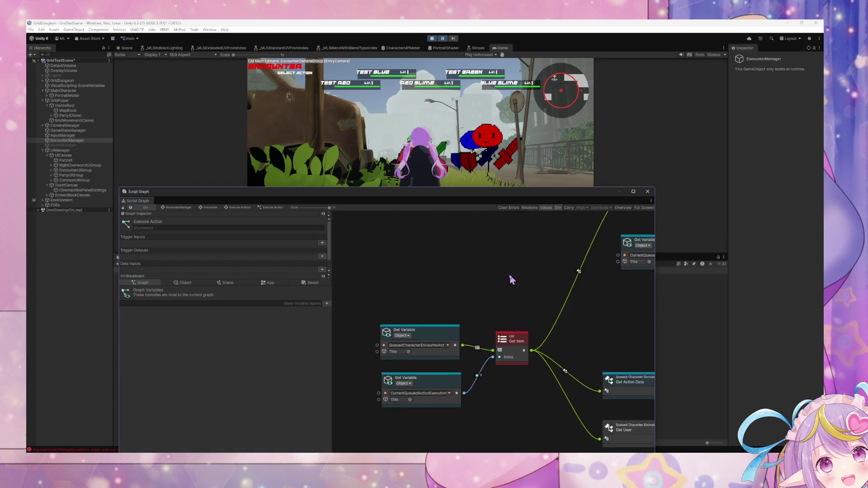
mouse_move(466, 273)
left_mouse_down()
mouse_move(368, 271)
mouse_move(390, 270)
left_mouse_up()
scroll(390, 270, "right", 5)
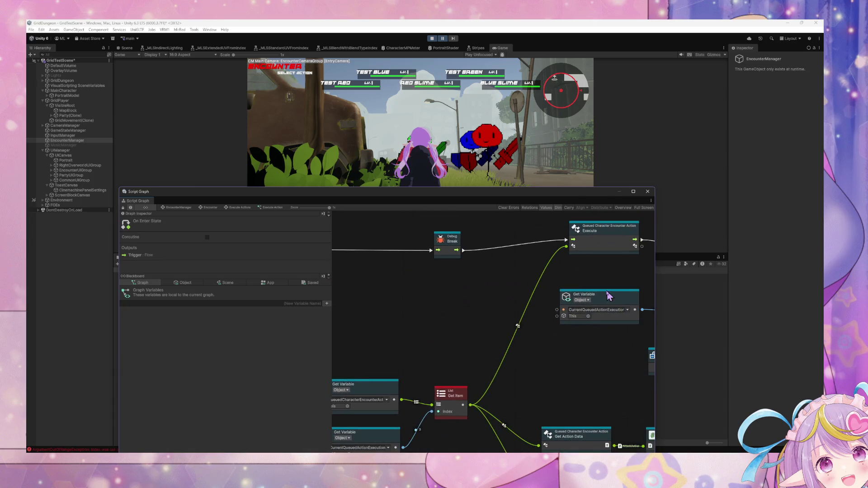
scroll(591, 297, "right", 10)
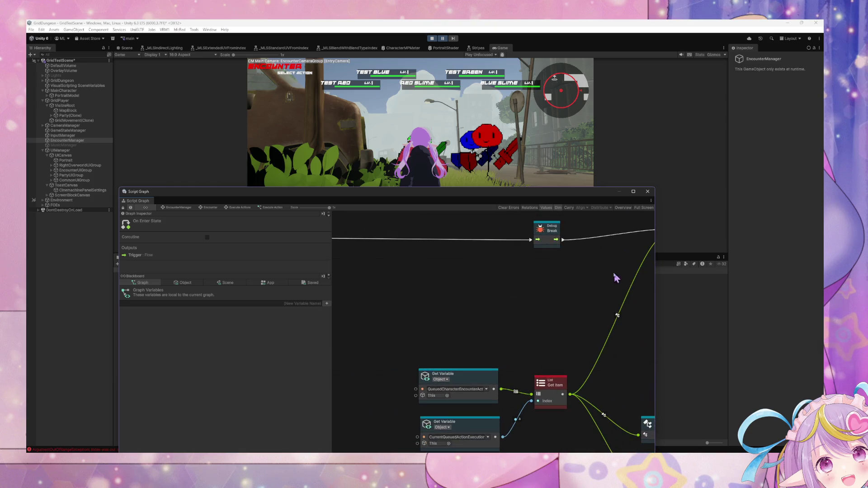
scroll(407, 306, "right", 8)
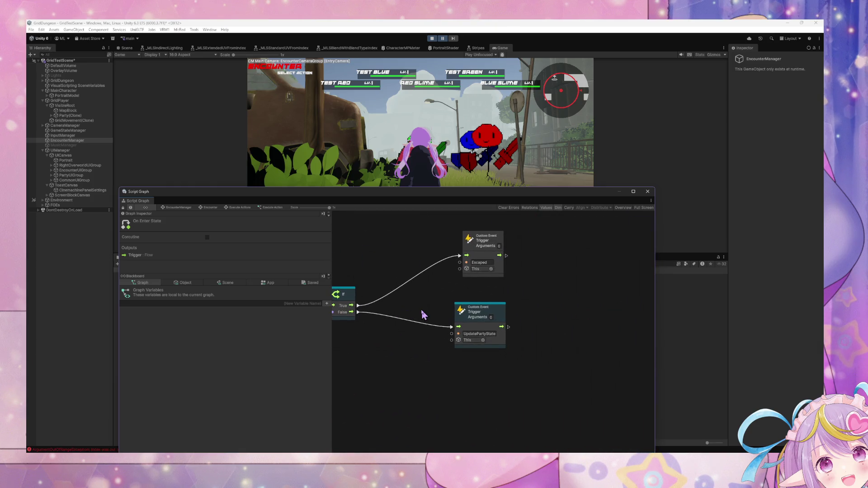
scroll(421, 313, "left", 10)
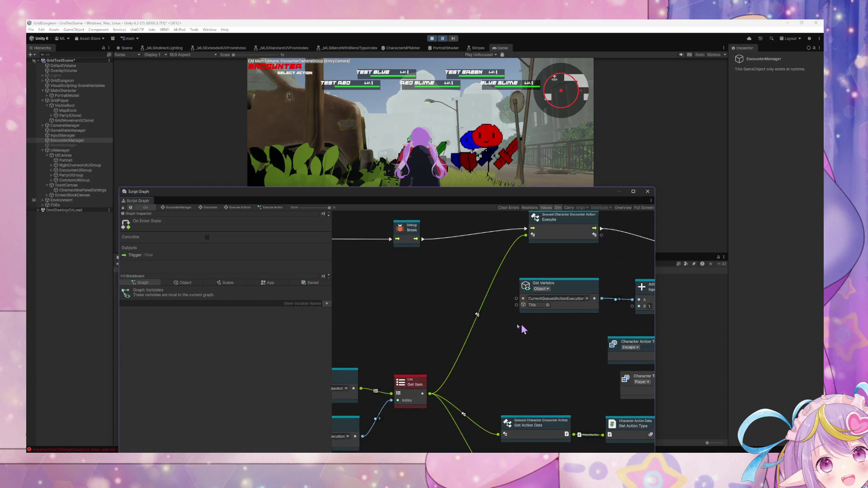
Add an If node on the flow line and connect On Enter State into it.
right_click(503, 326)
left_click(519, 333)
type("if")
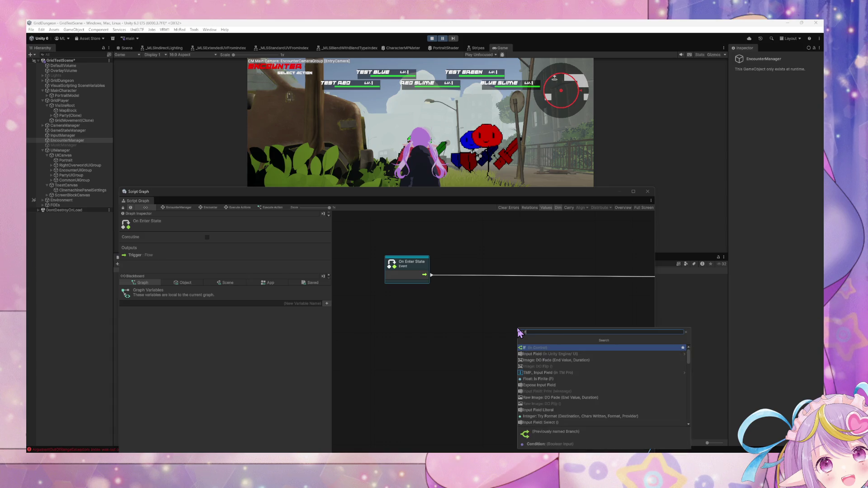
key("Return")
left_click_drag(517, 342, 551, 303)
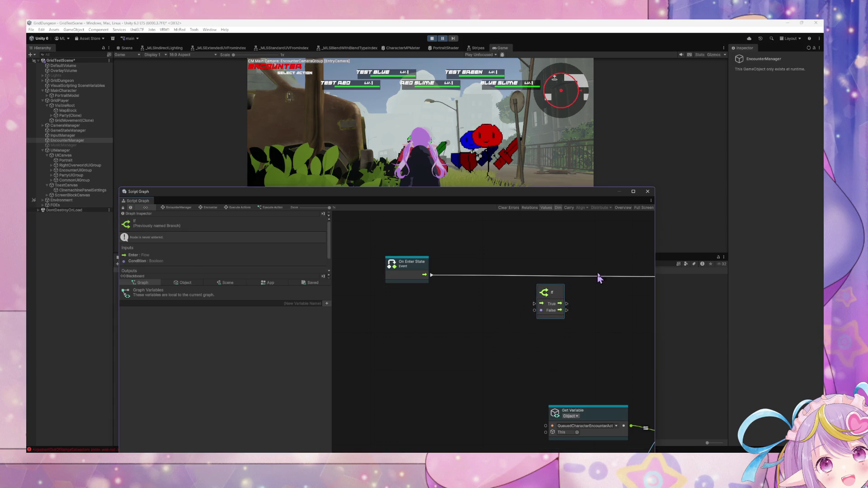
left_click_drag(493, 291, 524, 316)
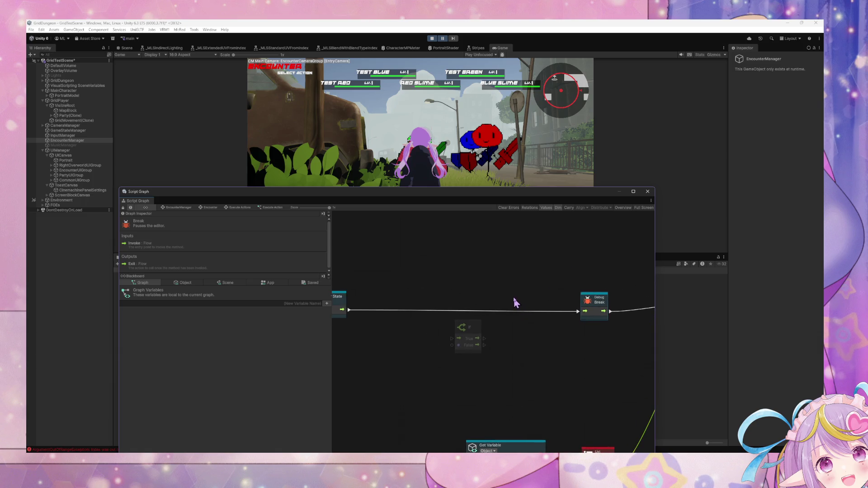
scroll(512, 302, "down", 2)
left_click_drag(461, 329, 487, 320)
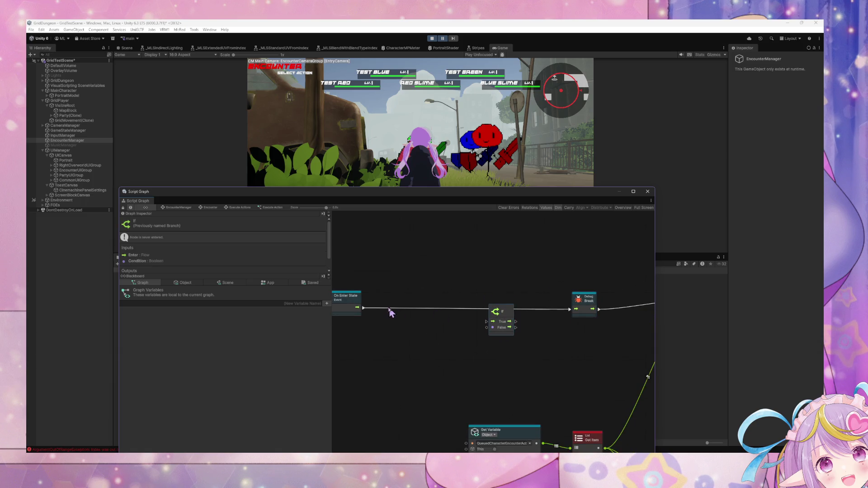
left_click_drag(363, 311, 489, 323)
Delete the Debug Break node and connect the If True output to Execute.
left_click_drag(346, 297, 429, 308)
scroll(430, 311, "right", 5)
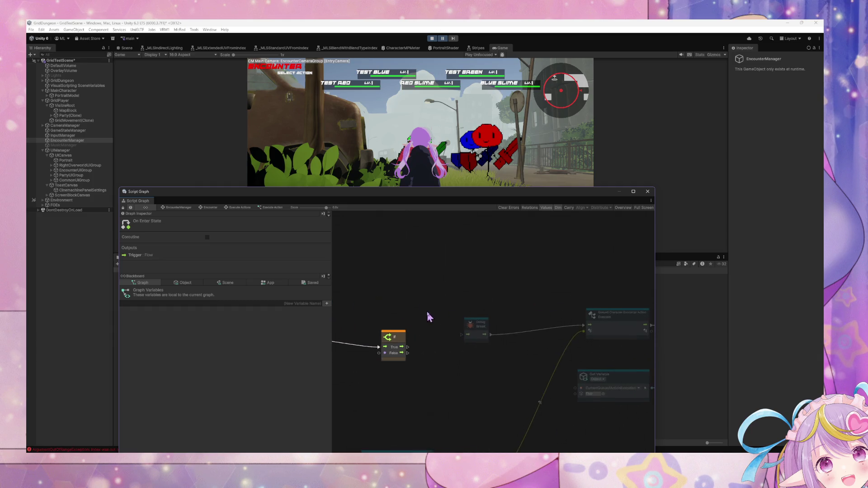
left_click(473, 323)
key("Delete")
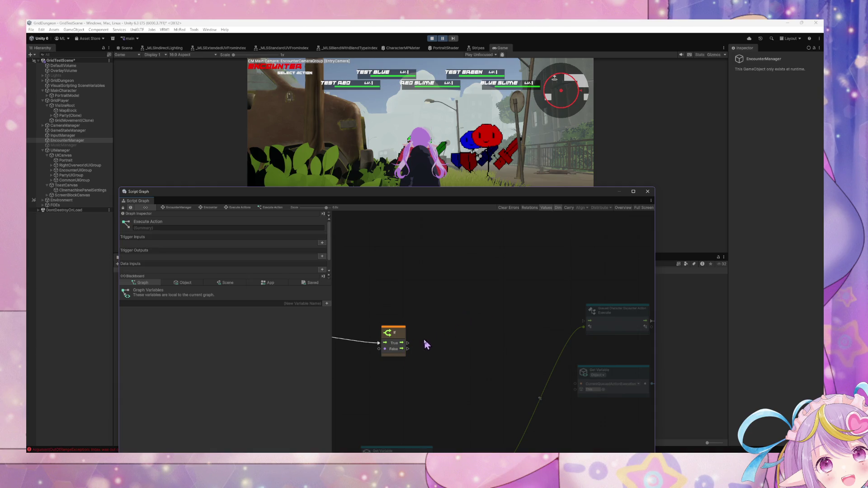
left_click_drag(408, 343, 584, 321)
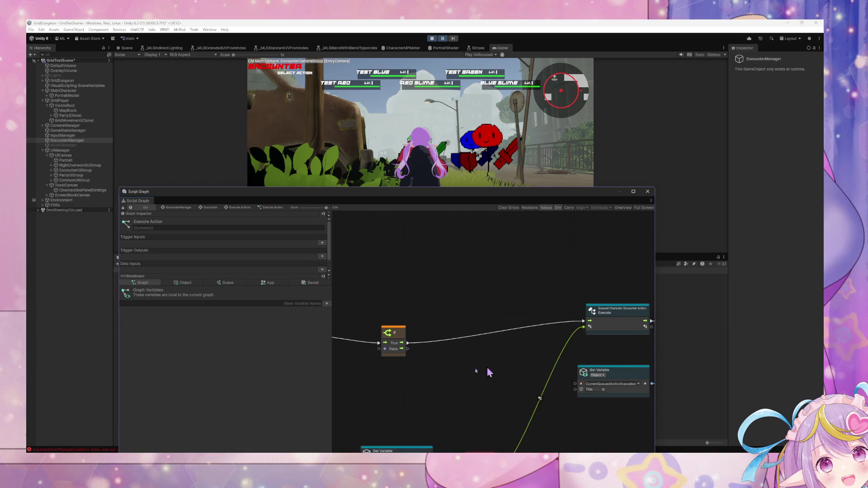
scroll(492, 358, "left", 3)
left_click_drag(460, 314, 473, 302)
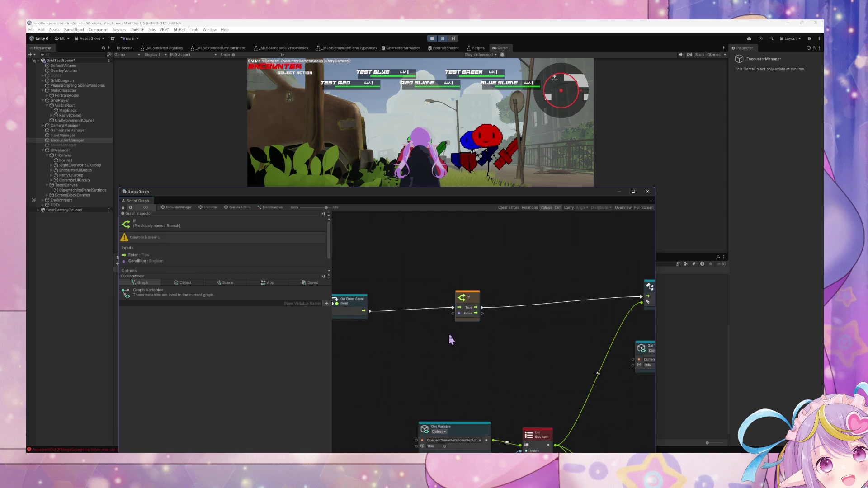
scroll(450, 340, "down", 3)
scroll(496, 301, "left", 2)
left_click_drag(406, 245, 407, 247)
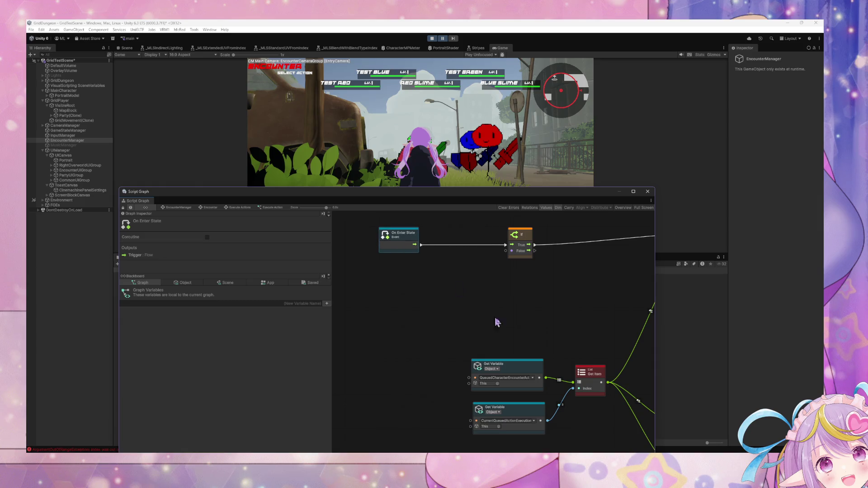
left_click(536, 373)
Add a Count Items node and arrange the two Get Variable nodes beside it.
right_click(518, 319)
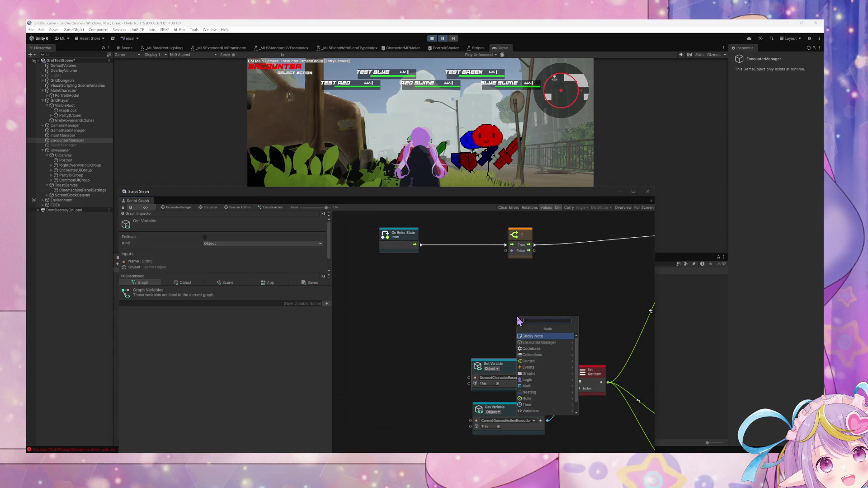
key("BackSpace")
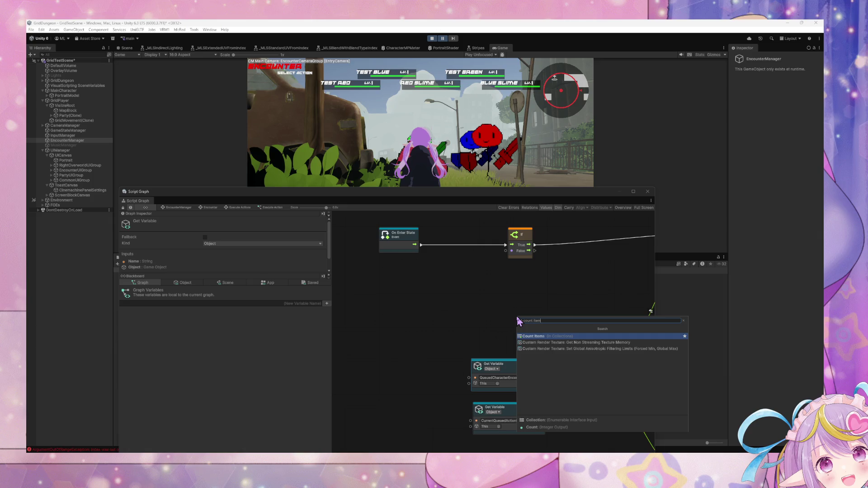
key("Return")
left_click_drag(519, 321, 498, 288)
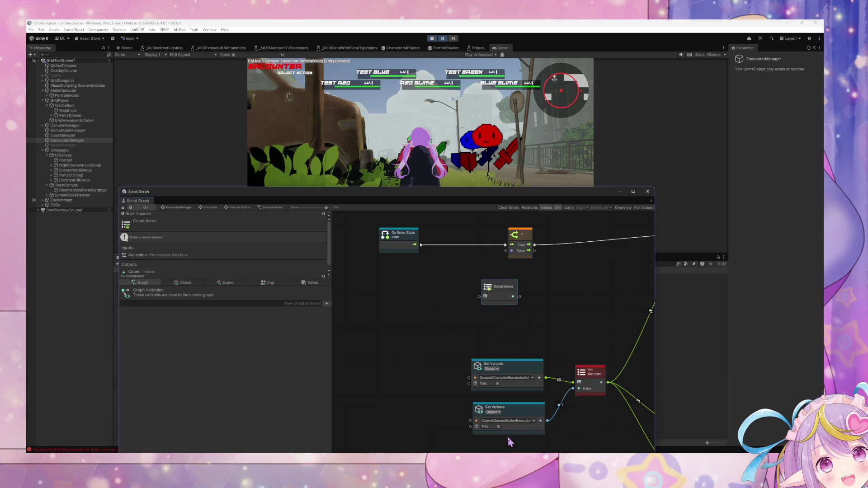
left_click_drag(517, 418, 485, 418)
mouse_move(519, 373)
left_mouse_down()
mouse_move(405, 357)
mouse_move(479, 296)
mouse_move(466, 292)
left_mouse_up()
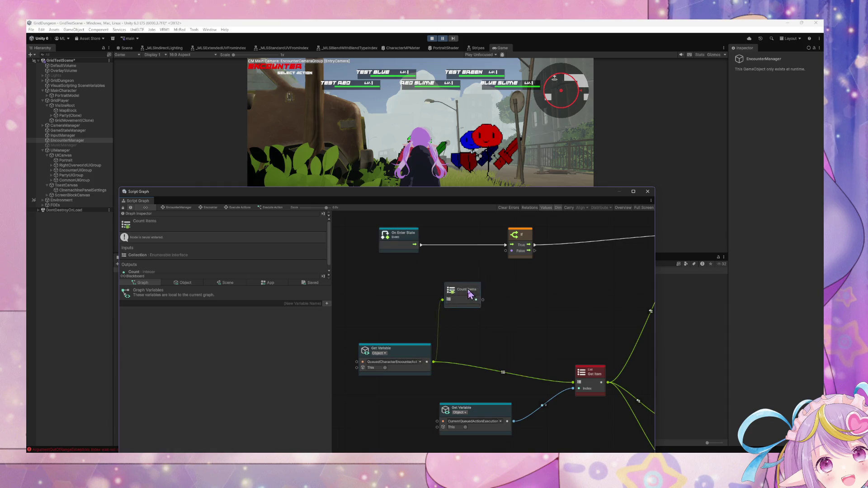
mouse_move(497, 407)
left_mouse_down()
mouse_move(414, 397)
mouse_move(413, 384)
left_mouse_up()
Add a Less node comparing execution index to the queued actions count, driving the If condition.
right_click(497, 340)
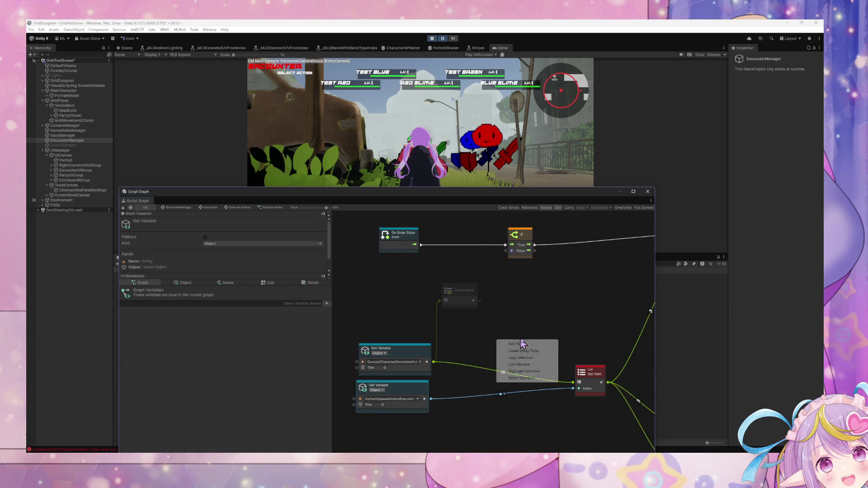
left_click(531, 344)
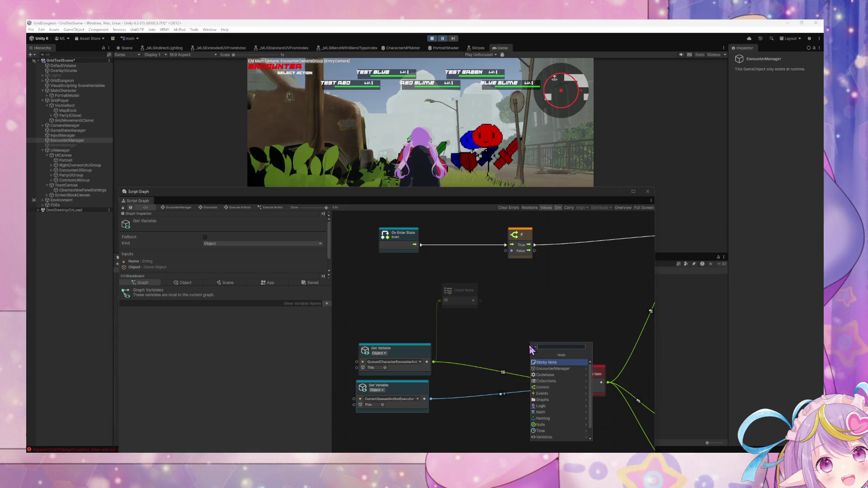
type("lo")
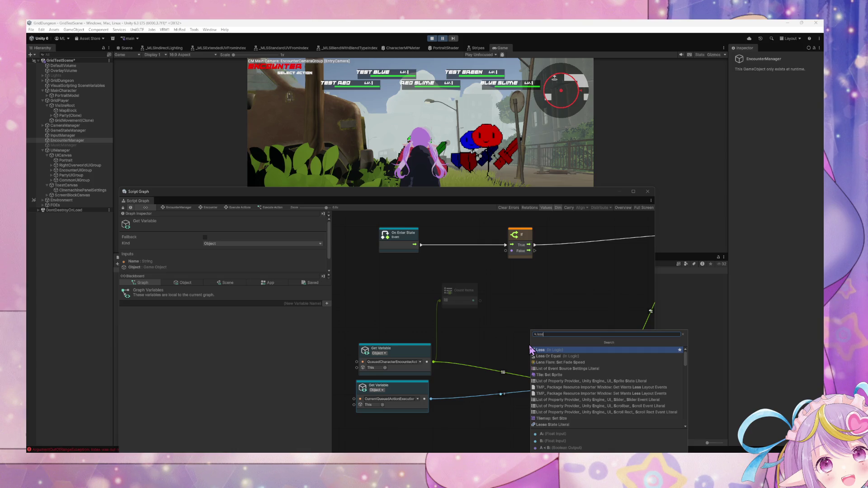
left_click(530, 350)
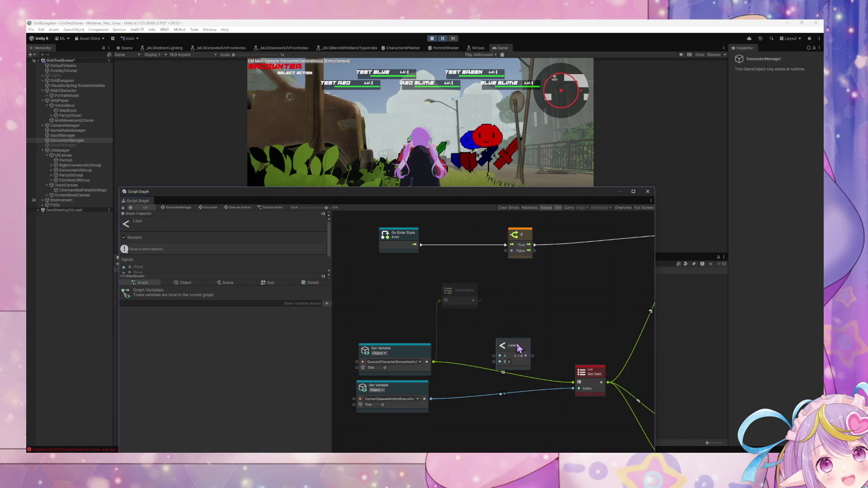
left_click_drag(517, 344, 518, 320)
mouse_move(431, 400)
left_mouse_down()
mouse_move(467, 347)
mouse_move(500, 333)
left_mouse_up()
mouse_move(473, 301)
left_mouse_down()
mouse_move(500, 326)
mouse_move(533, 328)
left_mouse_up()
left_click_drag(506, 253, 506, 251)
Add a Trigger Custom Event for 'ResetPhase' on the If's False output.
right_click(581, 261)
left_click(611, 267)
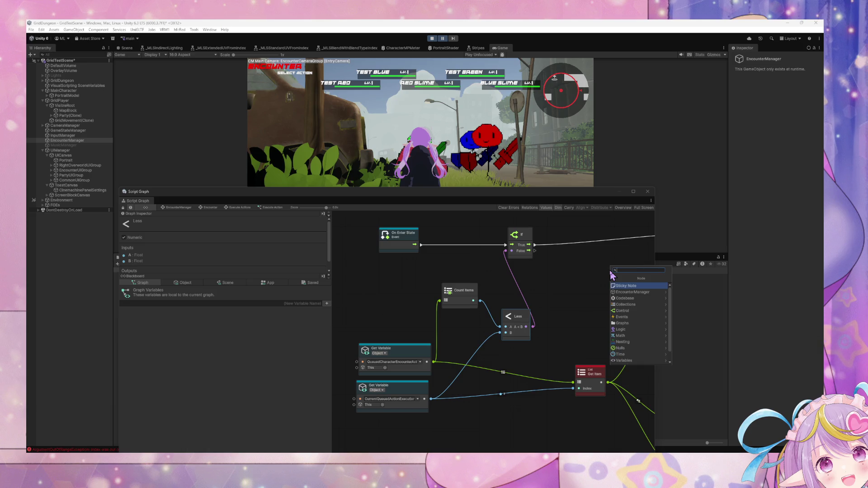
type("custom event trigger")
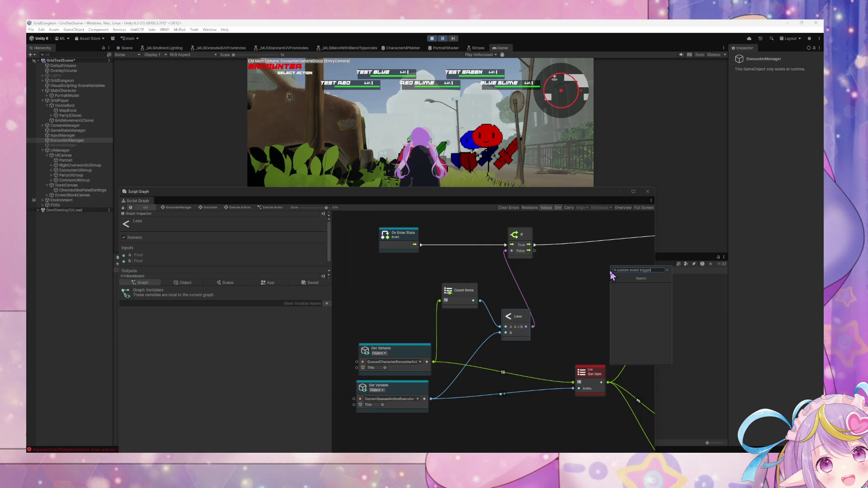
key("ctrl+a")
type("trigg")
key("Return")
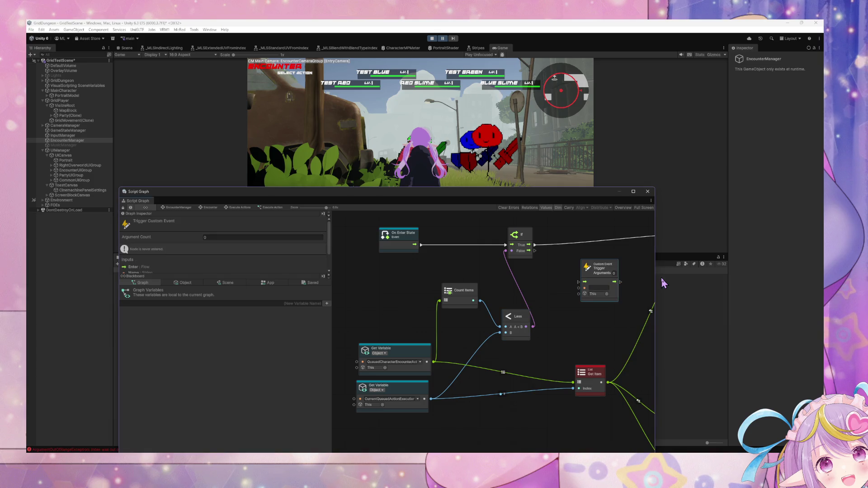
left_click_drag(533, 251, 581, 282)
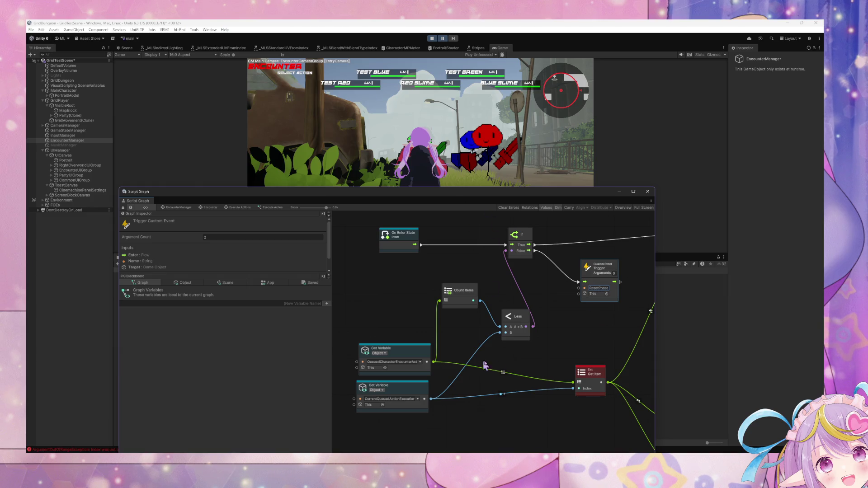
left_click_drag(517, 319, 513, 292)
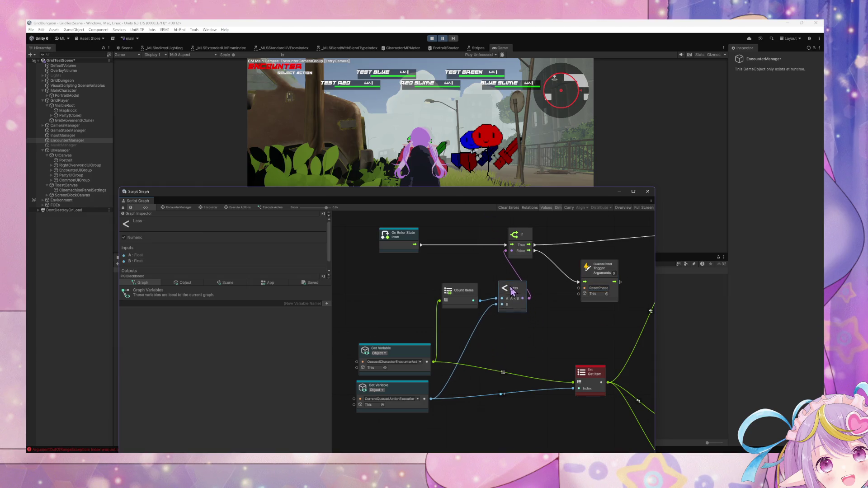
left_click(248, 209)
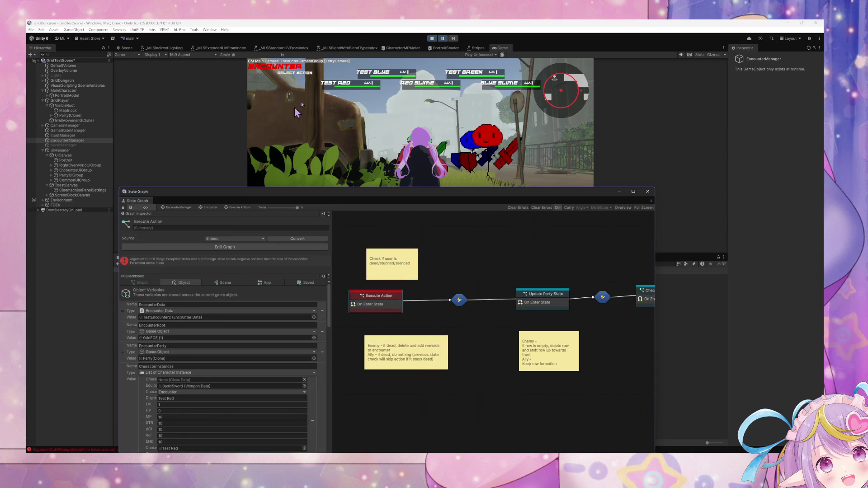
Resume the game, move the State Graph window aside, and choose Attack then Back in the battle menu.
left_click(443, 39)
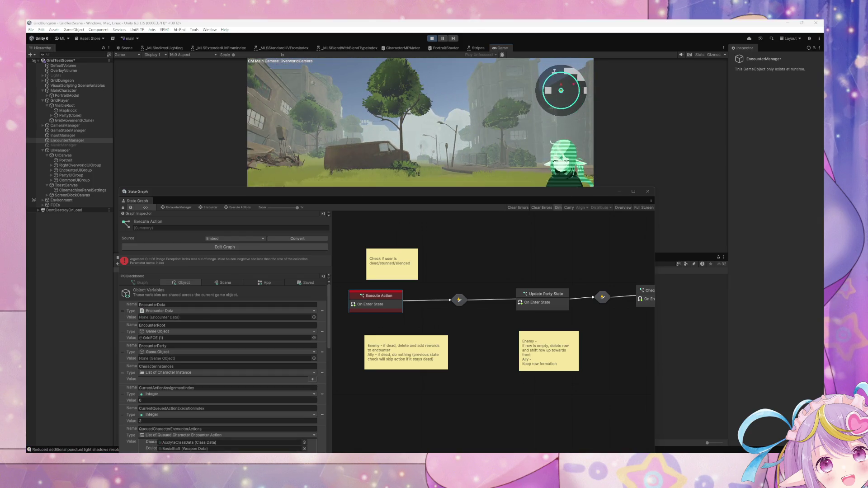
scroll(329, 342, "down", 3)
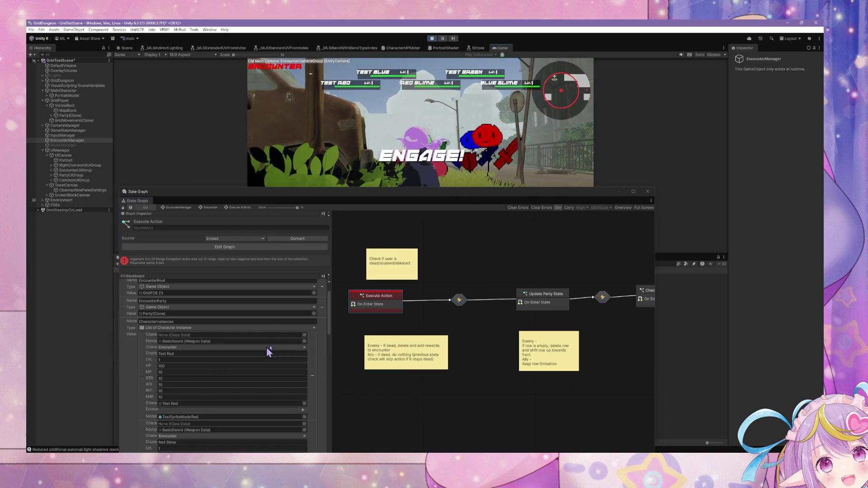
left_click_drag(283, 191, 272, 106)
mouse_move(317, 230)
left_mouse_down()
mouse_move(325, 390)
mouse_move(325, 217)
left_mouse_up()
left_click_drag(393, 116, 376, 232)
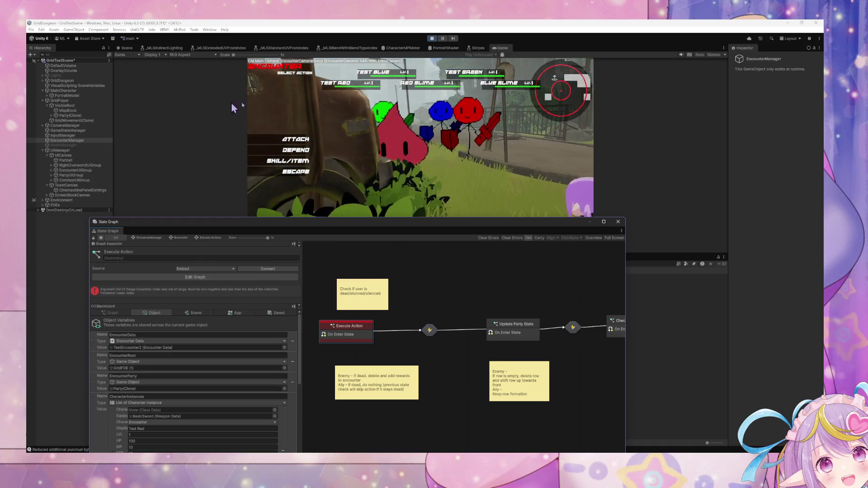
left_click(275, 137)
left_click(346, 96)
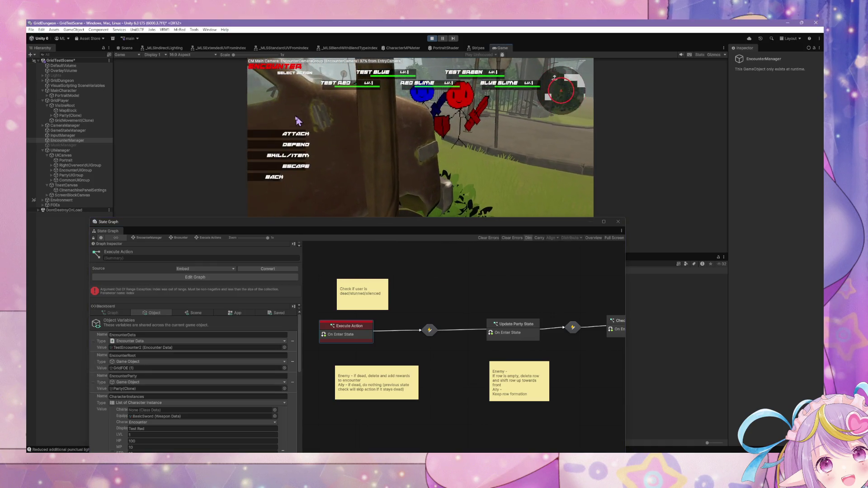
left_click(290, 141)
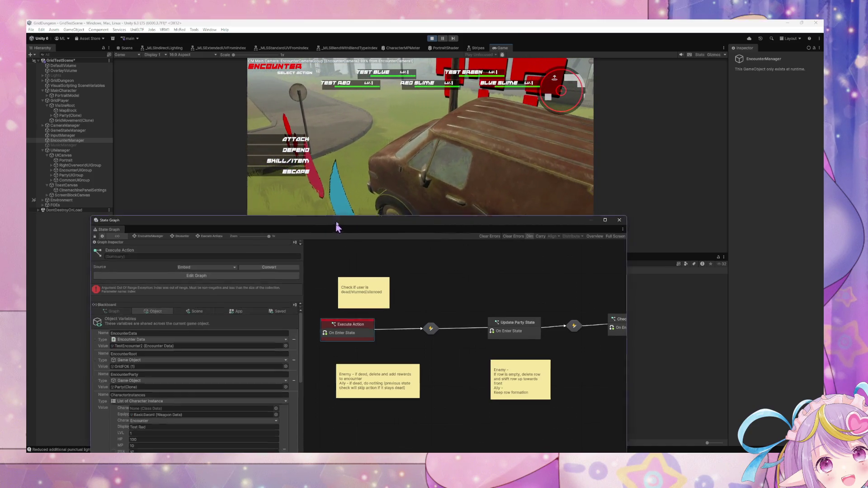
Open the Execute Action script graph and show its object variables in the blackboard.
left_click_drag(332, 222, 363, 116)
double_click(382, 217)
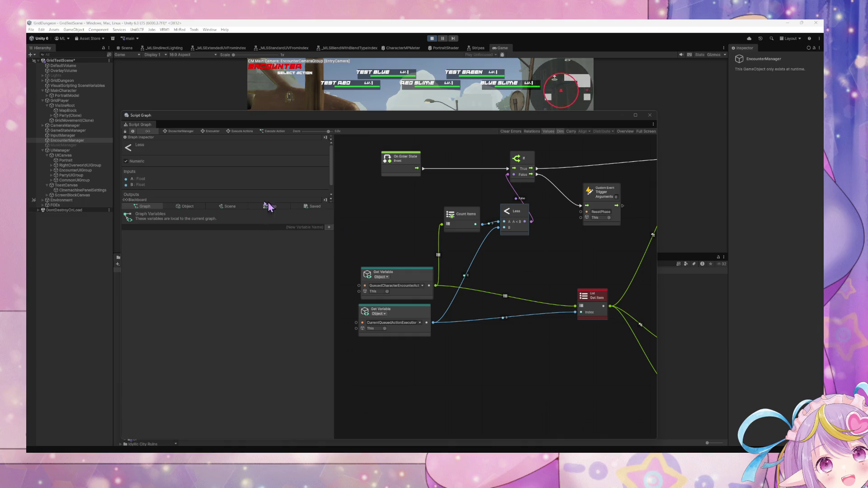
left_click(188, 206)
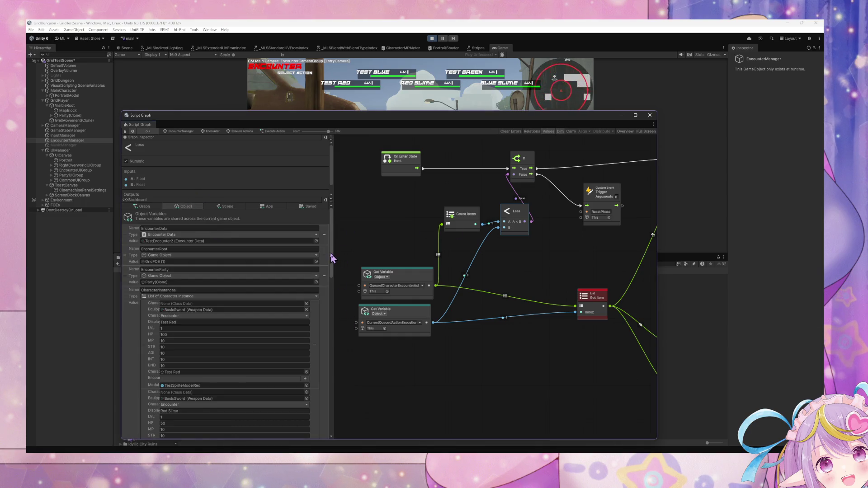
scroll(332, 257, "down", 2)
Move the graph window off the game and pick Attack for the next party member.
left_click_drag(329, 246, 327, 420)
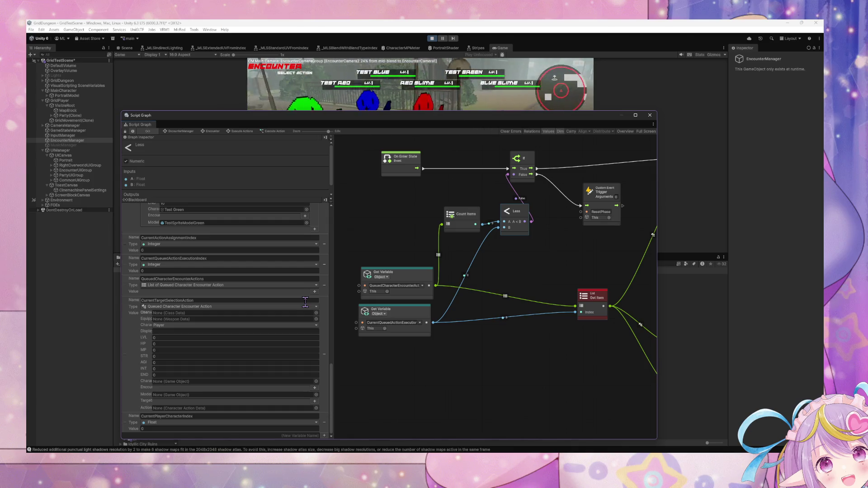
left_click_drag(332, 398, 344, 250)
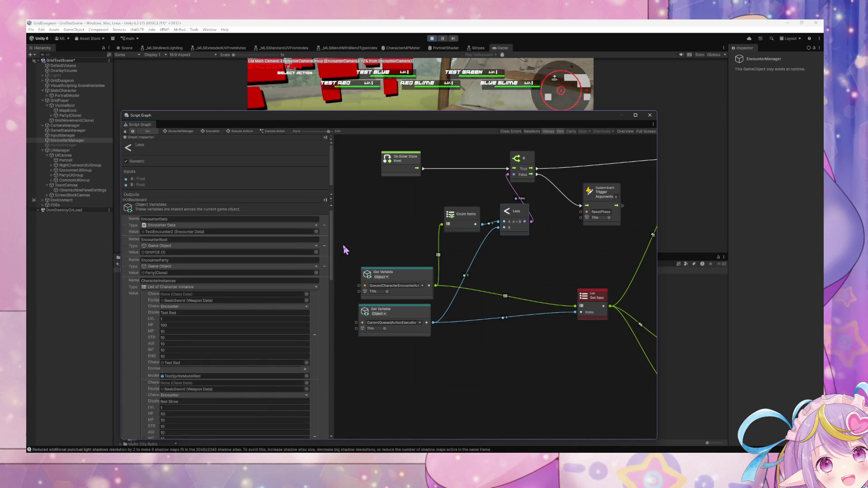
mouse_move(345, 250)
left_mouse_down()
mouse_move(351, 296)
mouse_move(341, 394)
left_mouse_up()
left_click_drag(379, 117, 357, 194)
left_click(311, 139)
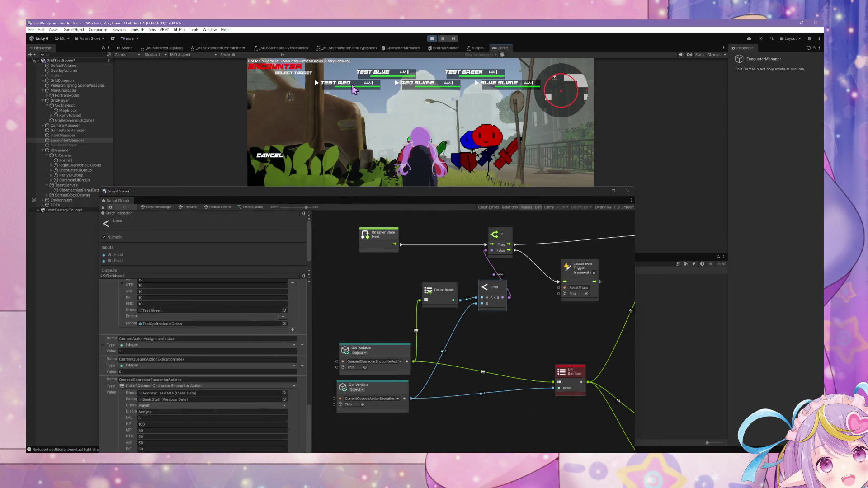
Pick the attack target and wire the execution index into the Less comparison.
left_click(379, 91)
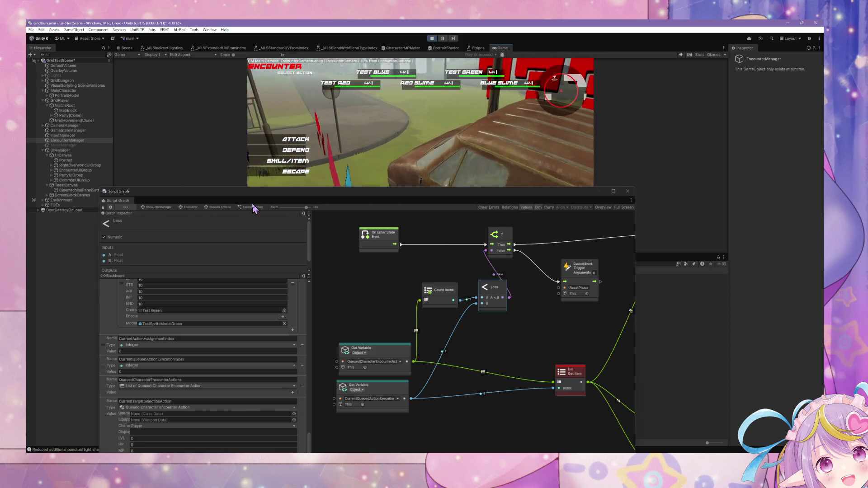
left_click(383, 399)
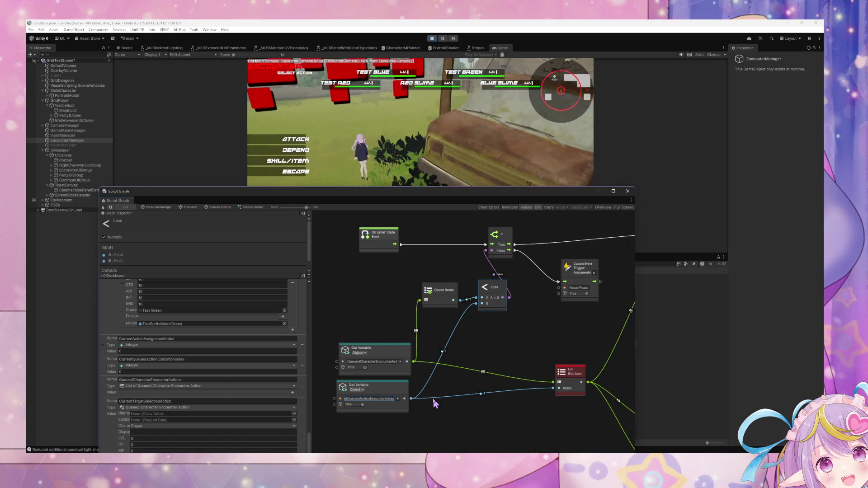
left_click_drag(411, 398, 481, 310)
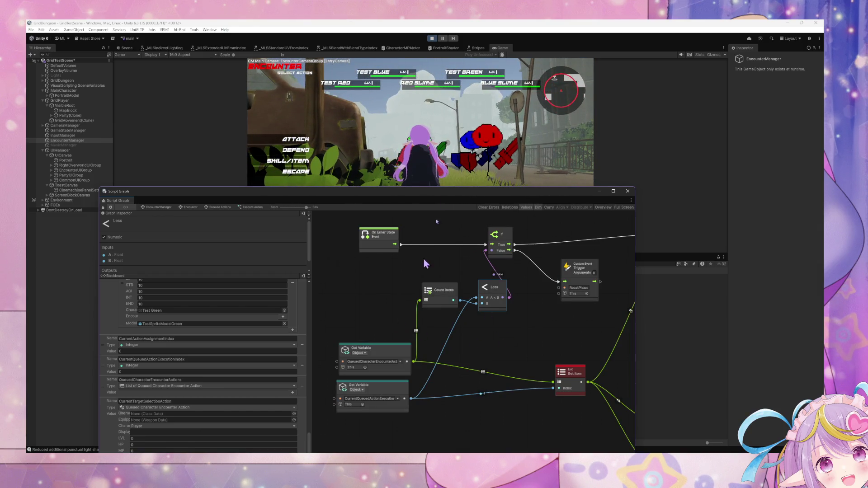
Queue Escape and an attack on Test Blue, dropping its HP to 50.
left_click(306, 179)
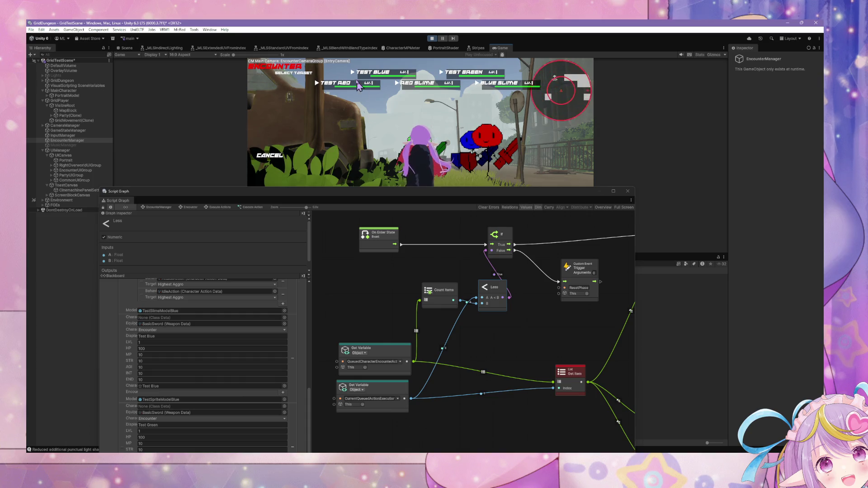
key("Return")
left_click(421, 85)
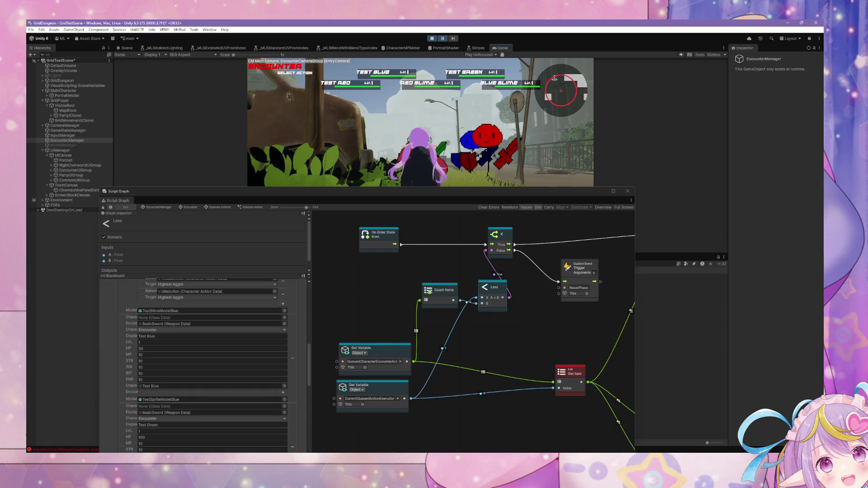
left_click(391, 362)
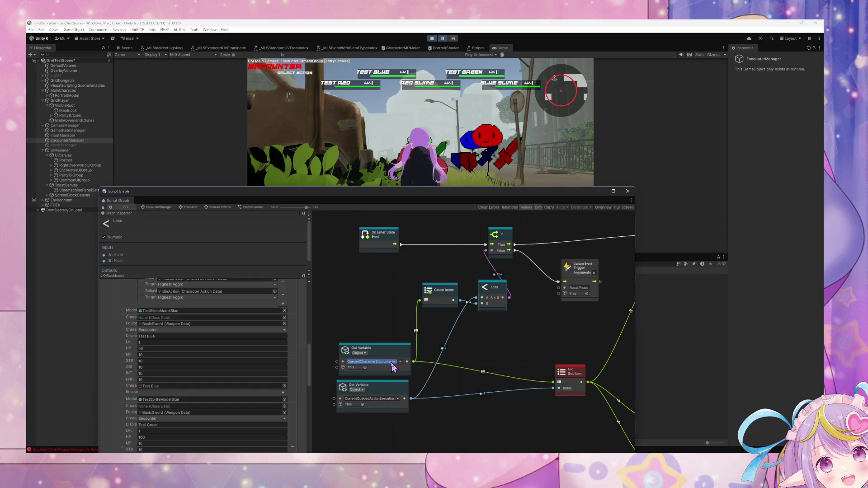
Rearrange the queued actions and execution index Get Variables with Count Items beside Less.
mouse_move(451, 296)
left_mouse_down()
mouse_move(434, 301)
mouse_move(482, 354)
left_mouse_up()
left_click_drag(404, 357, 386, 347)
left_click(369, 352)
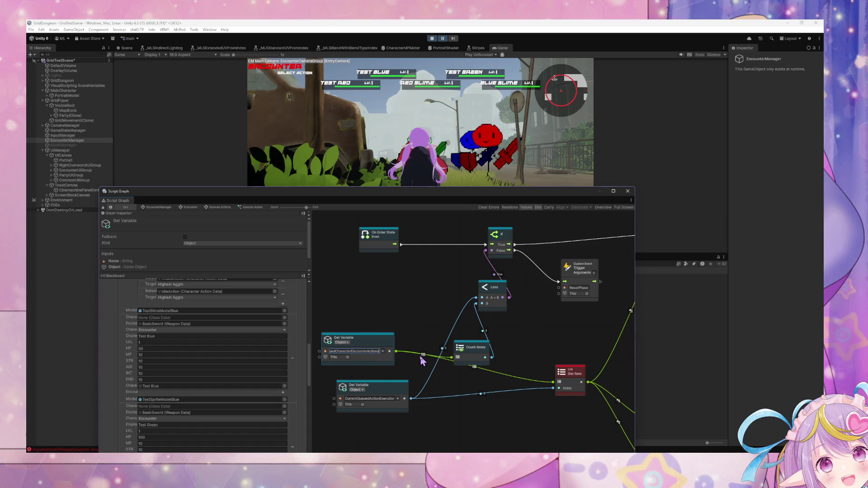
left_click_drag(406, 396, 388, 394)
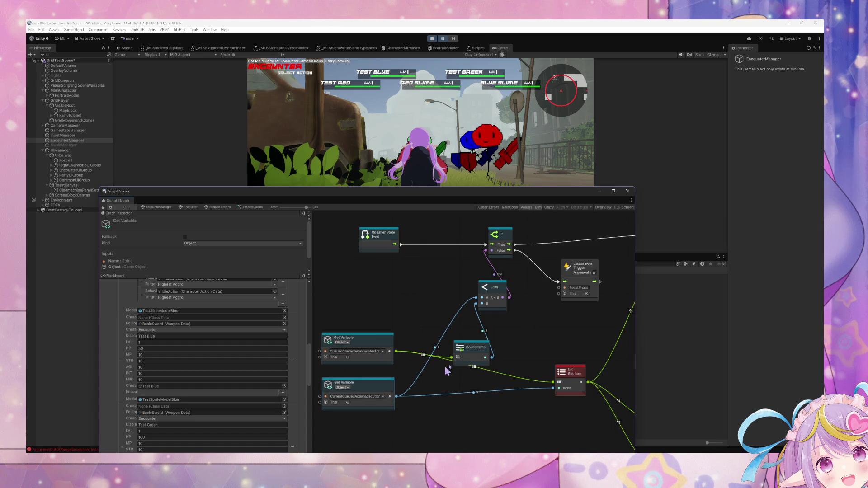
left_click_drag(482, 359, 426, 322)
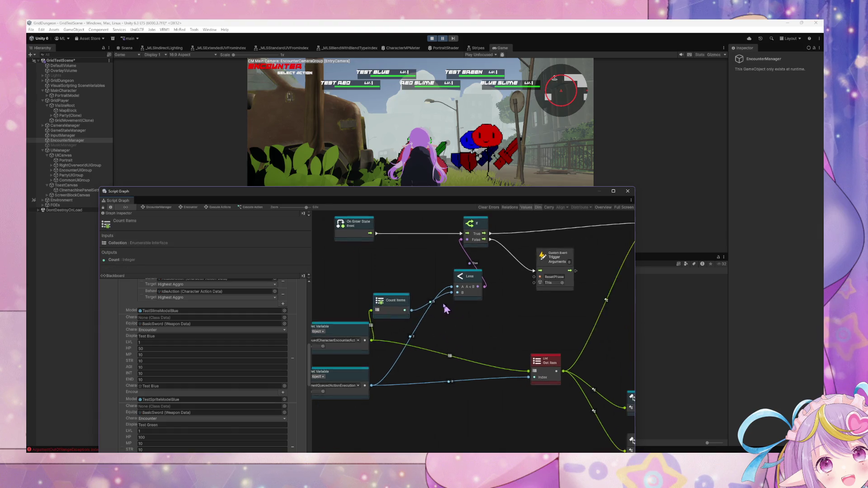
Connect the action's output to the If node.
left_click_drag(412, 359, 452, 358)
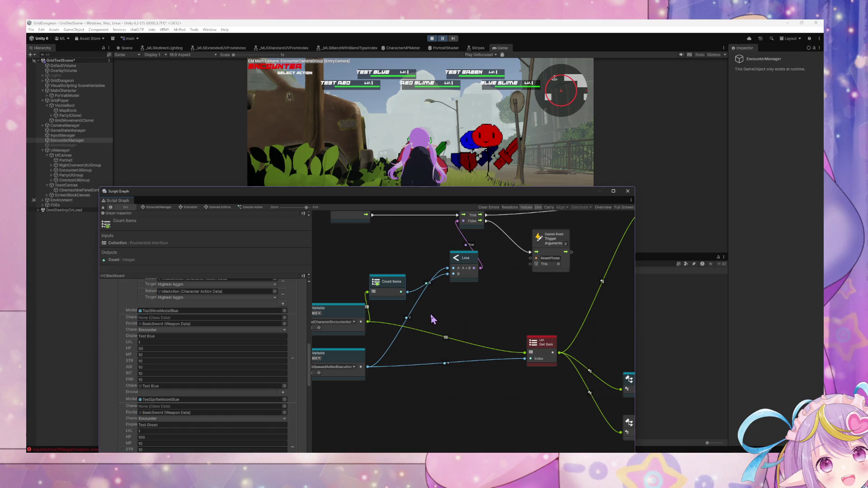
mouse_move(440, 315)
left_mouse_down()
mouse_move(385, 350)
mouse_move(339, 325)
mouse_move(462, 322)
mouse_move(316, 312)
left_mouse_up()
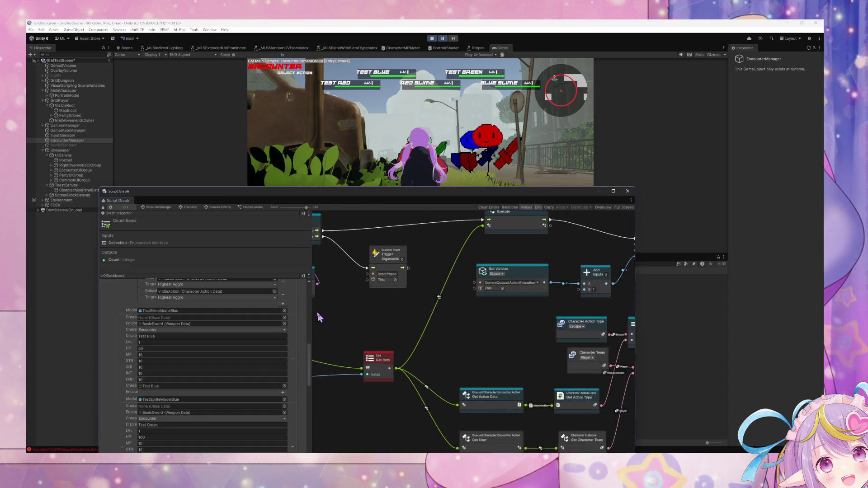
mouse_move(470, 339)
left_mouse_down()
mouse_move(368, 327)
mouse_move(251, 327)
left_mouse_up()
left_click_drag(482, 317, 525, 330)
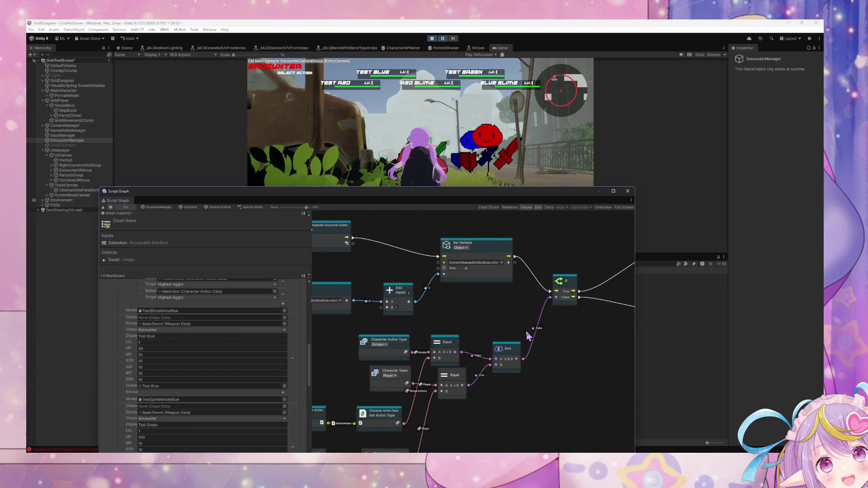
left_click(356, 239)
left_click(552, 290)
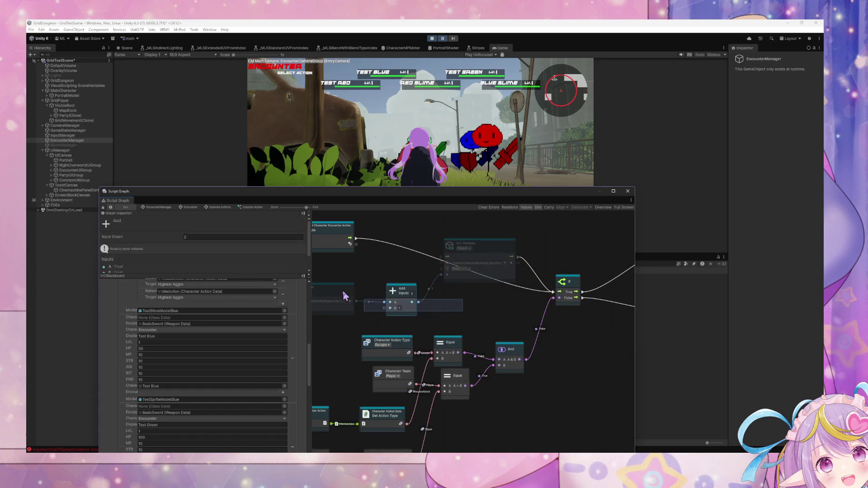
Delete the Add and Set Variable nodes and return to the Execute Actions state graph.
left_click_drag(349, 277, 500, 306)
key("Delete")
left_click_drag(420, 299, 569, 301)
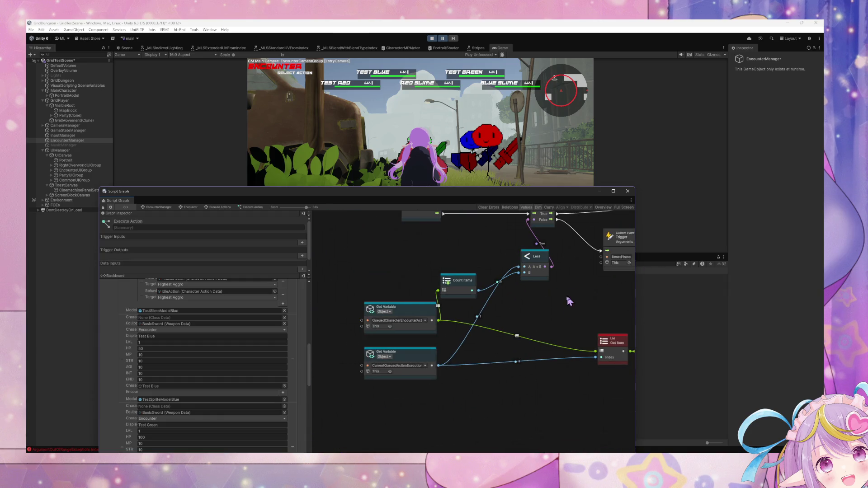
mouse_move(607, 341)
left_mouse_down()
mouse_move(606, 349)
mouse_move(498, 322)
left_mouse_up()
left_click(228, 208)
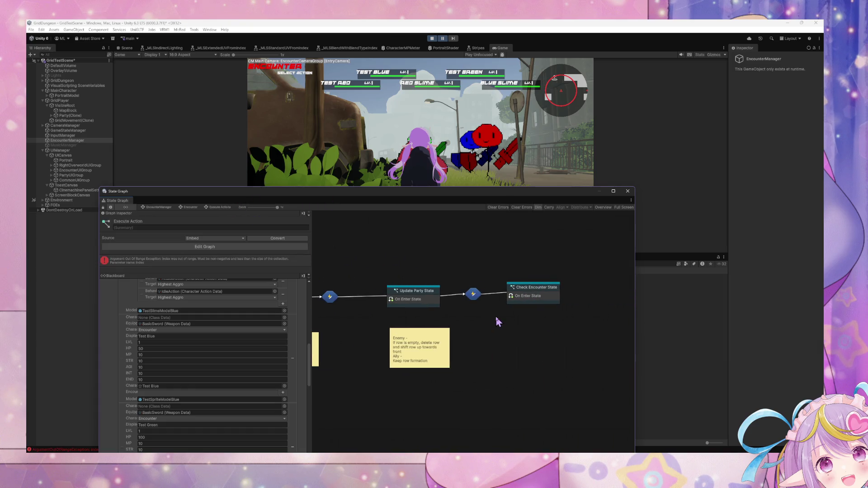
Inspect the Check Encounter State graph, then open the Encounter's NextAction transition graph.
double_click(542, 298)
mouse_move(541, 295)
left_mouse_down()
mouse_move(453, 285)
mouse_move(608, 285)
mouse_move(482, 280)
left_mouse_up()
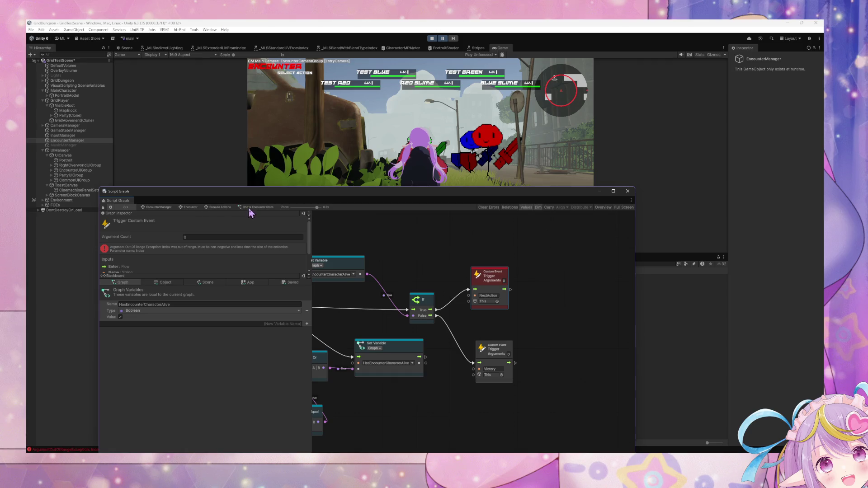
left_click(249, 208)
left_click(190, 208)
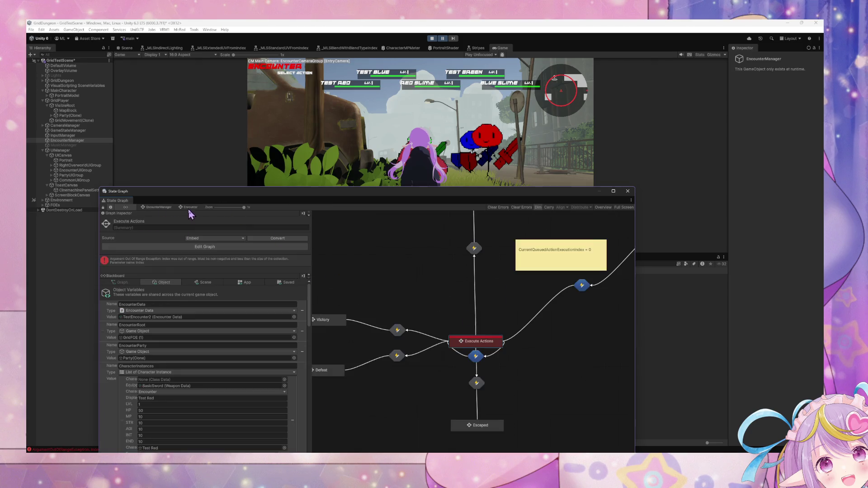
double_click(475, 356)
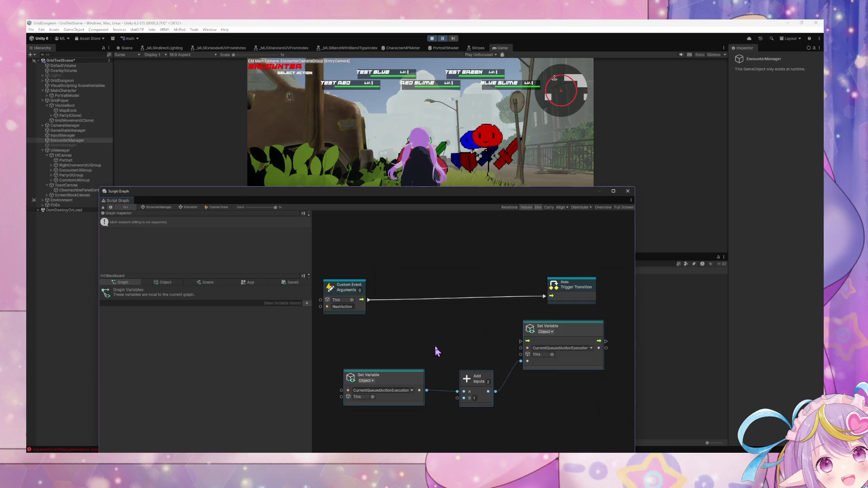
Wire Custom Event through the index-incrementing Set Variable into Trigger Transition.
left_click(555, 337)
left_click(555, 326)
left_click_drag(556, 326, 474, 290)
left_click_drag(370, 302, 438, 306)
mouse_move(524, 307)
left_mouse_down()
mouse_move(545, 307)
mouse_move(546, 297)
left_mouse_up()
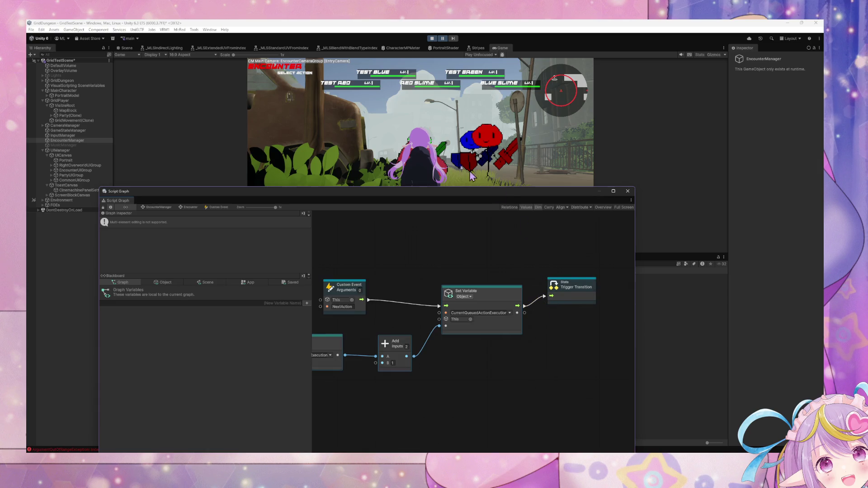
Resume the game and attack Blue Slime and Test Green until the battle ends.
left_click(443, 39)
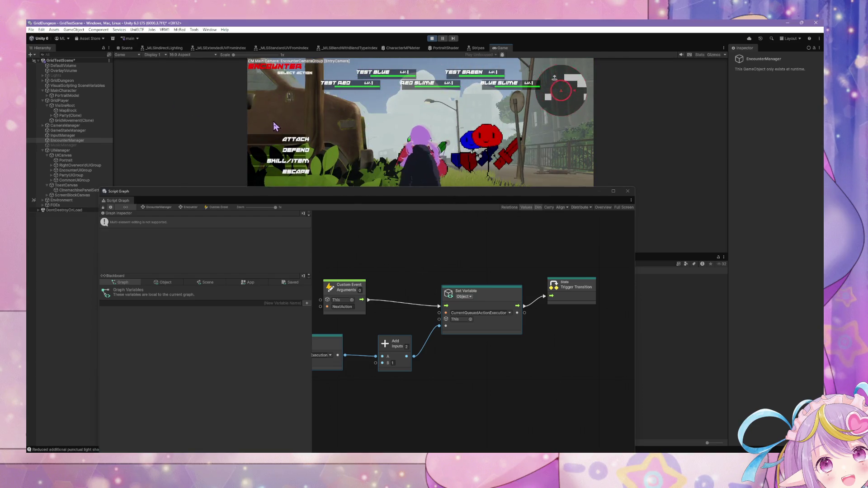
left_click(323, 86)
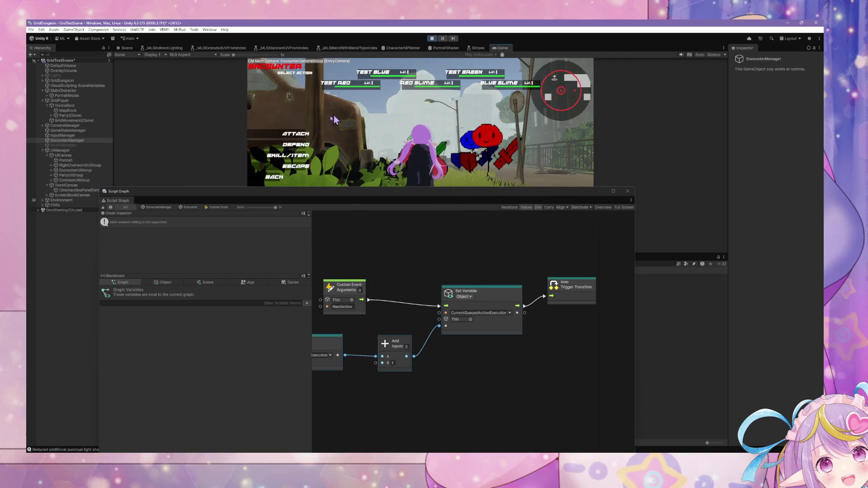
left_click(497, 86)
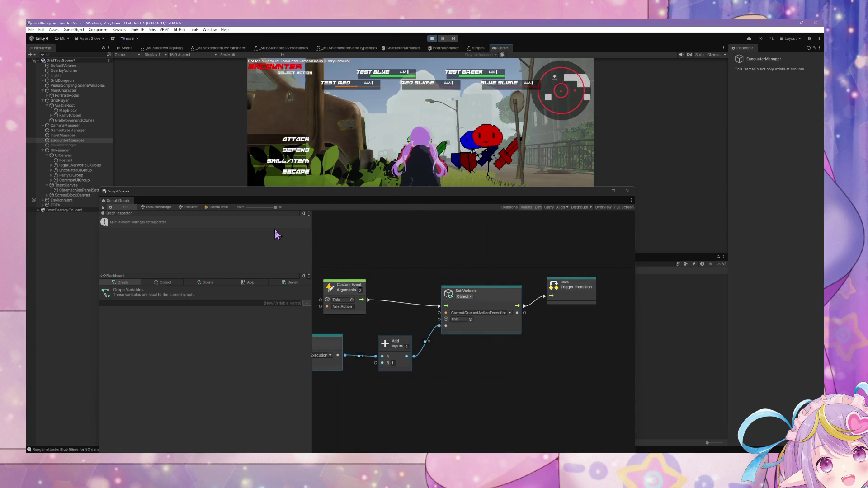
left_click(296, 139)
left_click(335, 88)
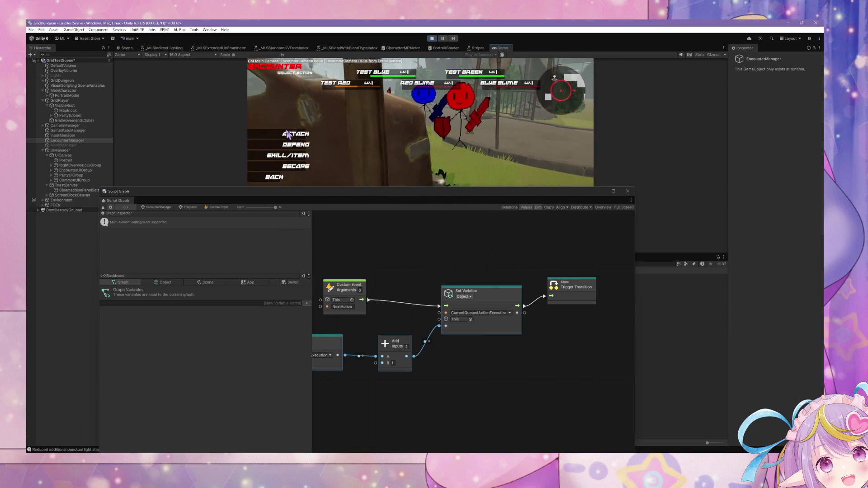
left_click(476, 79)
left_click(298, 138)
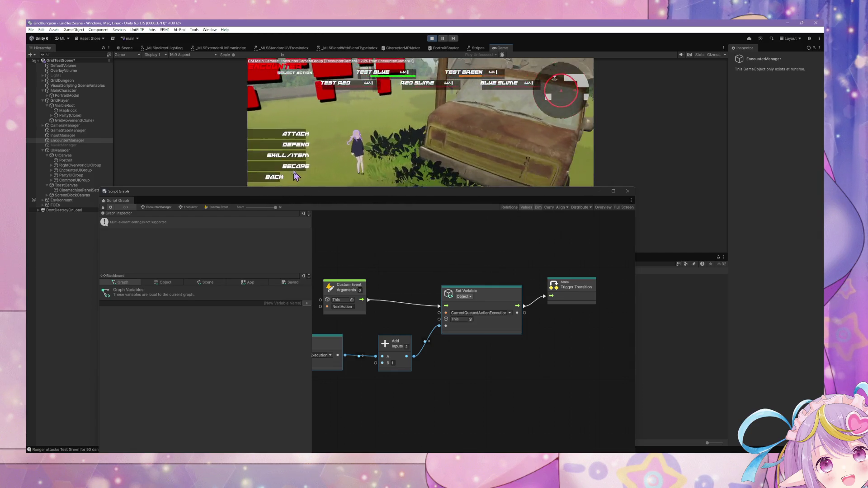
left_click(295, 177)
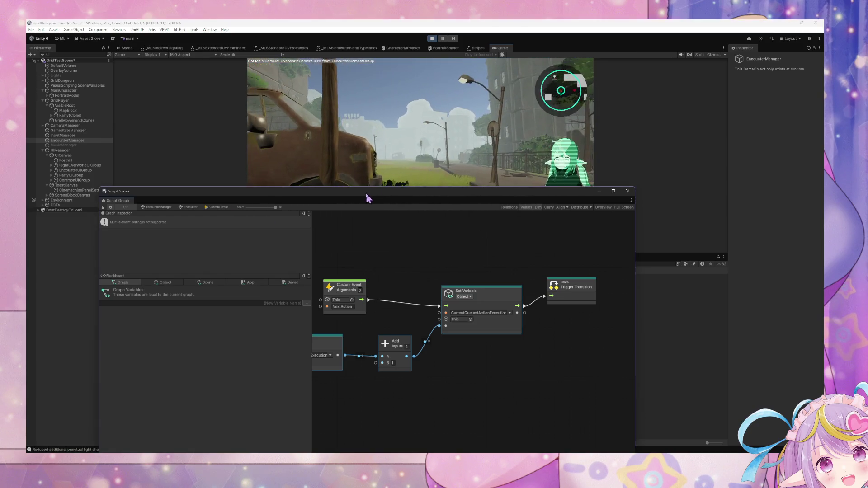
left_click_drag(369, 198, 562, 246)
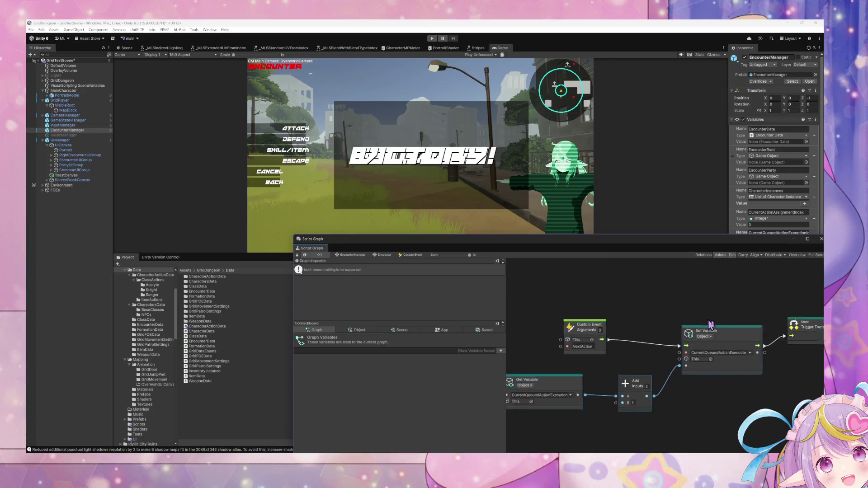
Reopen the Execute Action script graph by way of the Encounter and Execute Actions graphs.
left_click_drag(642, 328, 644, 335)
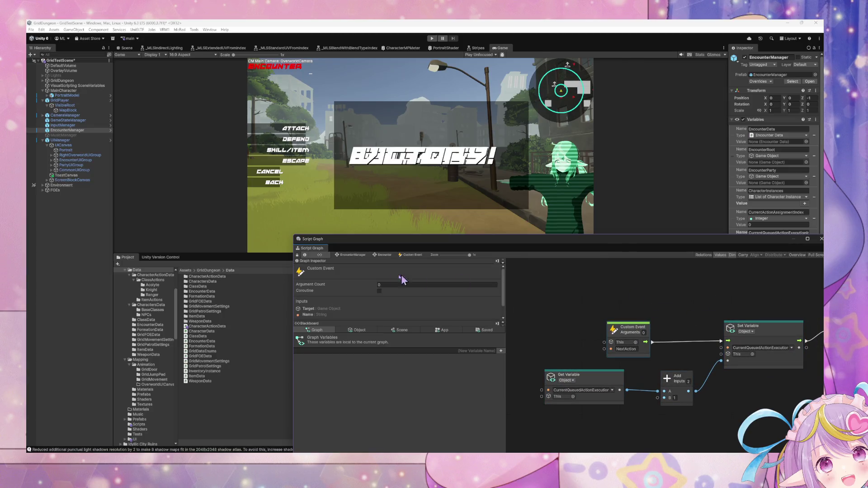
left_click(385, 255)
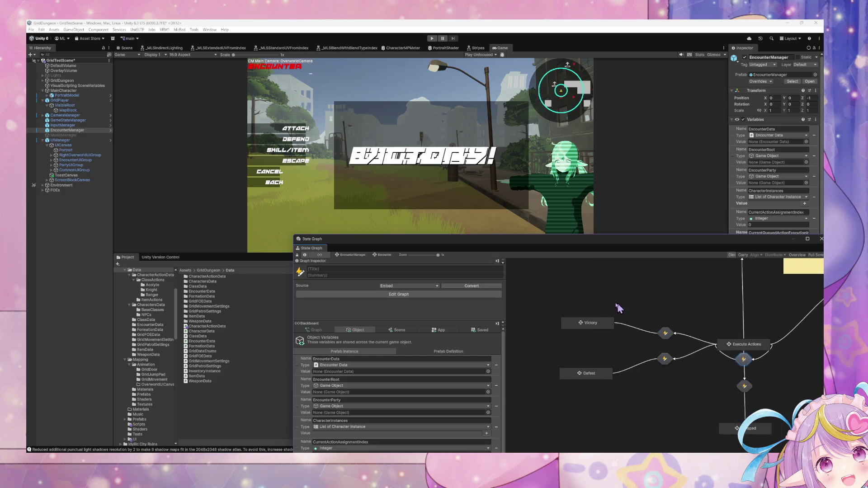
double_click(716, 342)
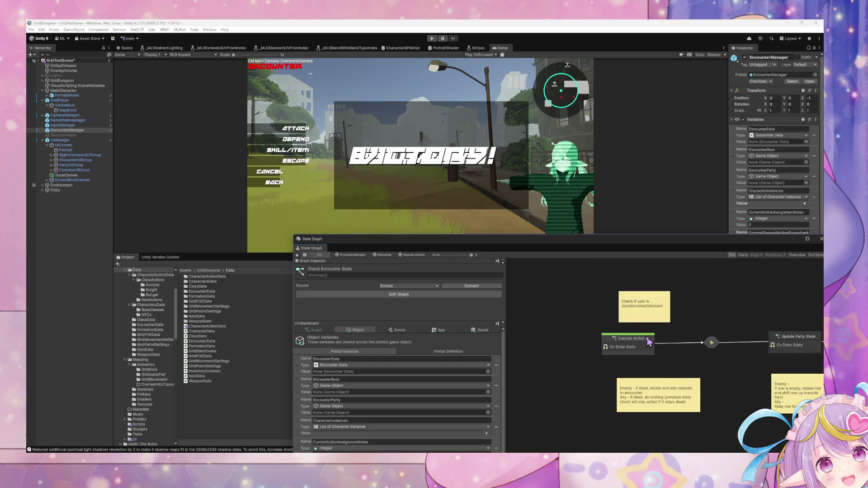
double_click(644, 346)
Pan across the Execute Action script graph, then return to the Execute Actions state graph.
scroll(643, 346, "right", 5)
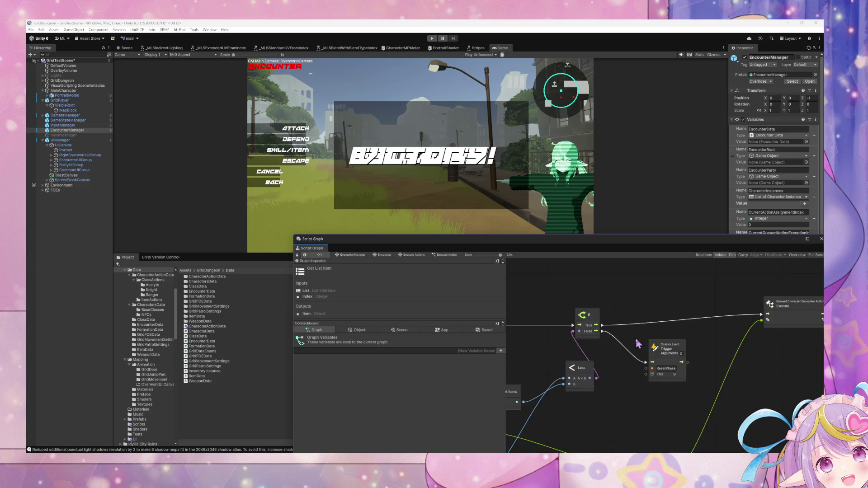
scroll(638, 343, "right", 2)
scroll(602, 308, "left", 5)
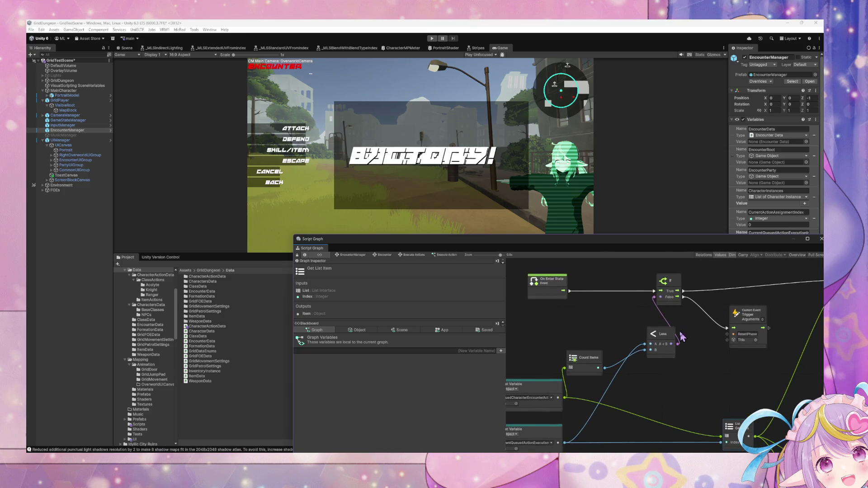
scroll(759, 306, "right", 3)
scroll(777, 344, "up", 2)
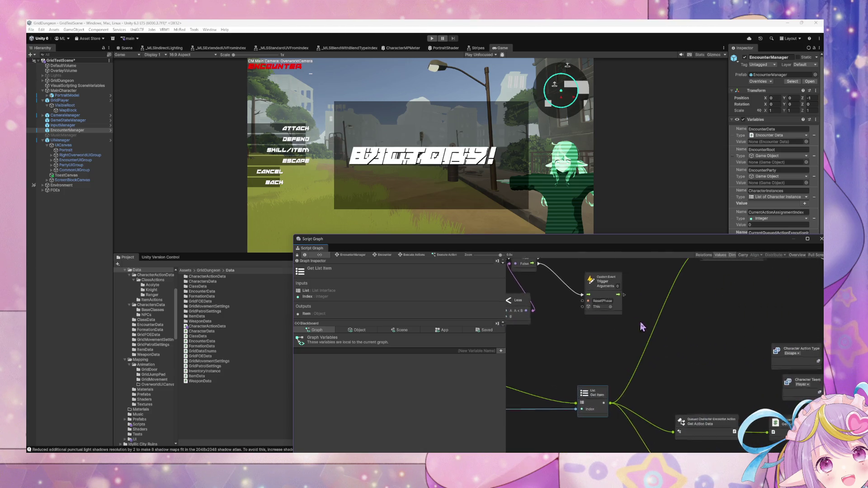
scroll(769, 366, "right", 2)
scroll(746, 362, "down", 1)
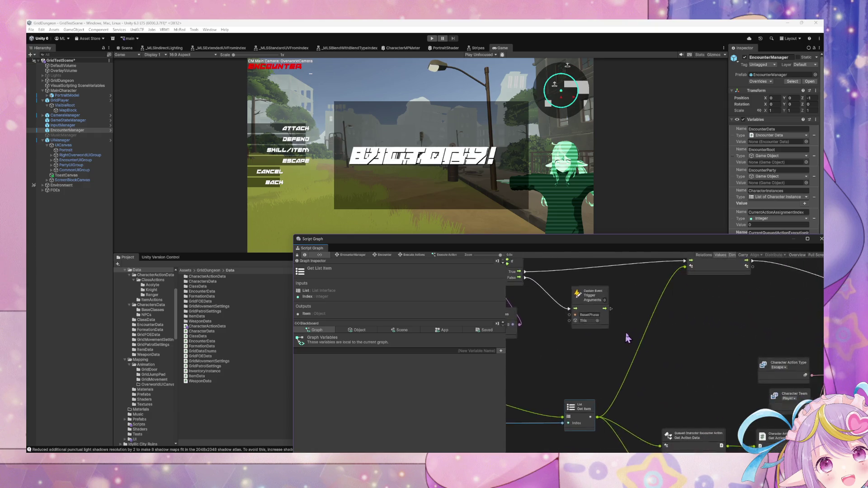
scroll(615, 346, "left", 4)
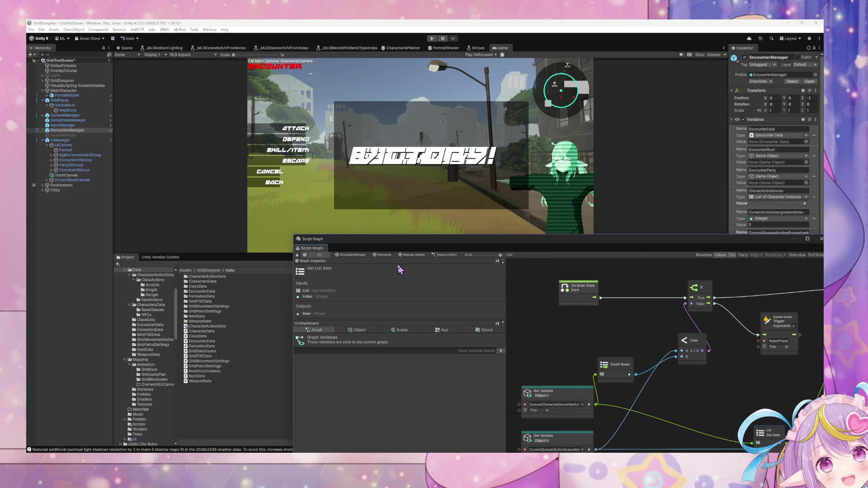
left_click(414, 255)
right_click(605, 346)
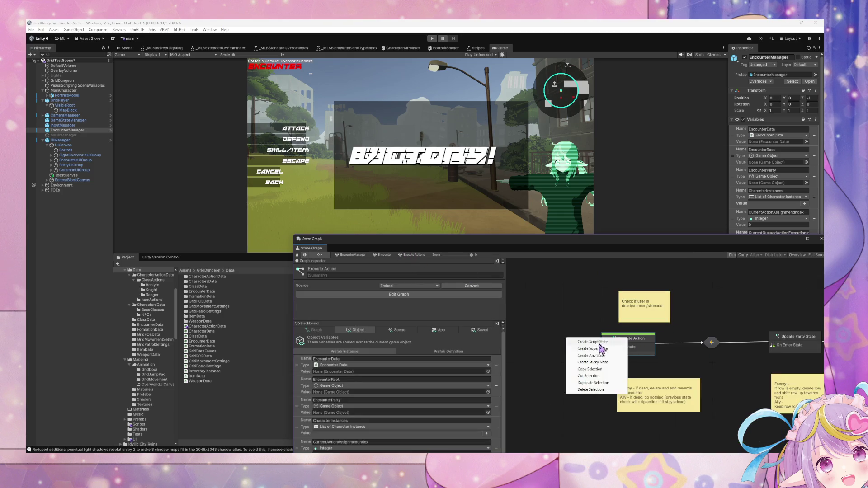
Create a start script state left of Execute Action titled 'check Action/State'.
left_click(592, 342)
left_click_drag(587, 335, 538, 330)
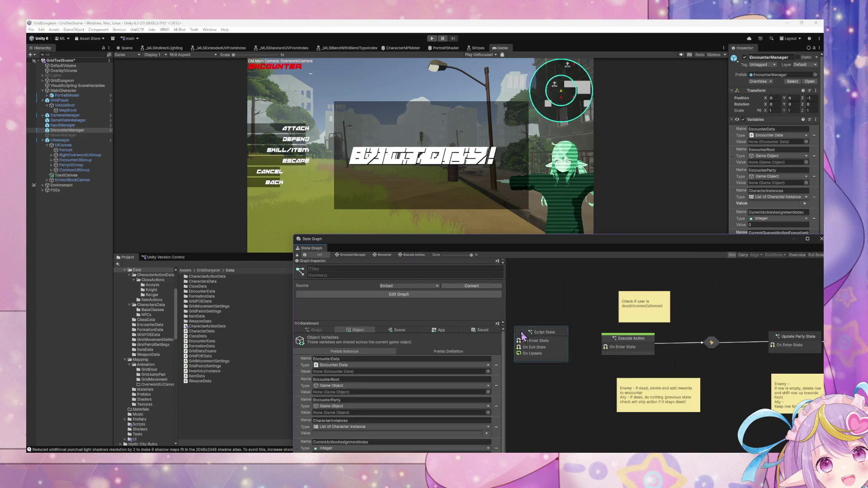
right_click(530, 332)
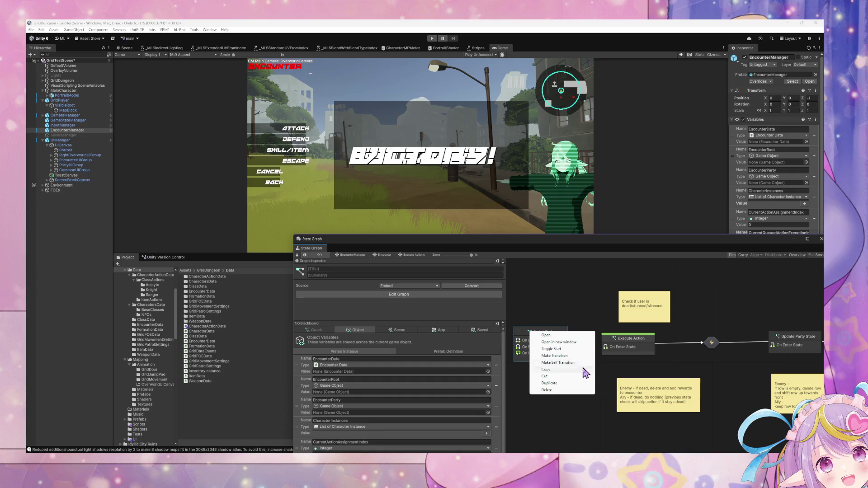
left_click(553, 349)
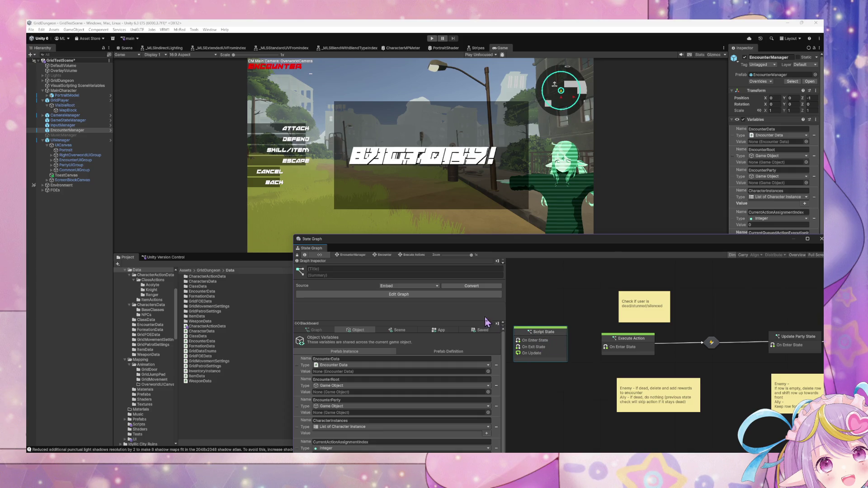
left_click(374, 270)
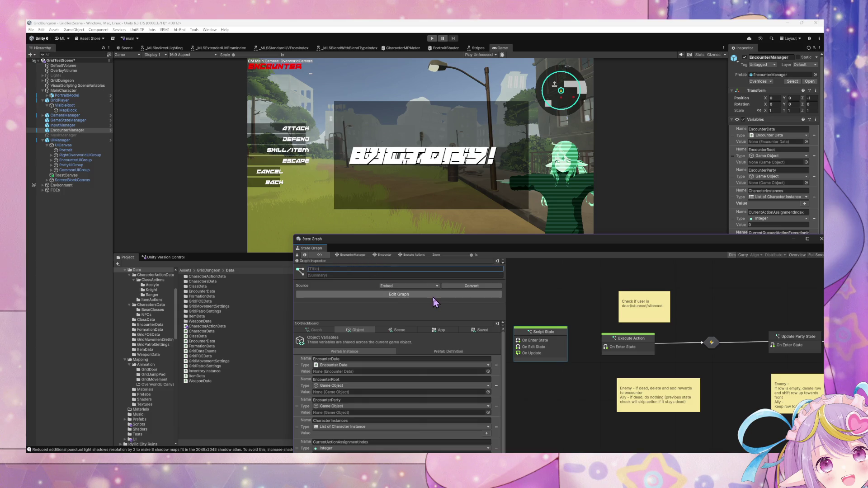
type("check")
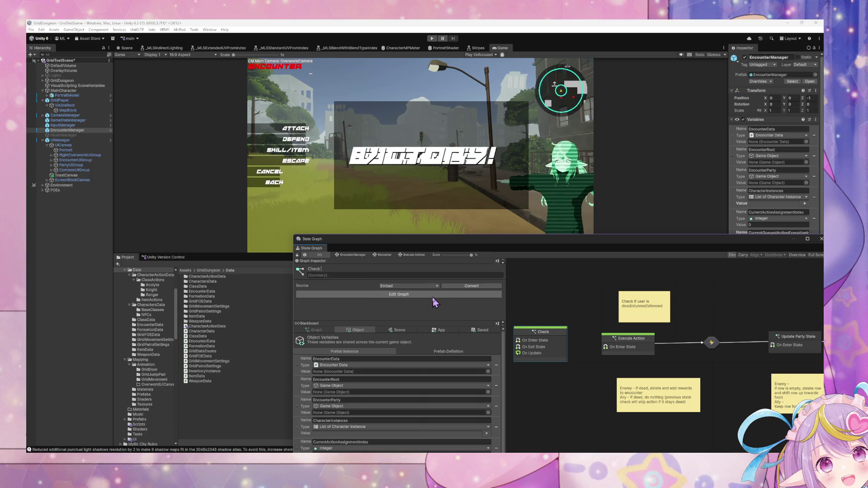
type(" A")
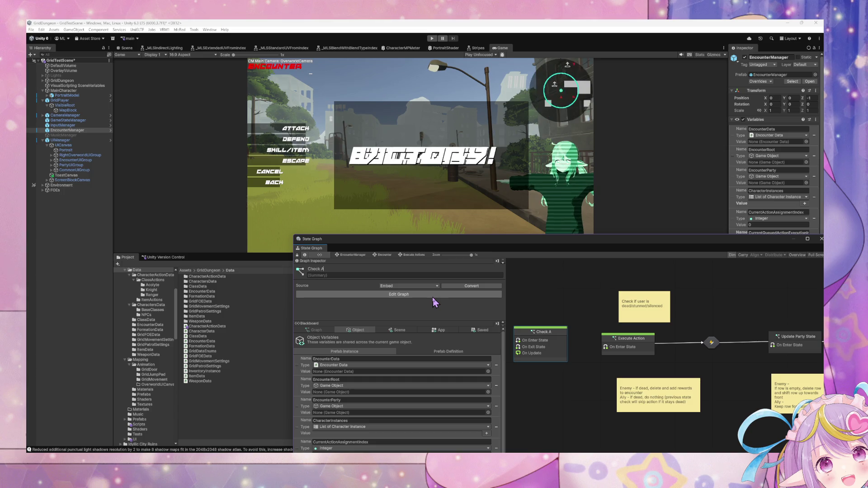
type("ction/State")
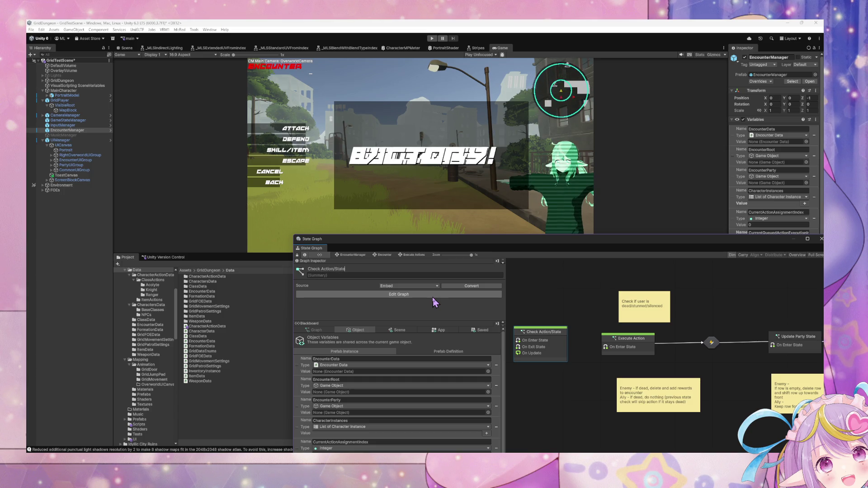
Add a transition from Check Action/State into Execute Action.
right_click(537, 347)
left_click(562, 370)
left_click(631, 348)
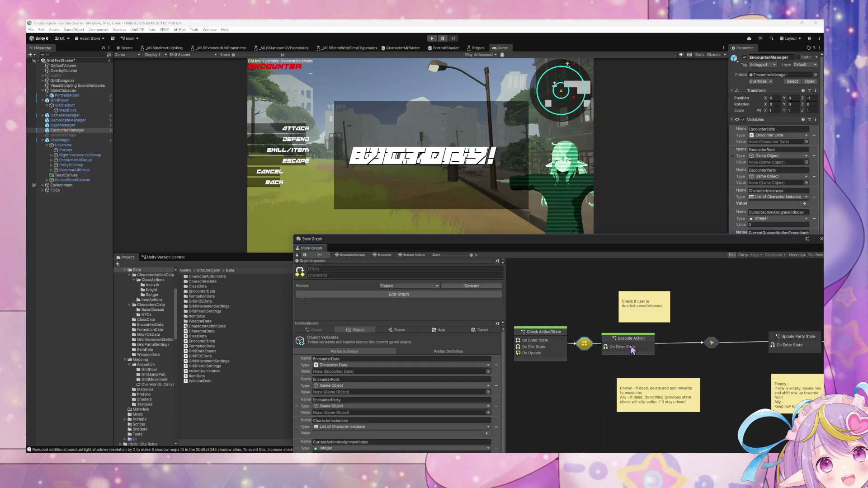
left_click_drag(552, 345, 534, 345)
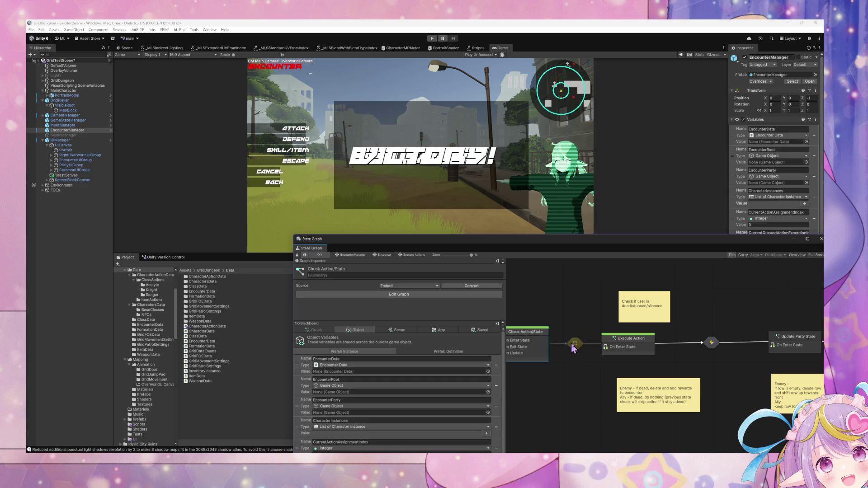
Change the transition's Custom Event name from UpdatePartyState to ExecuteAction.
double_click(710, 344)
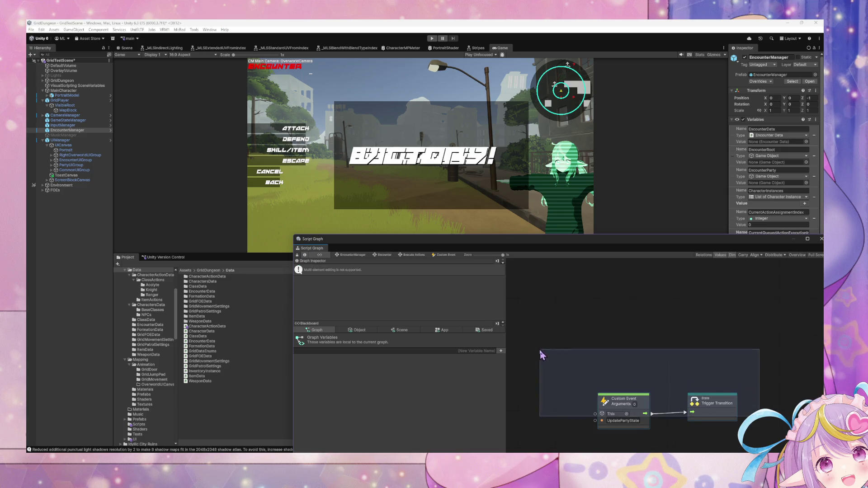
left_click(385, 255)
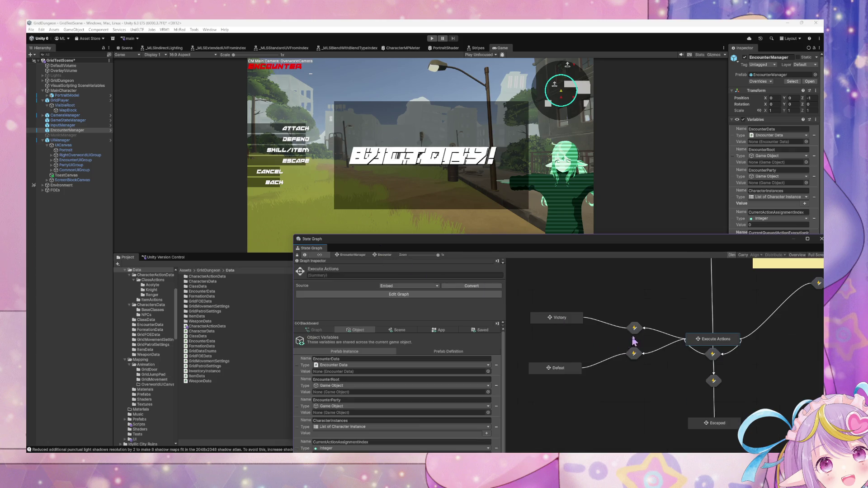
double_click(721, 347)
double_click(580, 349)
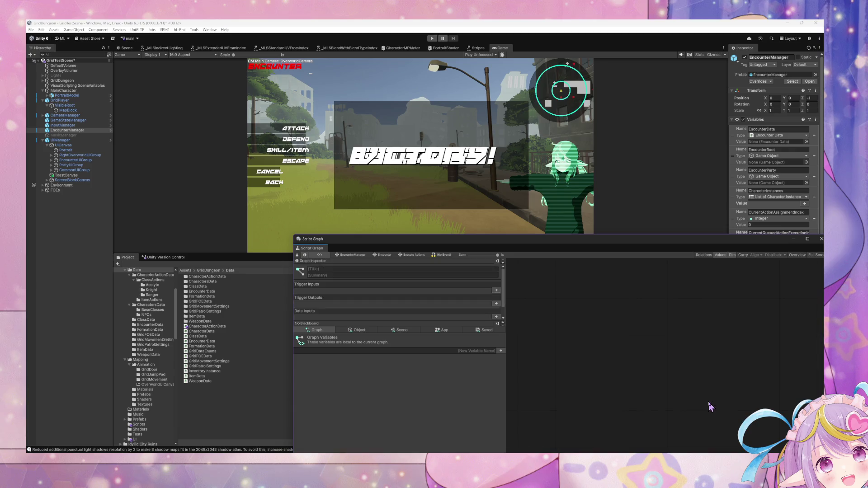
type("Ex")
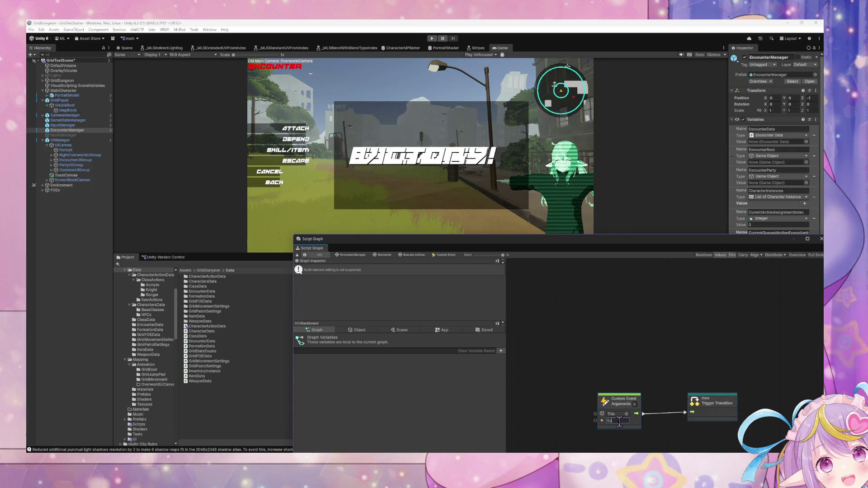
type("ecuteAction")
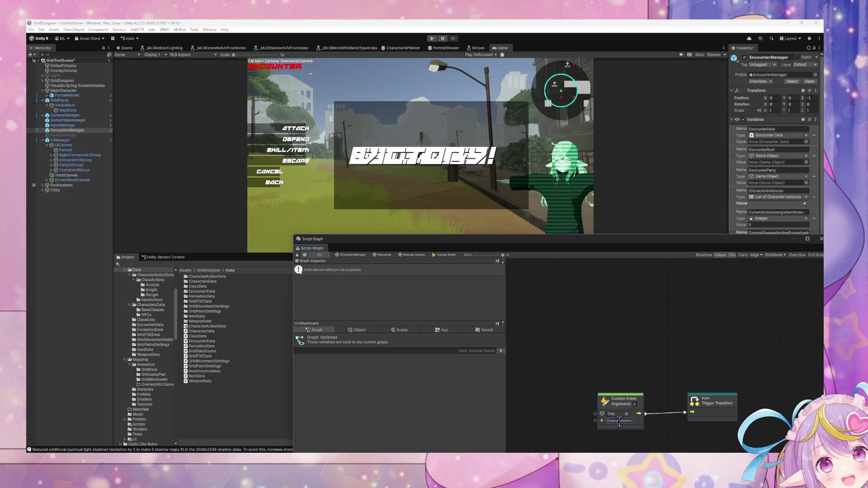
Review the Check Action/State script graph, then open the Execute Action script graph.
left_click(385, 256)
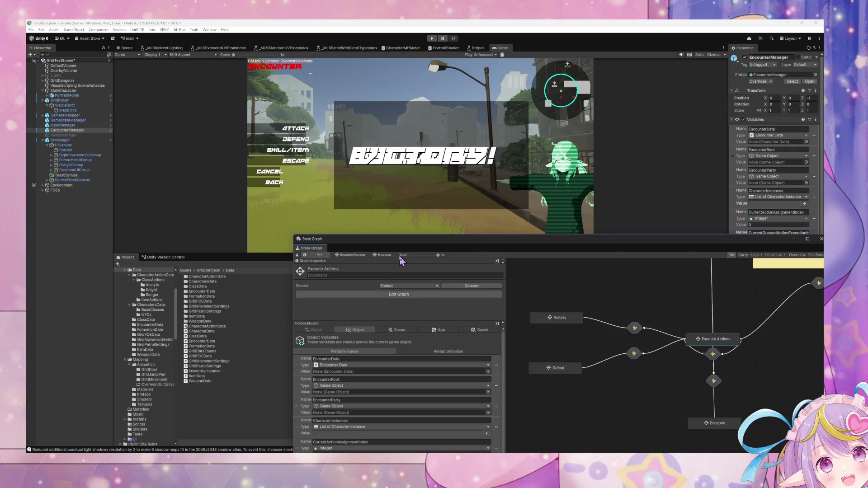
double_click(712, 340)
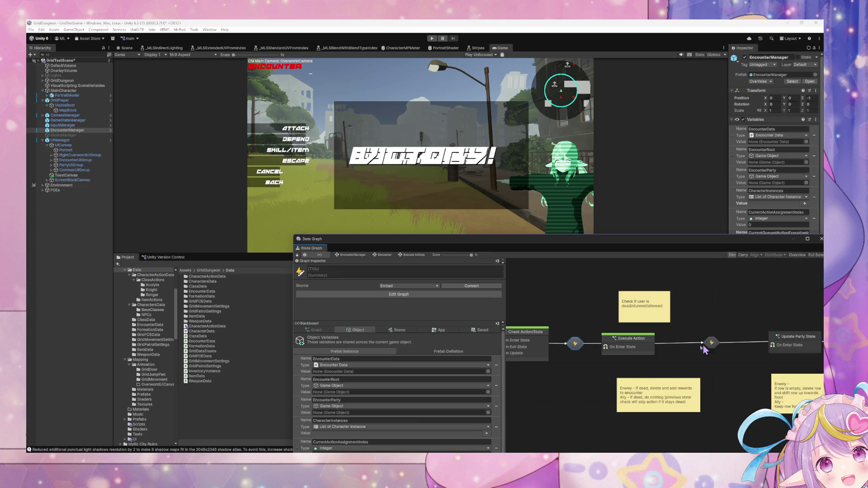
double_click(600, 341)
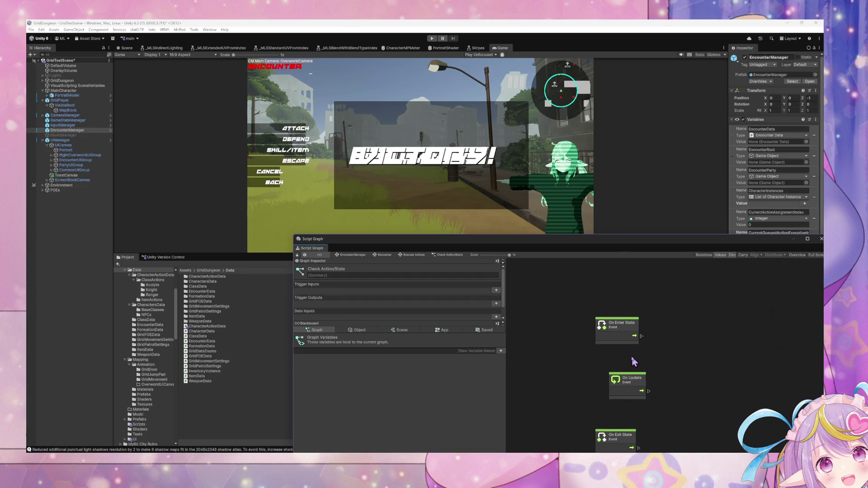
left_click(384, 256)
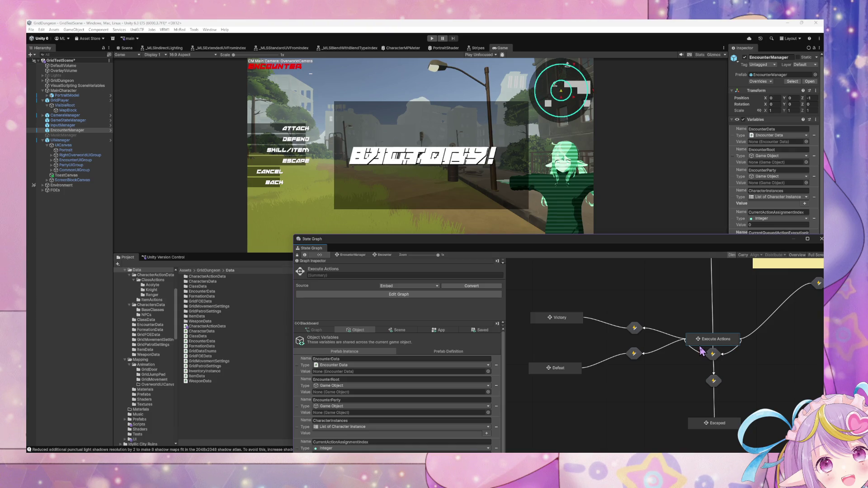
left_click_drag(672, 328, 608, 325)
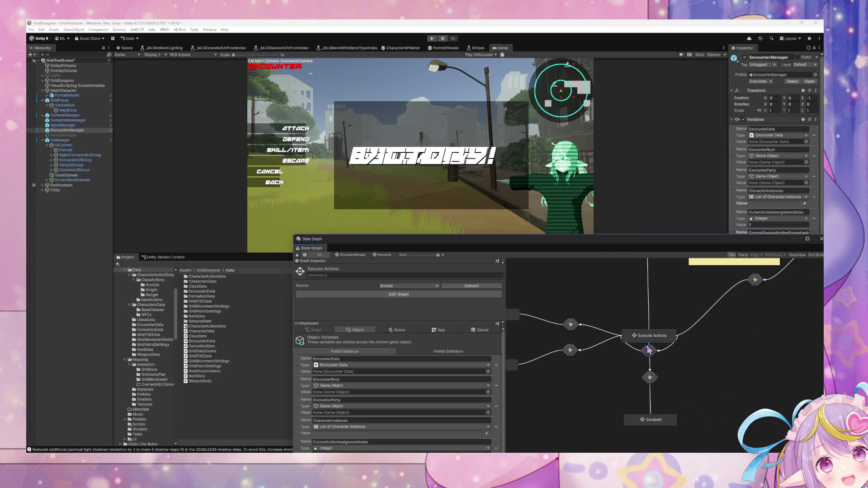
scroll(656, 366, "up", 2)
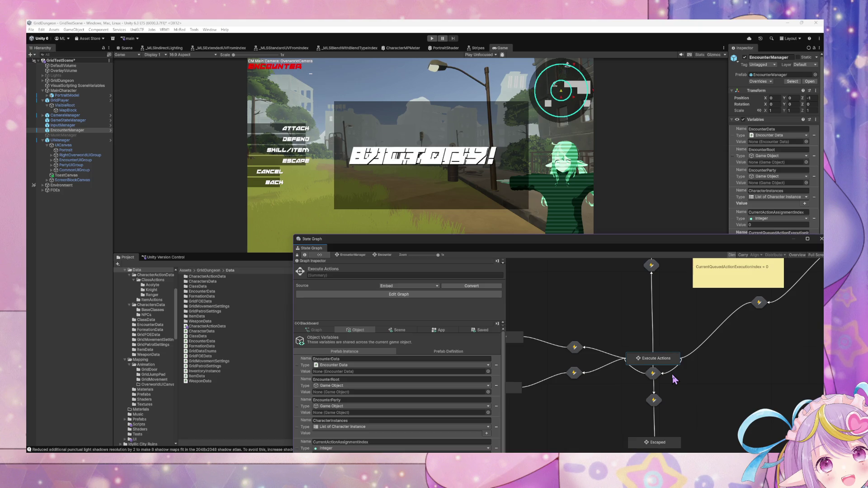
double_click(668, 361)
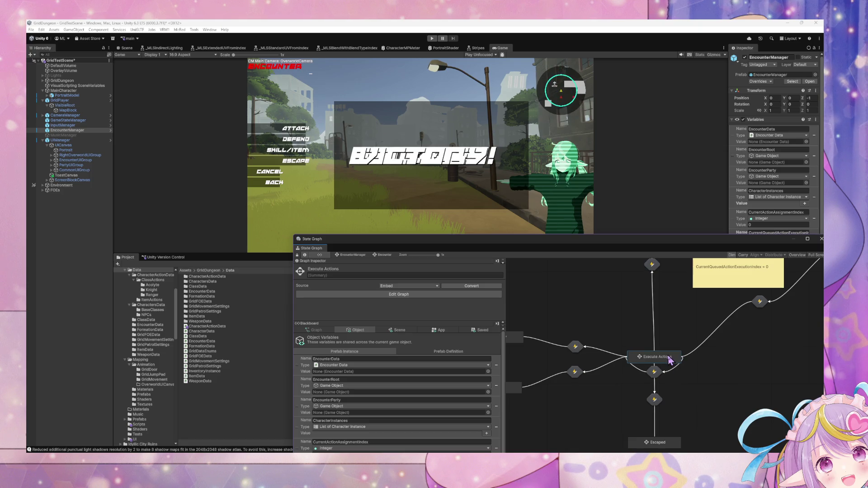
double_click(604, 355)
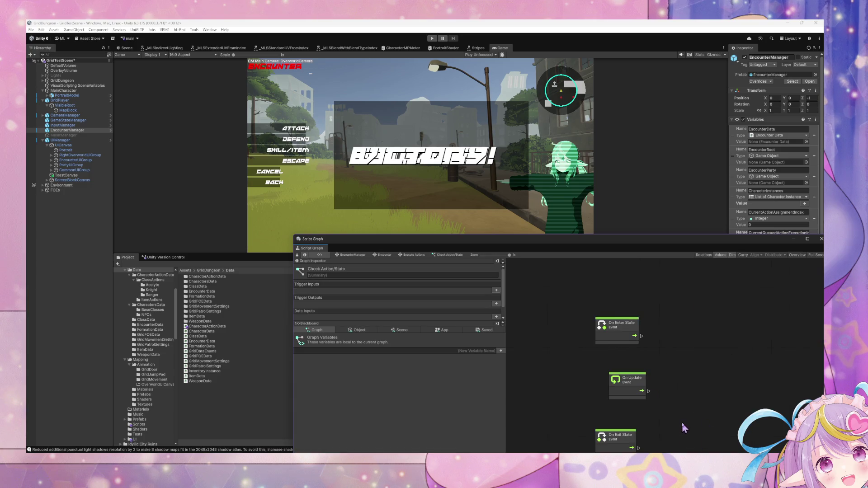
left_click(401, 255)
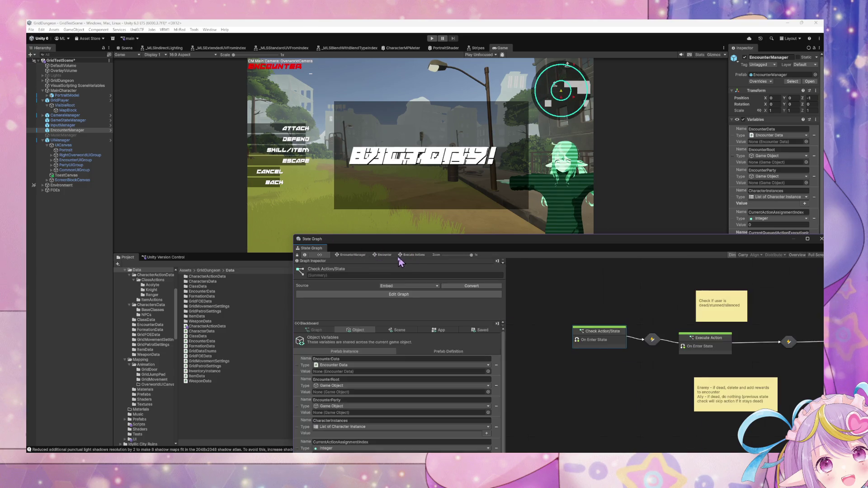
double_click(723, 345)
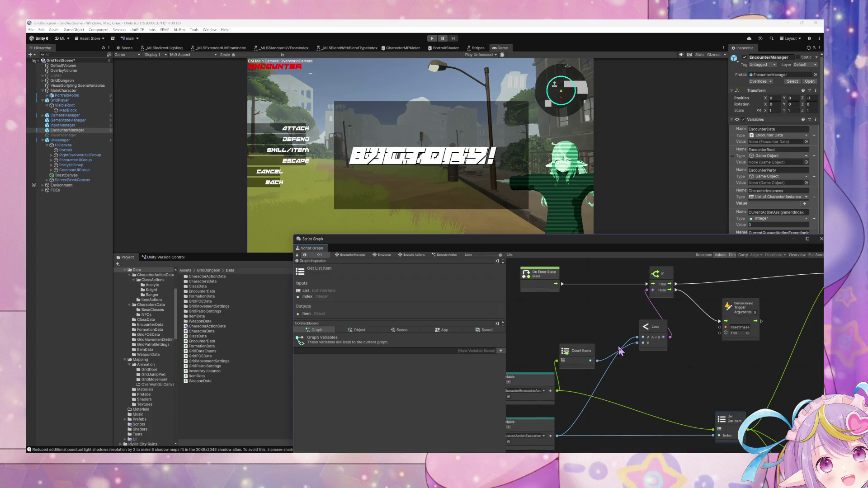
Inspect the Execute Action graph's Less check and surrounding nodes.
scroll(620, 353, "down", 2)
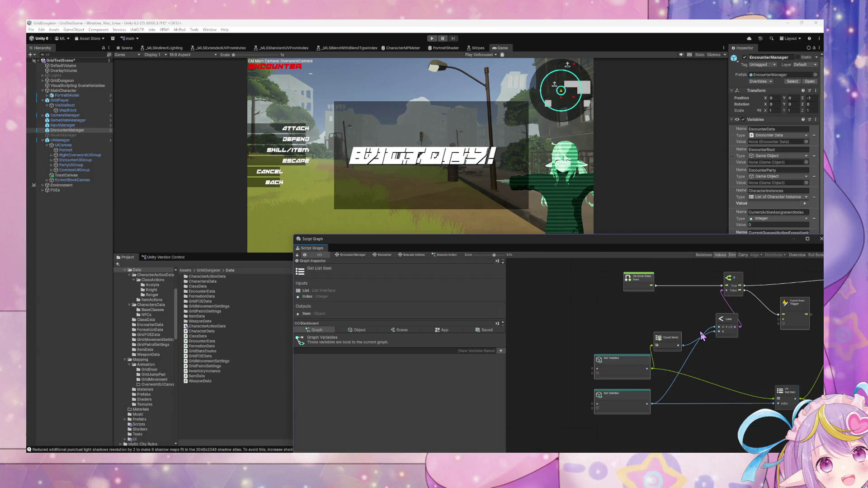
left_click_drag(667, 348, 660, 344)
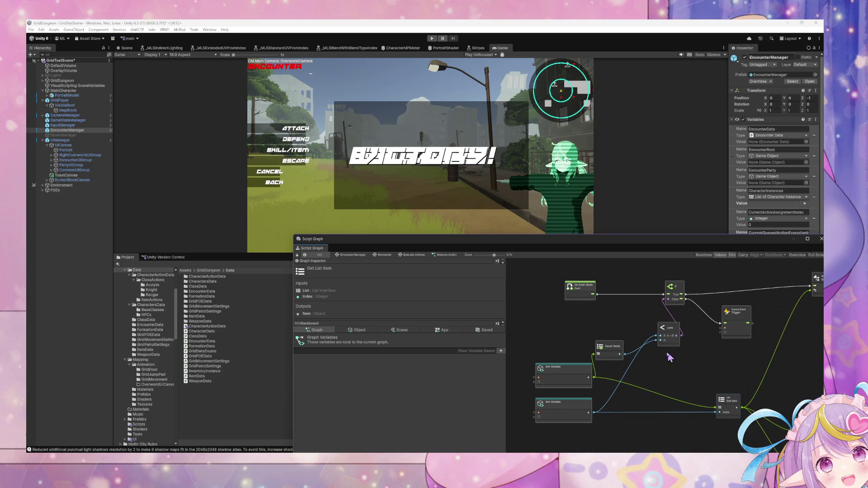
scroll(669, 358, "up", 2)
scroll(678, 364, "up", 1)
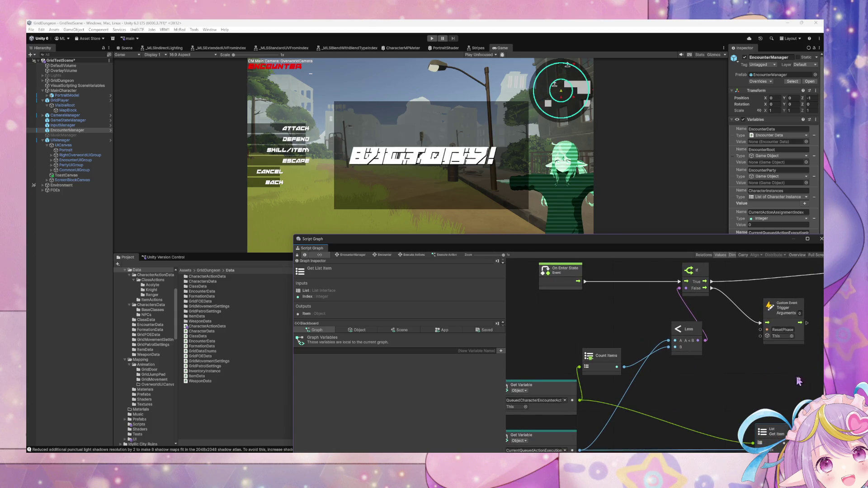
left_click(687, 332)
scroll(692, 355, "down", 6)
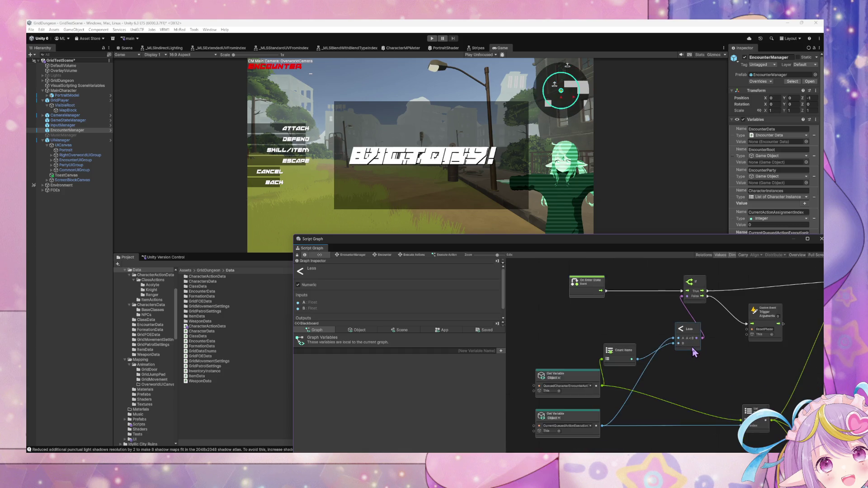
left_click_drag(739, 402, 607, 309)
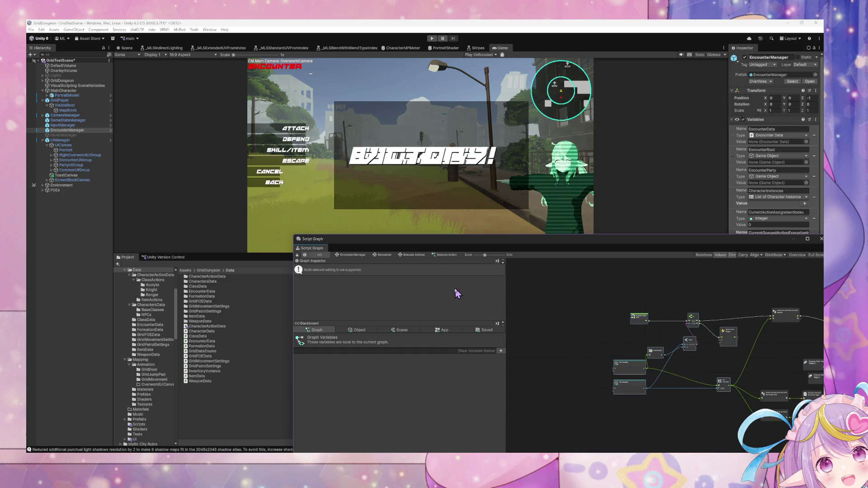
Delete the Get List Item node from the Check Action/State graph.
left_click(415, 255)
double_click(606, 337)
left_click(610, 285)
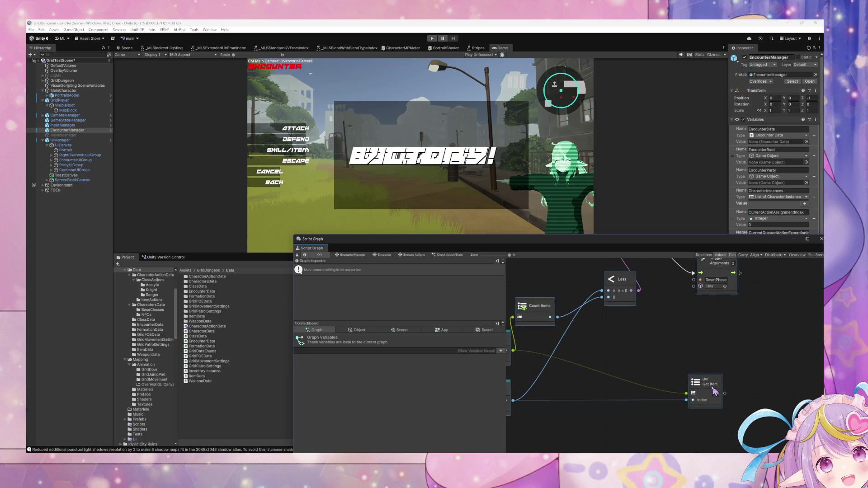
left_click(676, 360)
scroll(682, 359, "down", 3)
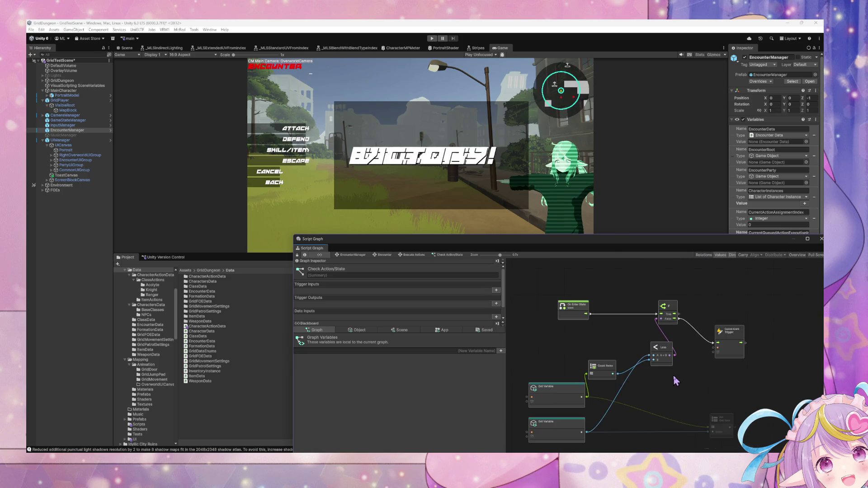
left_click(702, 394)
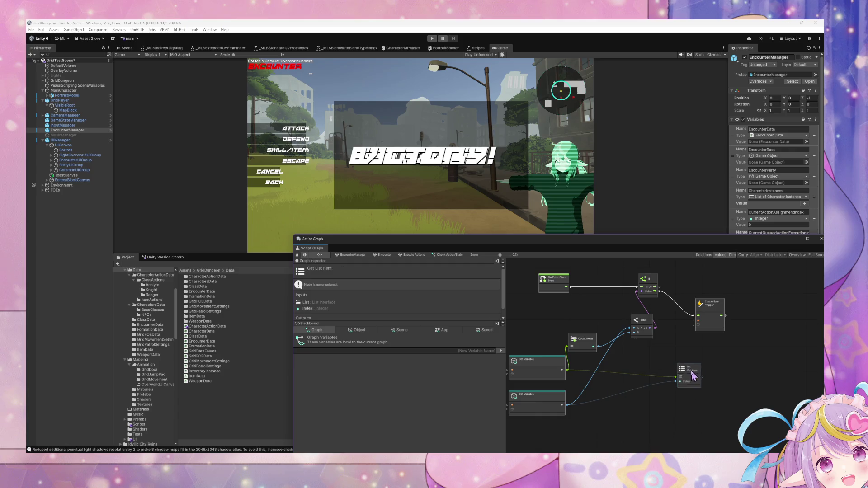
scroll(631, 368, "up", 2)
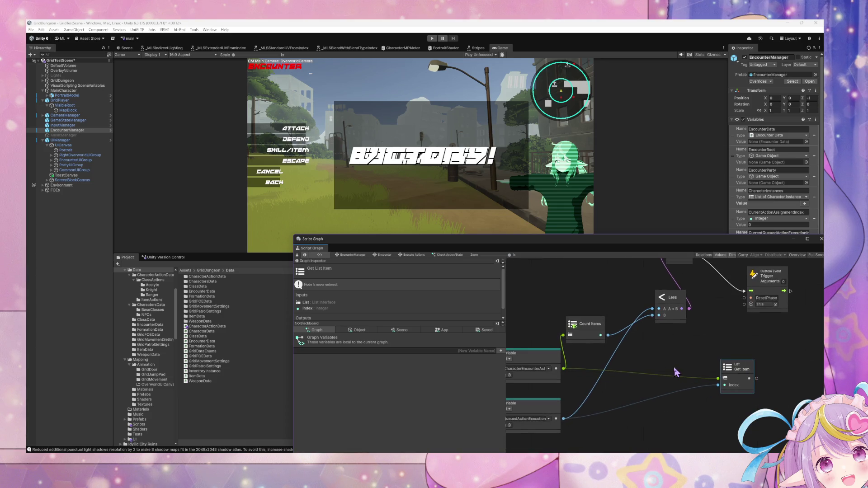
key("Delete")
Duplicate the ResetPhase trigger above the original and rename the copy ExecuteAction.
left_click(748, 349)
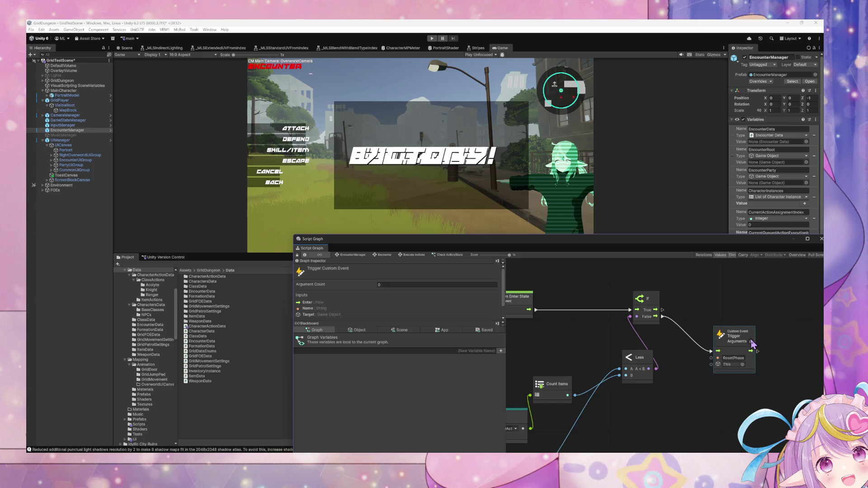
key("ctrl+d")
mouse_move(667, 398)
left_mouse_down()
mouse_move(720, 289)
mouse_move(688, 300)
mouse_move(697, 299)
left_mouse_up()
left_click(702, 306)
type("ExecuteAction")
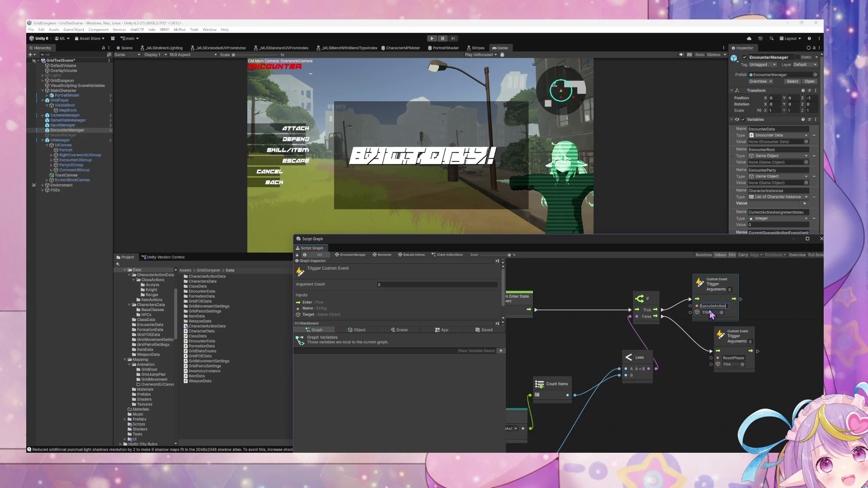
left_click(678, 269)
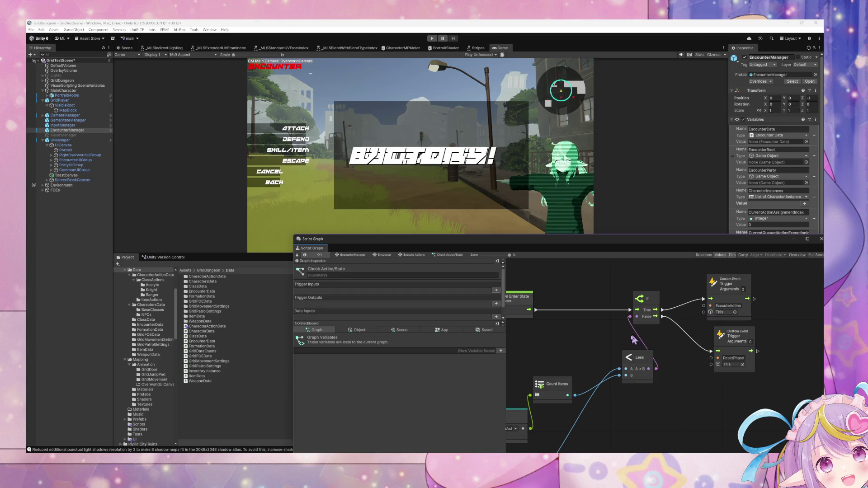
Shift On Enter State left and return to the Execute Actions state graph.
left_click_drag(566, 280, 532, 279)
left_click(565, 307)
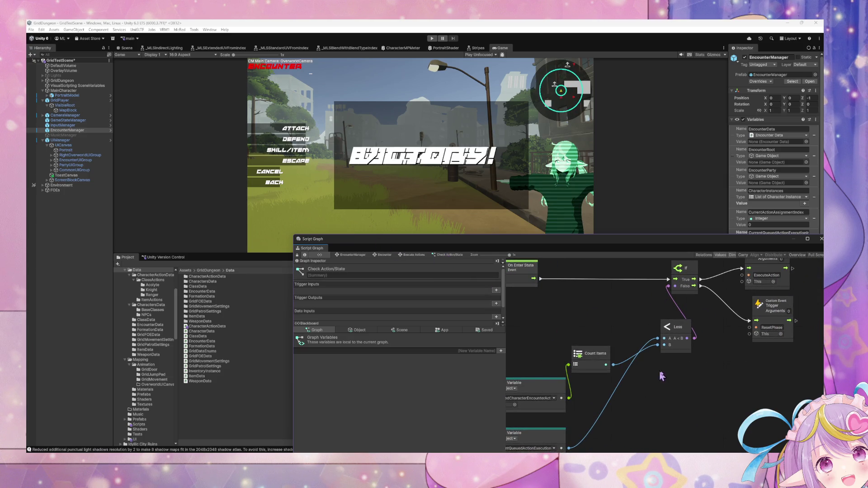
left_click(411, 255)
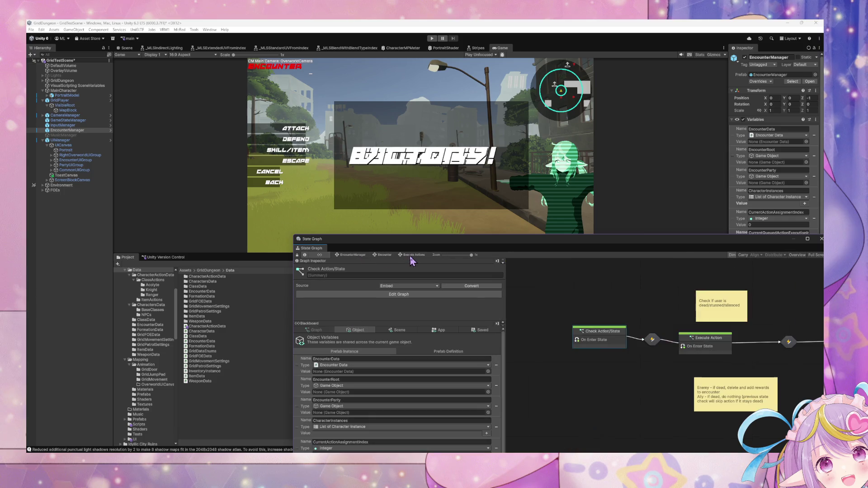
Connect Execute Action's On Enter State directly to the Execute node and rearrange nodes.
double_click(708, 349)
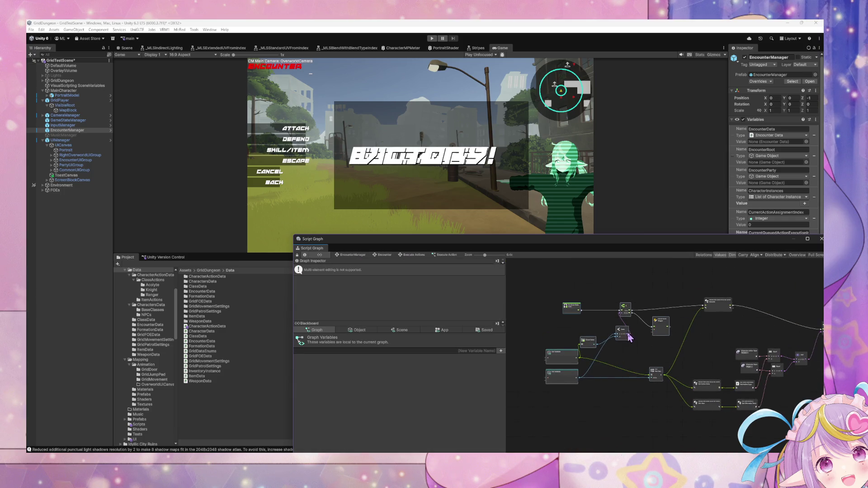
scroll(628, 335, "up", 3)
left_click_drag(542, 297, 547, 296)
left_click_drag(746, 292, 759, 286)
left_click(665, 323)
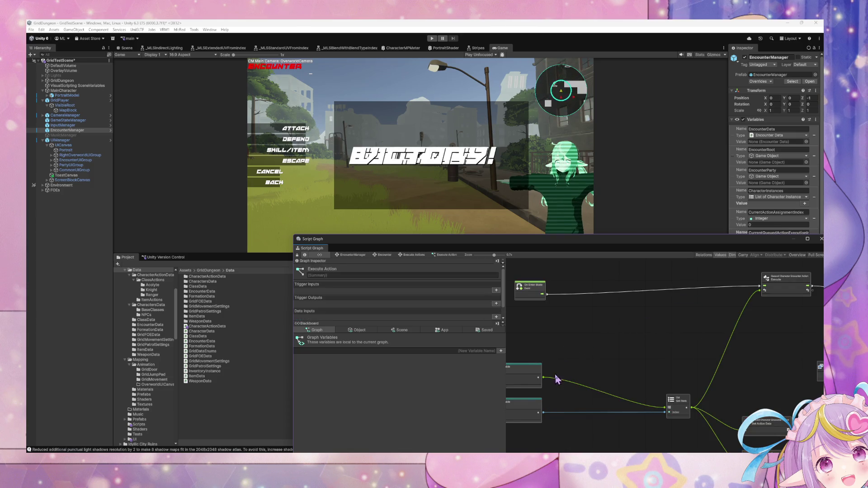
left_click_drag(583, 375, 662, 335)
left_click(736, 369)
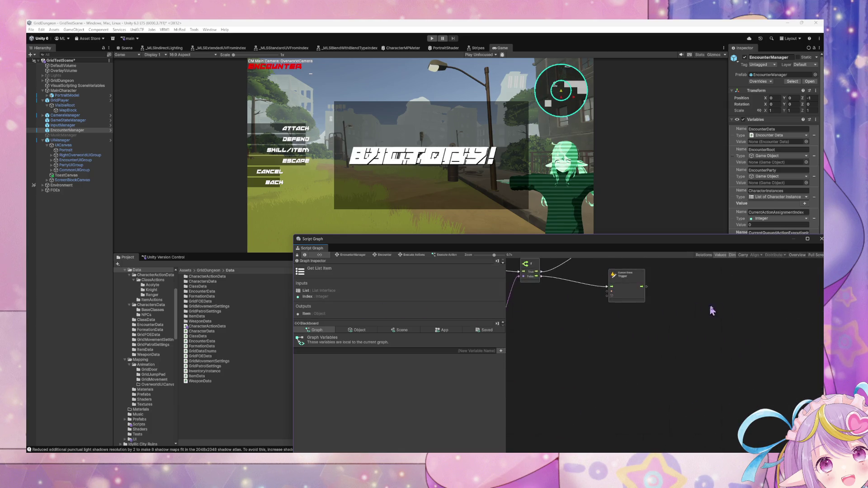
left_click_drag(712, 311, 783, 352)
Turn off Execute Action as a start state so Check Action/State remains the start.
left_click(436, 255)
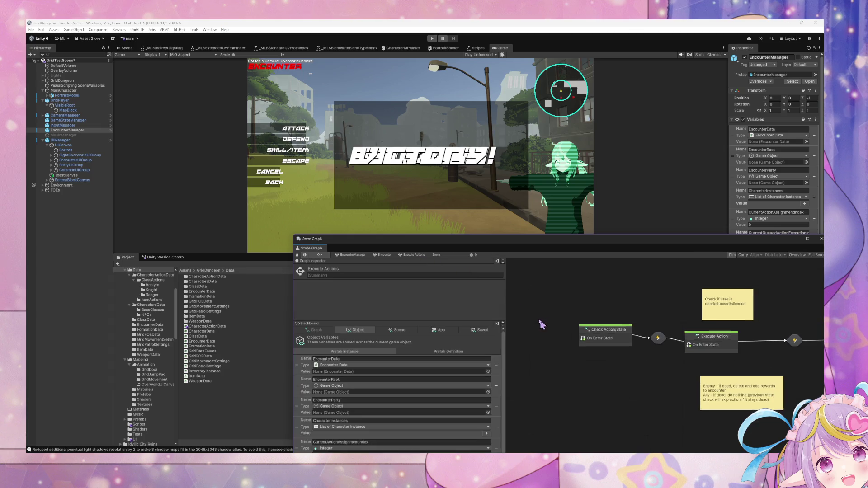
right_click(690, 342)
left_click(722, 358)
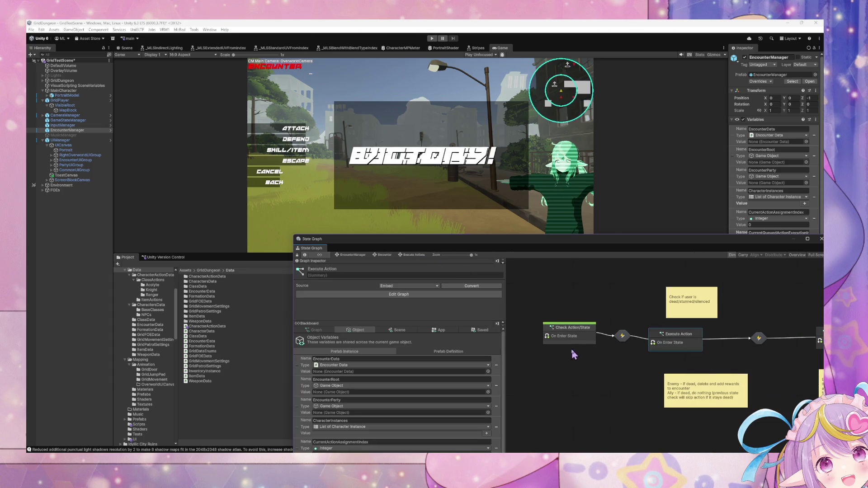
left_click_drag(579, 337, 570, 345)
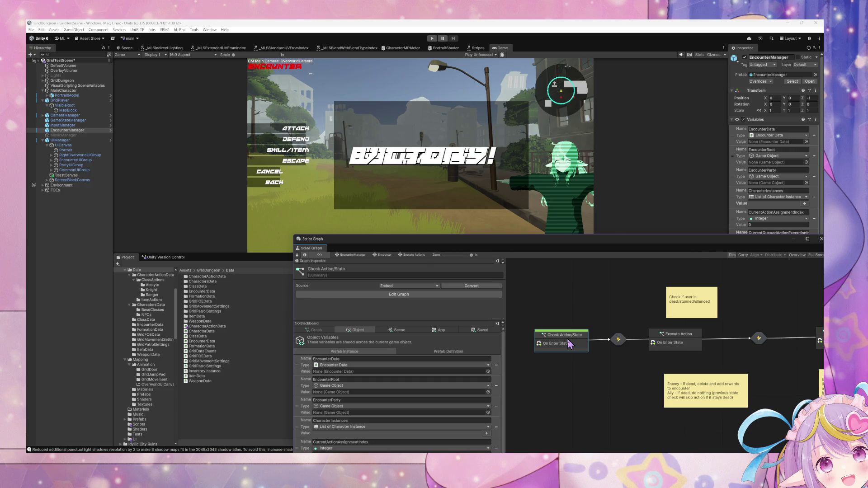
double_click(571, 344)
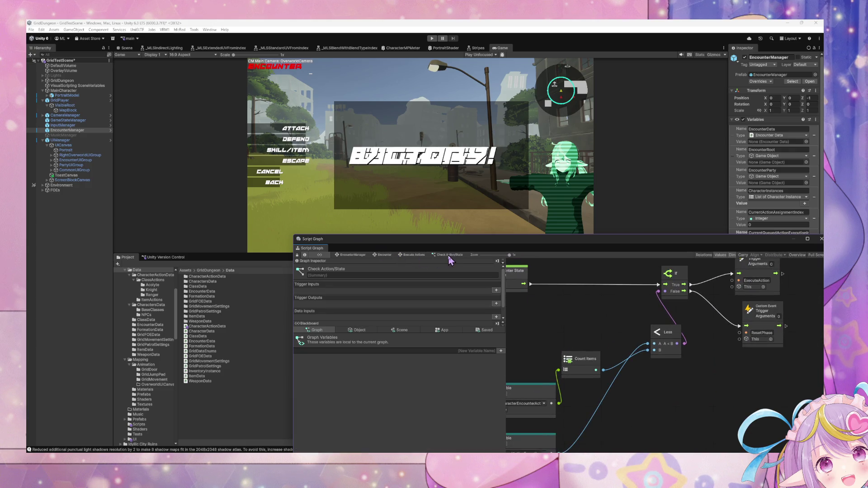
left_click(423, 255)
Switch to Spotify, play the Upbeat Mix from Home, and minimize the player.
key("alt+Tab")
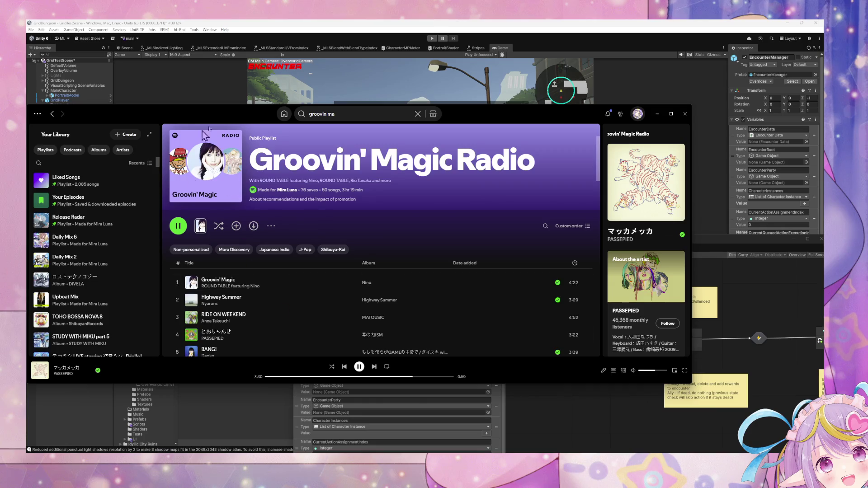
left_click(284, 114)
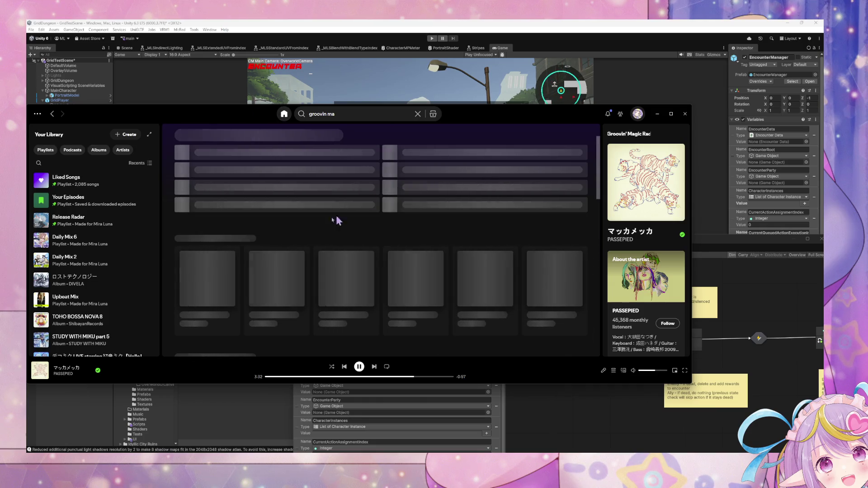
left_click(432, 267)
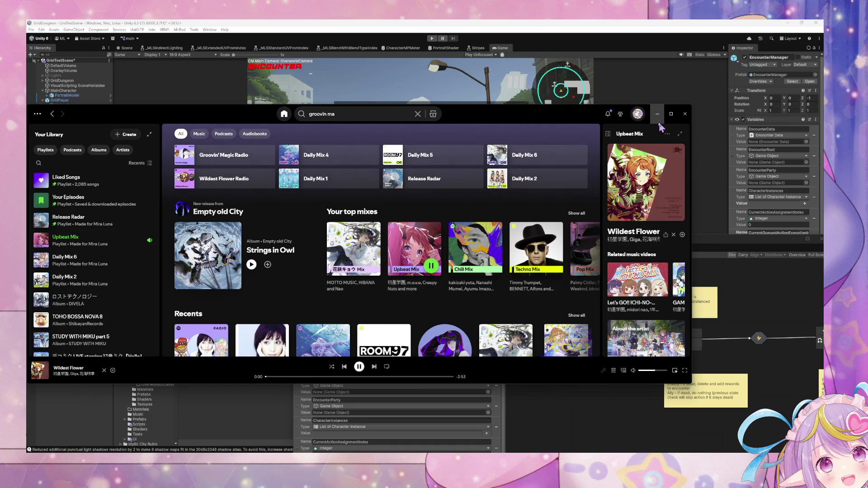
left_click(657, 119)
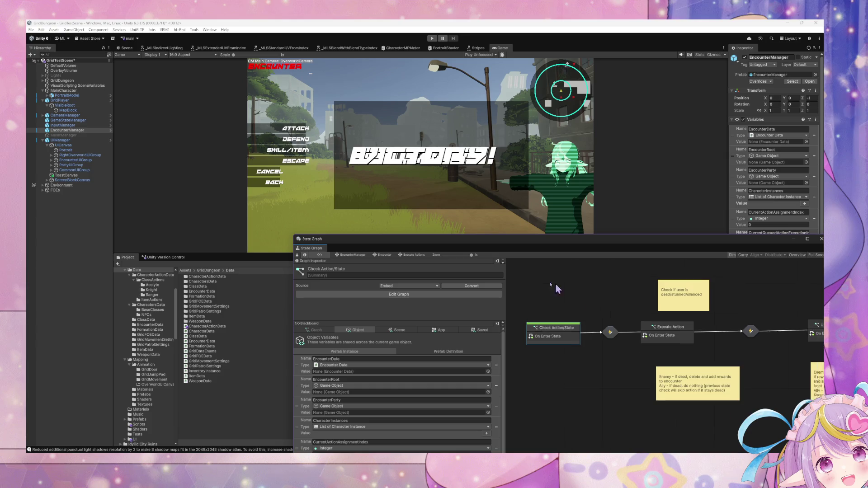
Move the 'Check if user is dead/stunned/silenced' note beneath Check Action/State and run the game.
scroll(556, 290, "right", 5)
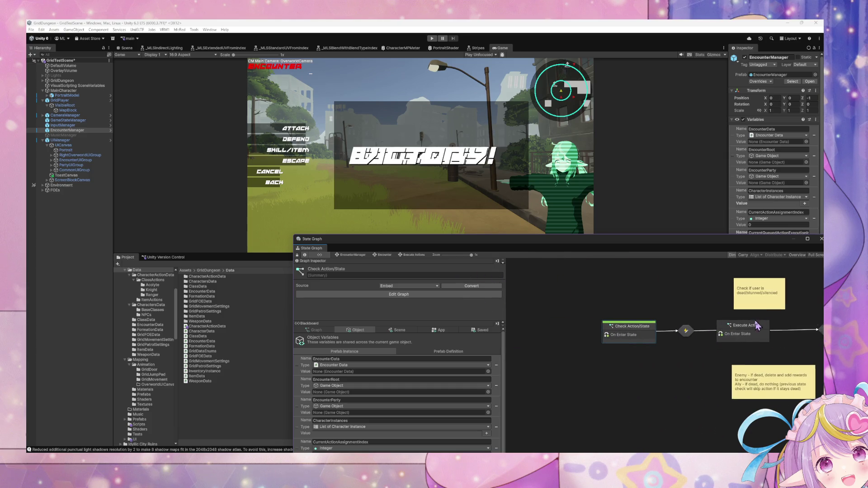
mouse_move(766, 296)
left_mouse_down()
mouse_move(629, 296)
mouse_move(672, 296)
mouse_move(638, 369)
mouse_move(646, 374)
left_mouse_up()
left_click(432, 39)
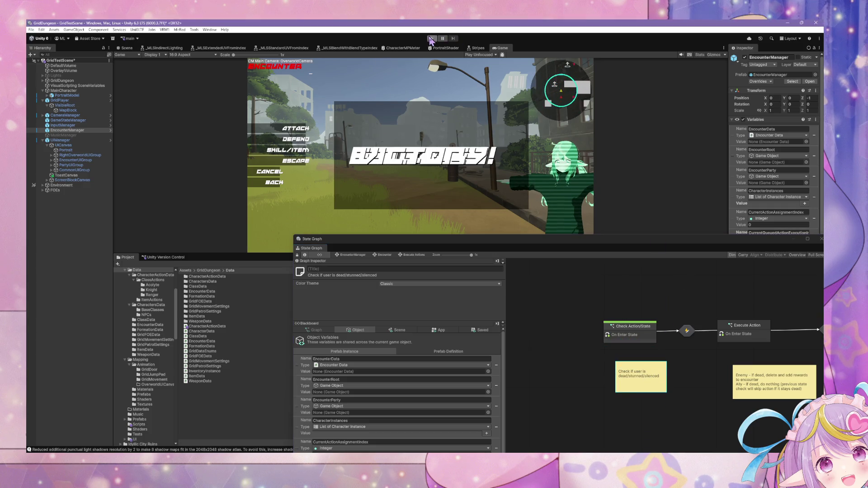
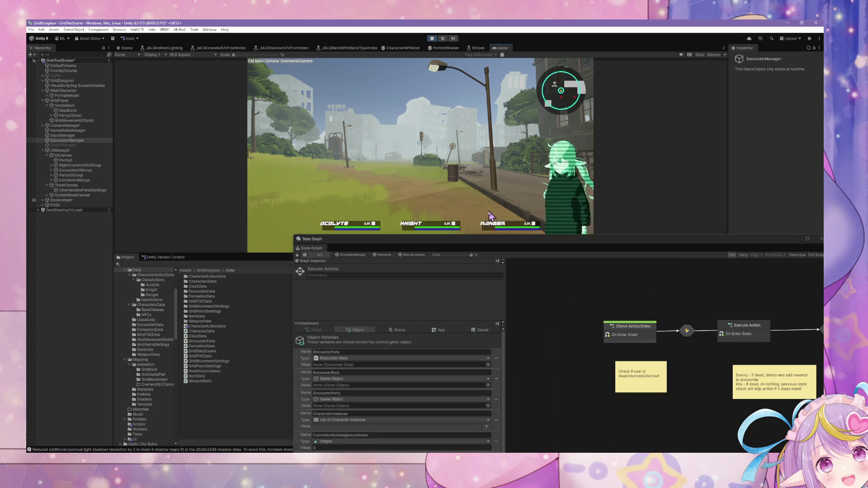
Walk into an enemy encounter and assign attacks and targets for the Acolyte, Knight and Ranger.
key("w")
key("w")
key("w")
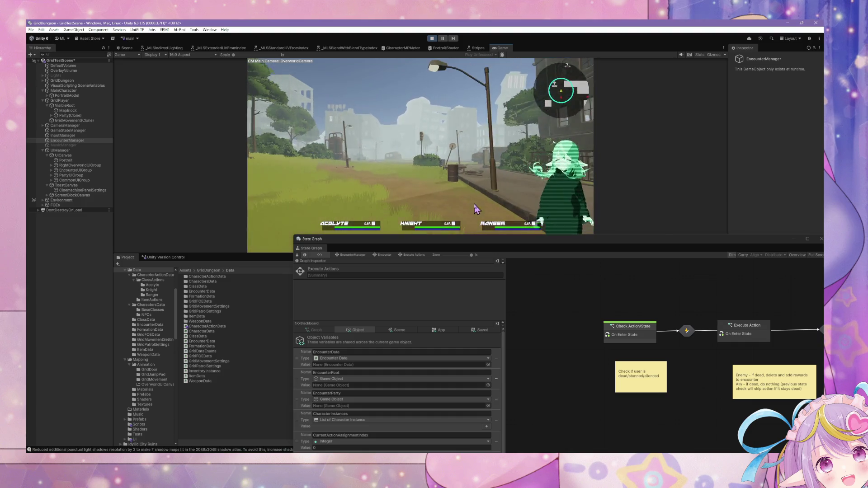
left_click(293, 140)
left_click(334, 88)
left_click(293, 140)
left_click(429, 83)
left_click(293, 140)
left_click(485, 96)
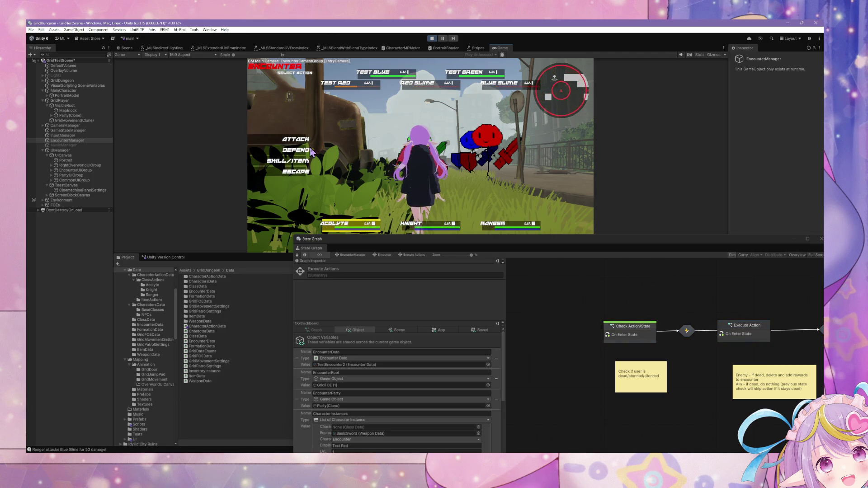
Heal with the Acolyte's skill, back out of the Knight's and Ranger's skill lists, and resolve the turn.
left_click(294, 160)
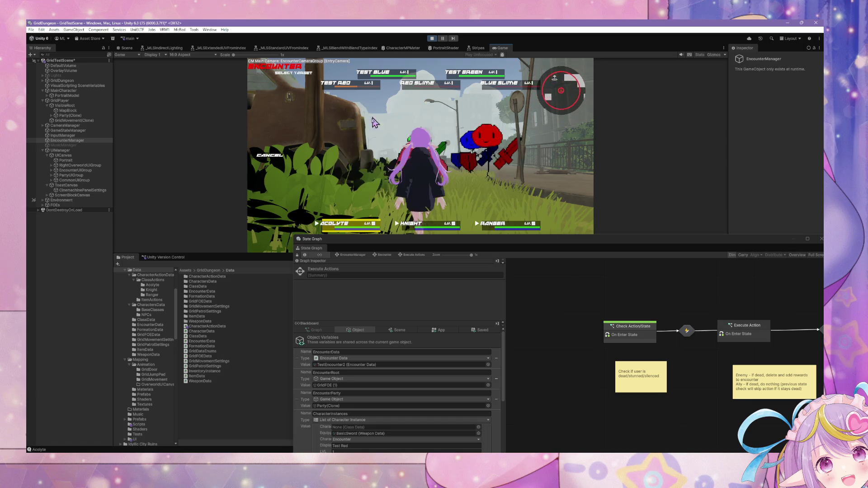
left_click(427, 223)
left_click(294, 160)
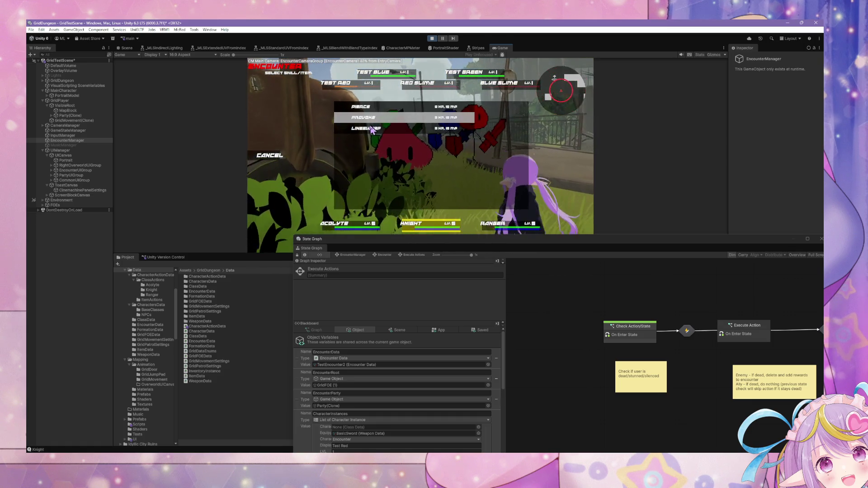
left_click(372, 130)
left_click(294, 161)
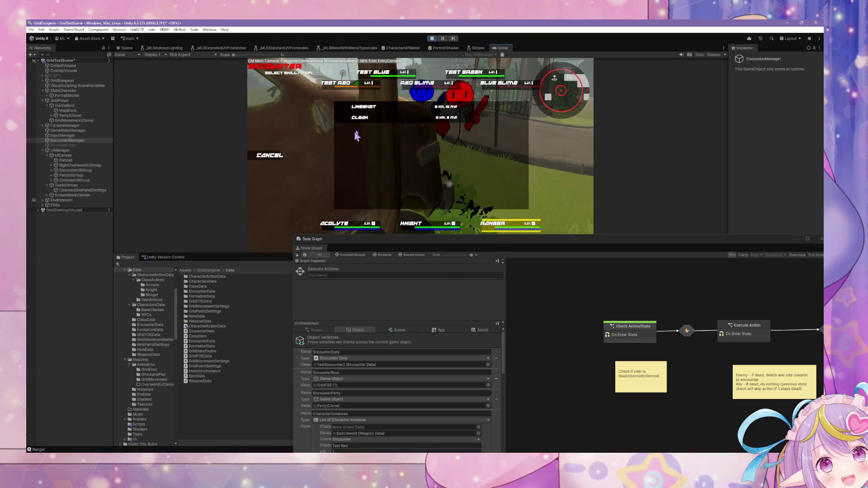
left_click(370, 108)
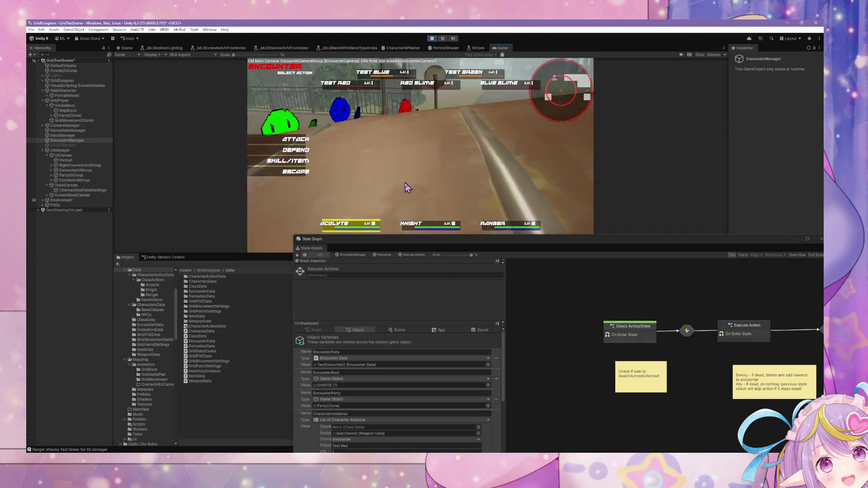
left_click(296, 161)
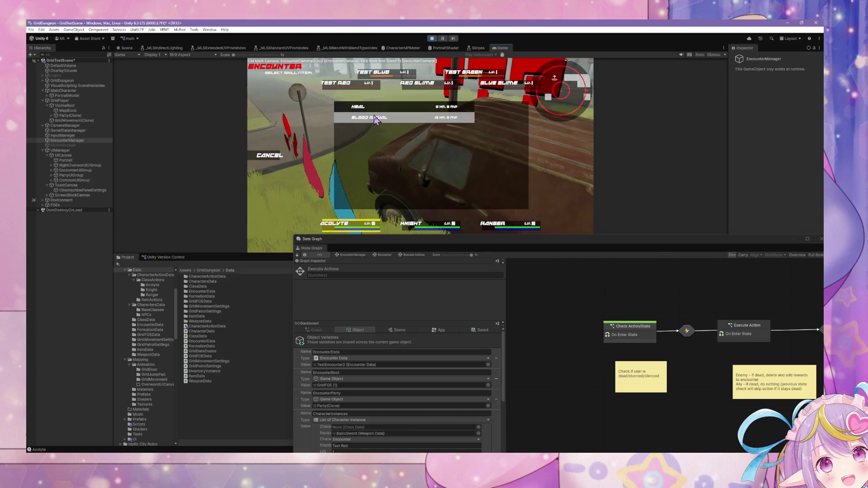
left_click(400, 222)
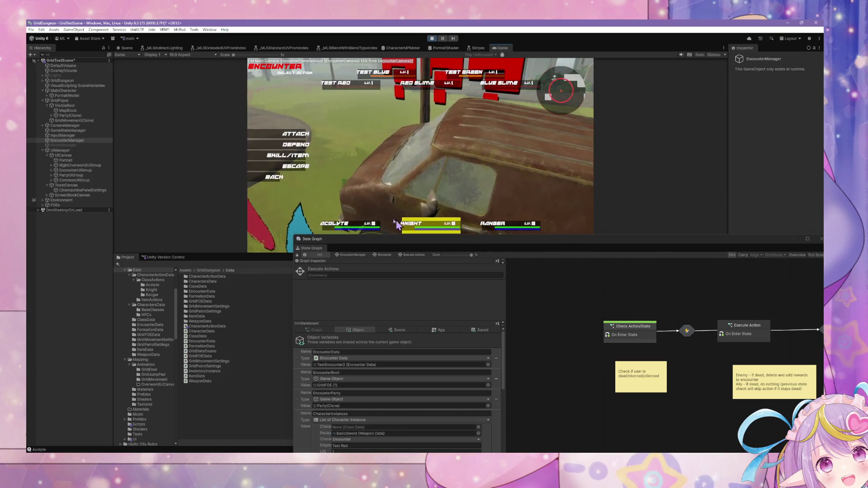
Confirm that cancelling the Knight's target and skill selection returns to the action menu, then stop the game.
left_click(286, 157)
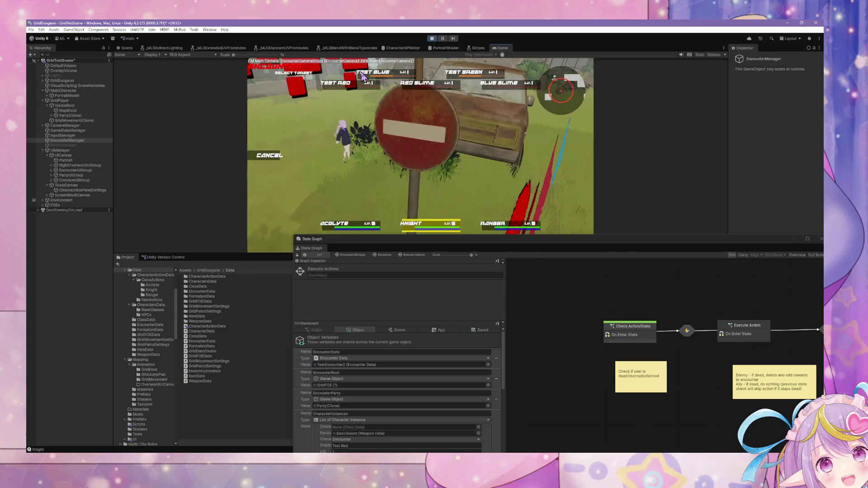
left_click(270, 156)
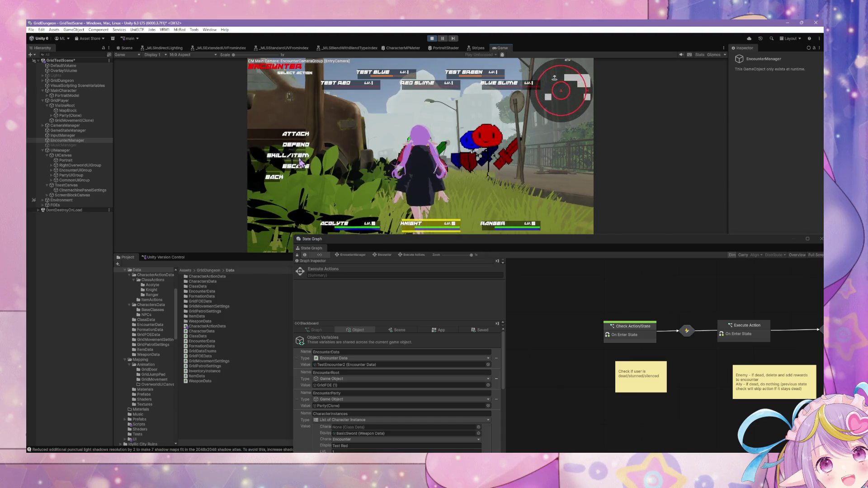
left_click(298, 158)
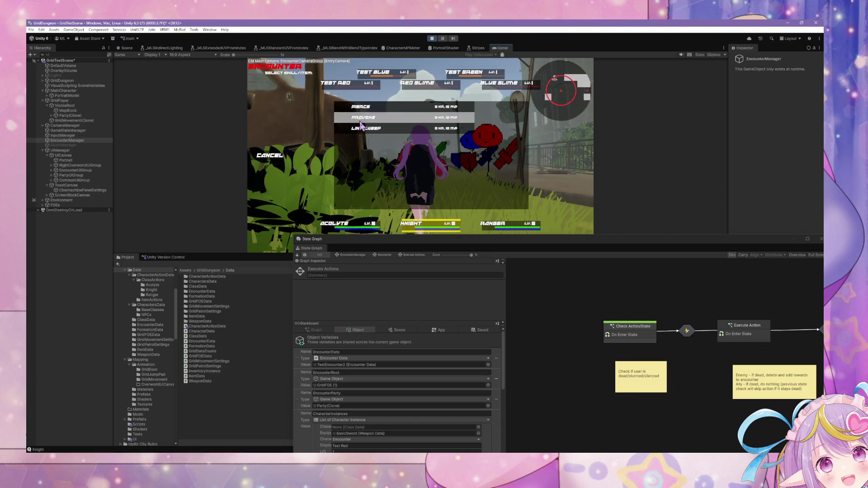
left_click(276, 156)
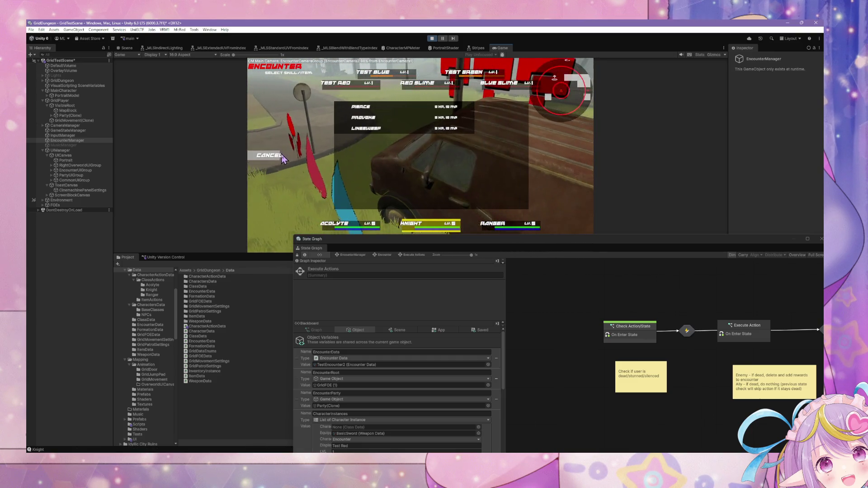
left_click(281, 155)
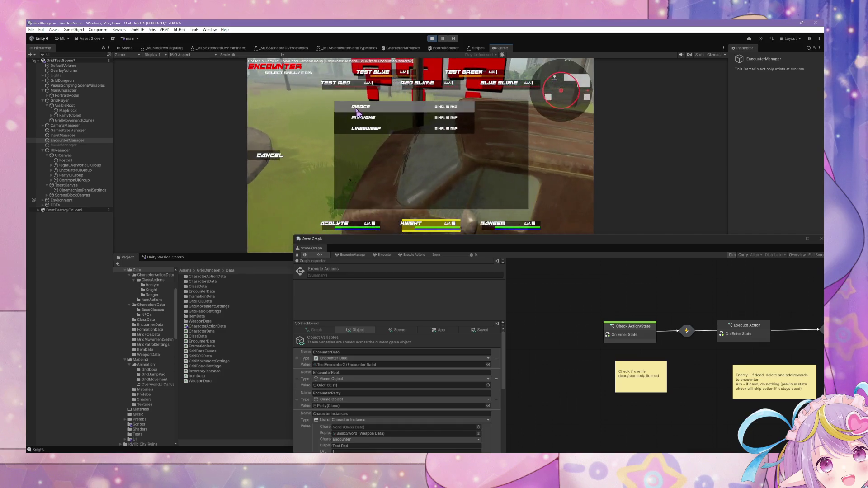
left_click(281, 156)
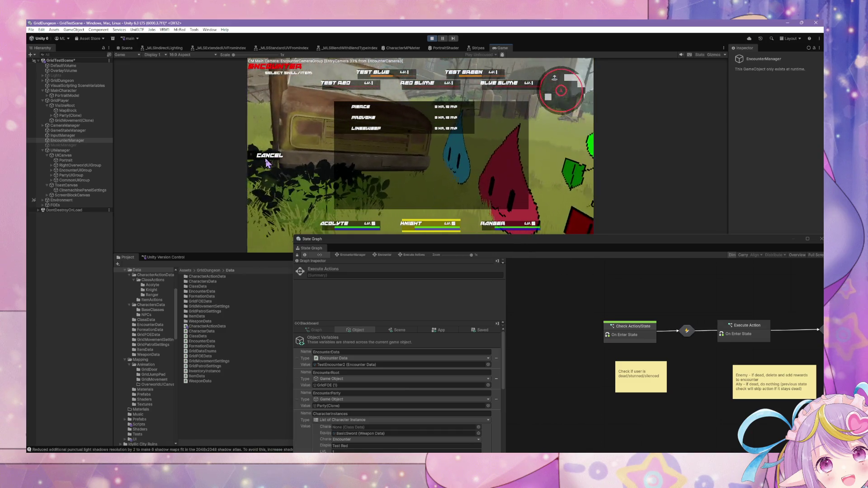
left_click(270, 155)
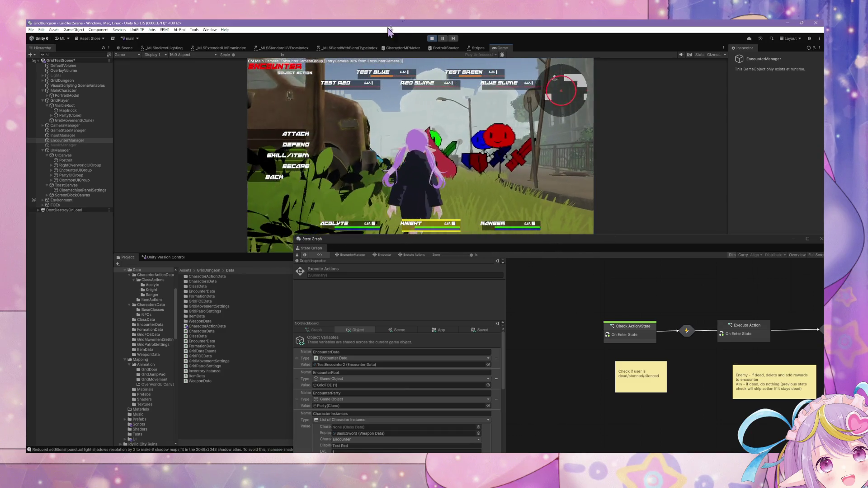
key("ctrl+p")
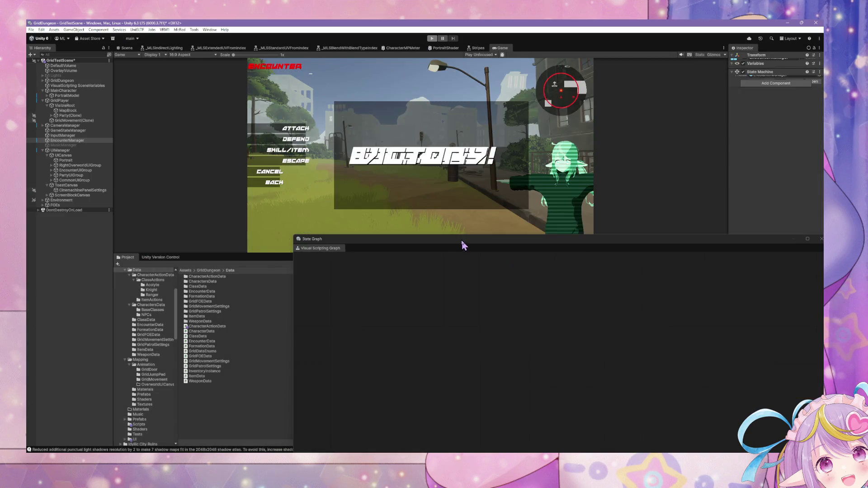
Check in the pending changes as 'Working Action Refactor', saving the modified scenes.
mouse_move(455, 248)
left_mouse_down()
mouse_move(557, 327)
mouse_move(478, 316)
left_mouse_up()
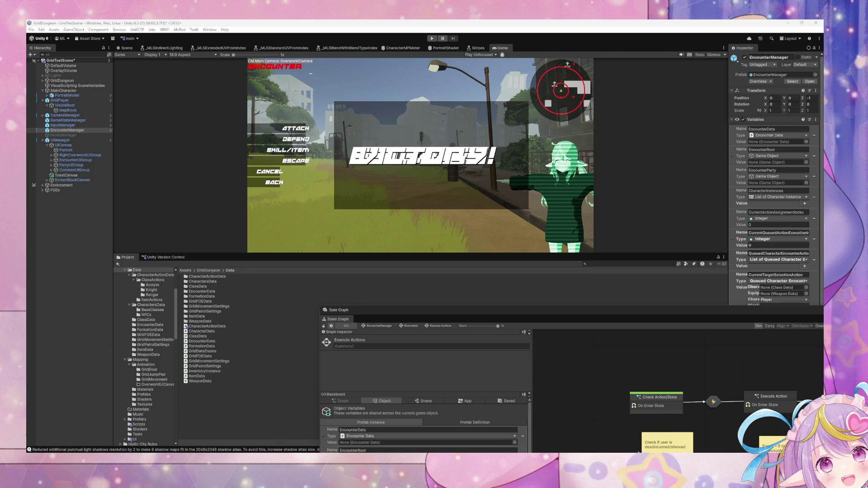
left_click(168, 270)
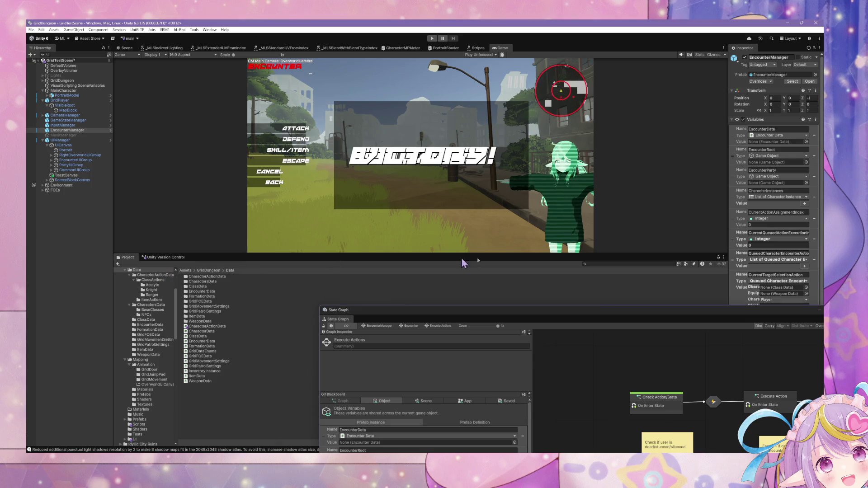
left_click(164, 257)
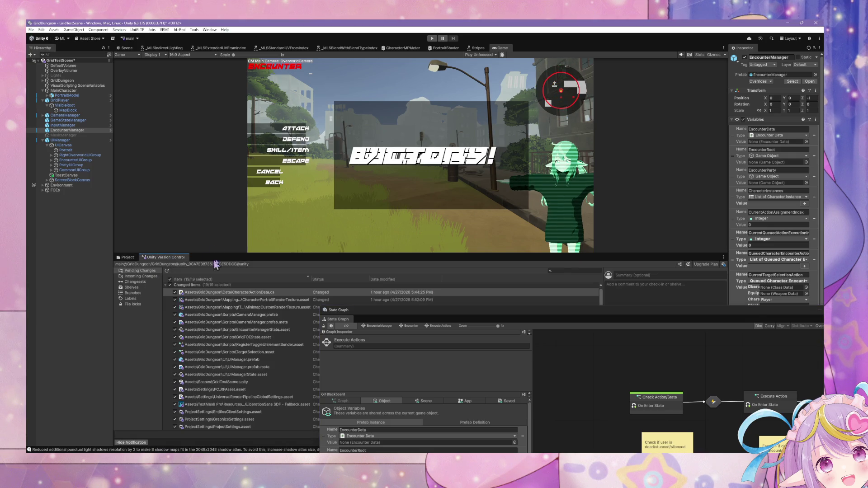
type("W")
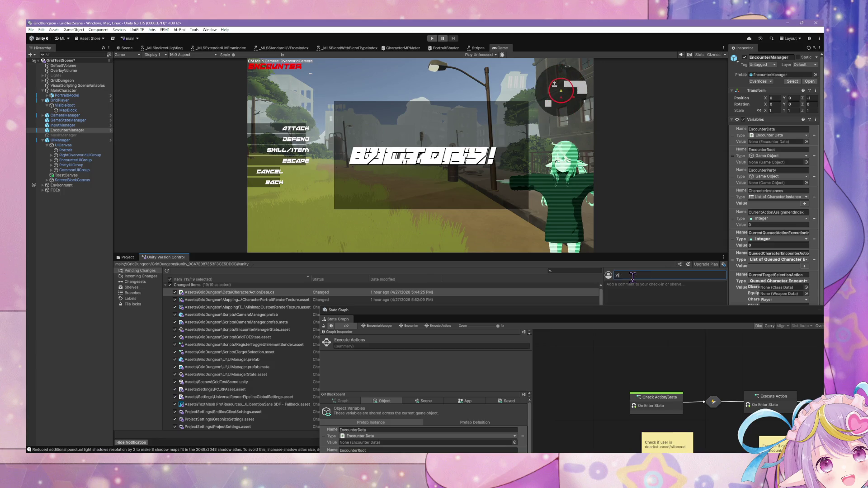
type("orking A")
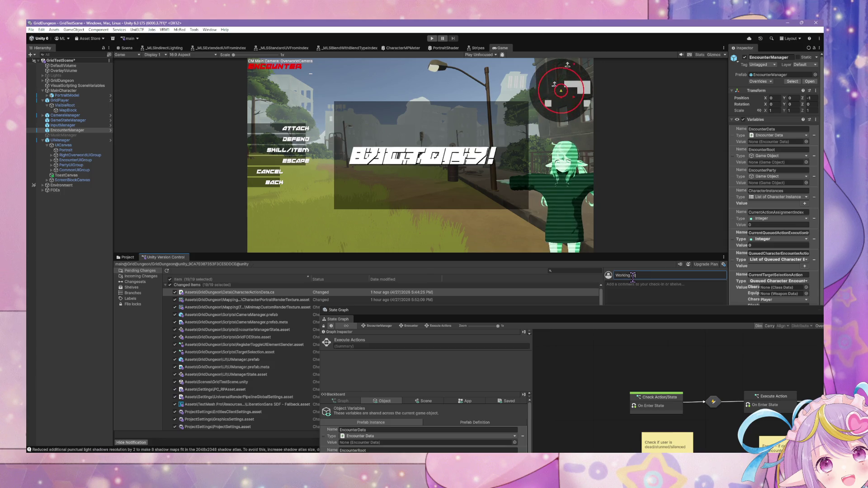
type("ction Refactor")
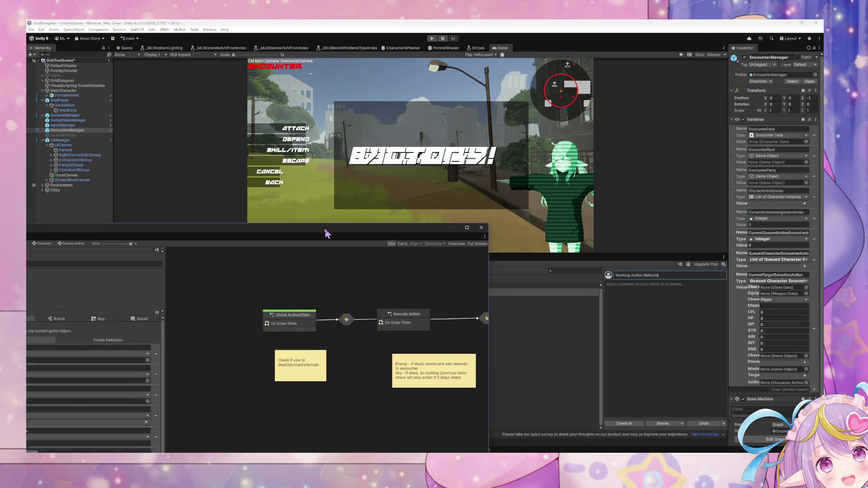
left_click(616, 426)
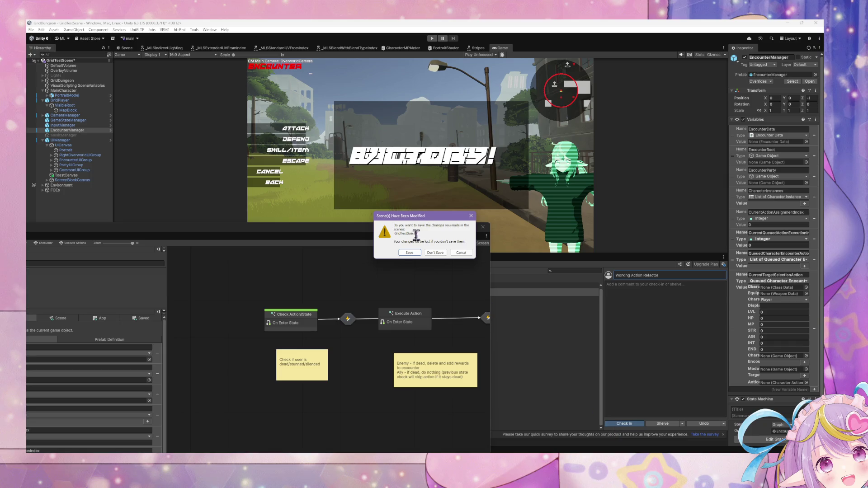
left_click(408, 252)
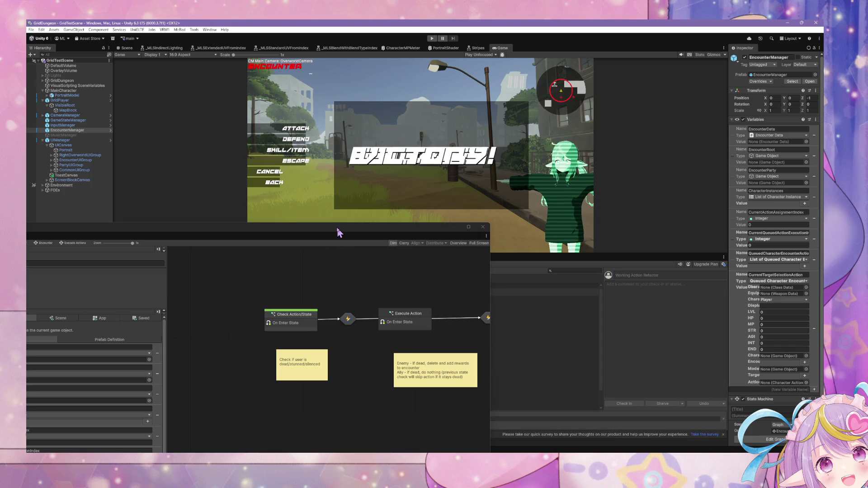
left_click_drag(320, 235, 535, 262)
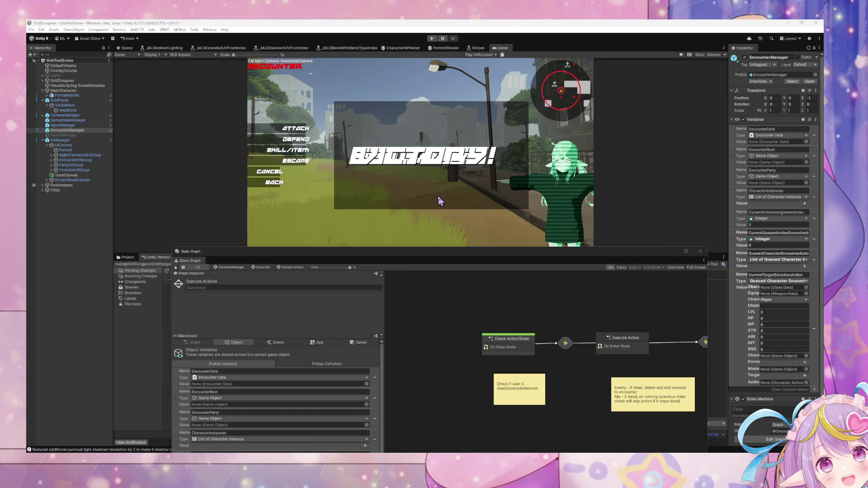
Restart Play mode with the toolbar Play button.
left_click(432, 38)
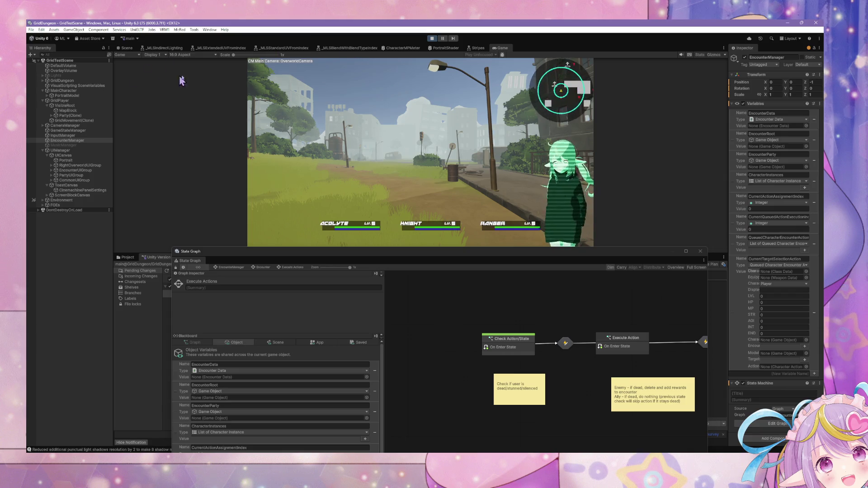
Walk into an encounter and win it with Knight and Ranger attacks.
key("e")
key("q")
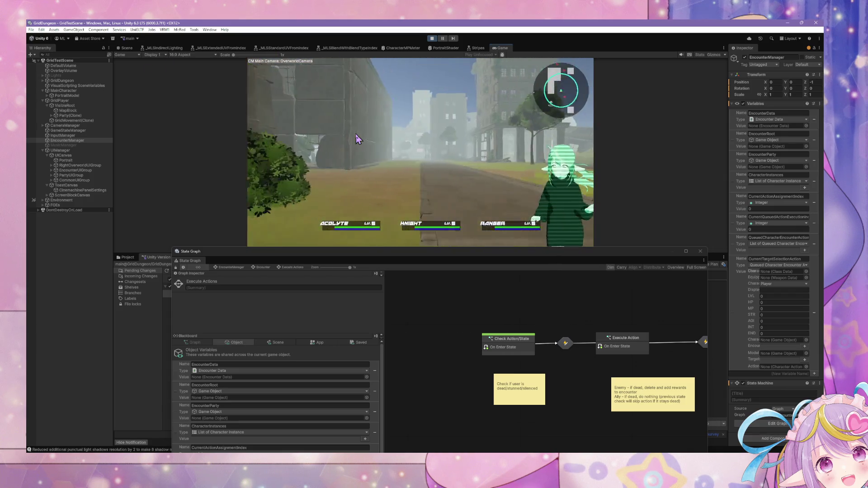
key("w")
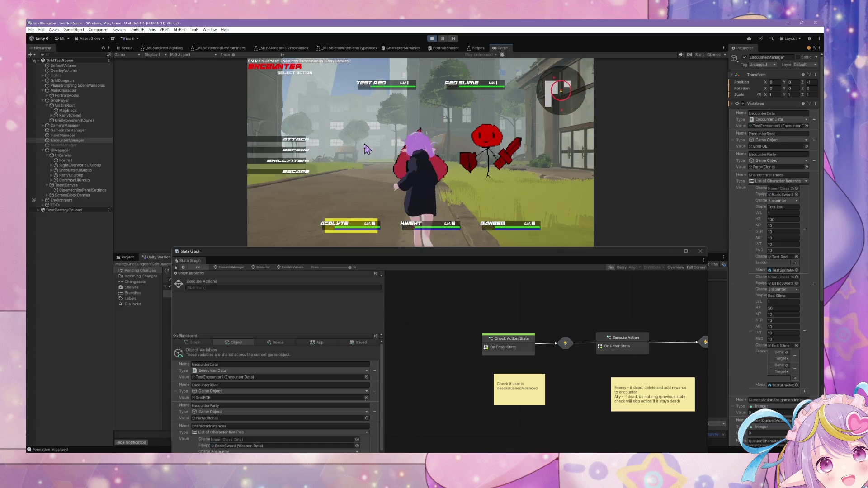
left_click(289, 135)
key("Return")
left_click(289, 134)
key("Return")
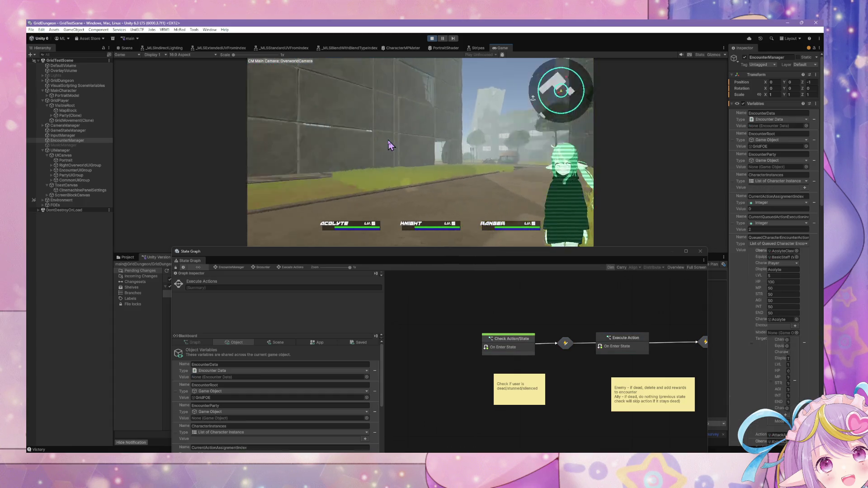
Escape from two encounters in a row, returning to the overworld, then stop play mode.
key("d")
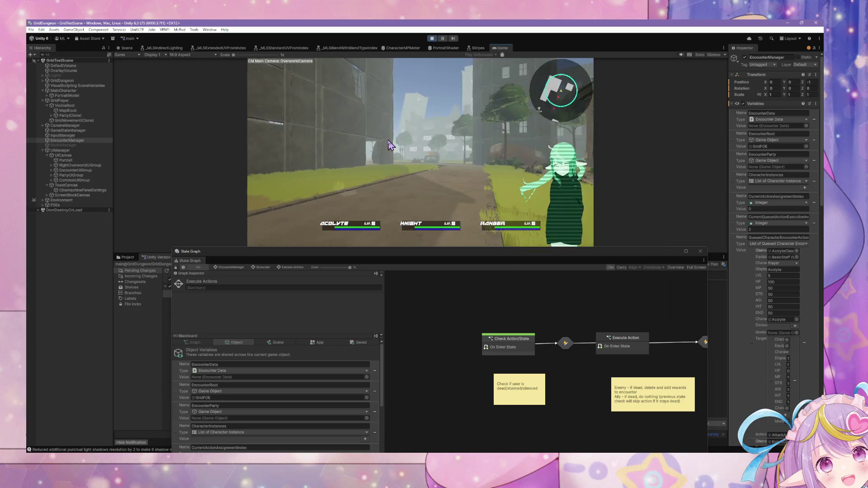
key("w")
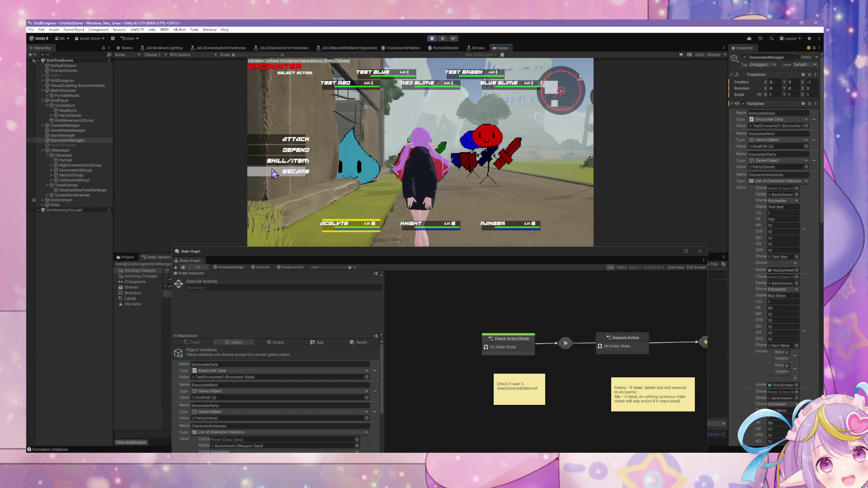
left_click(277, 172)
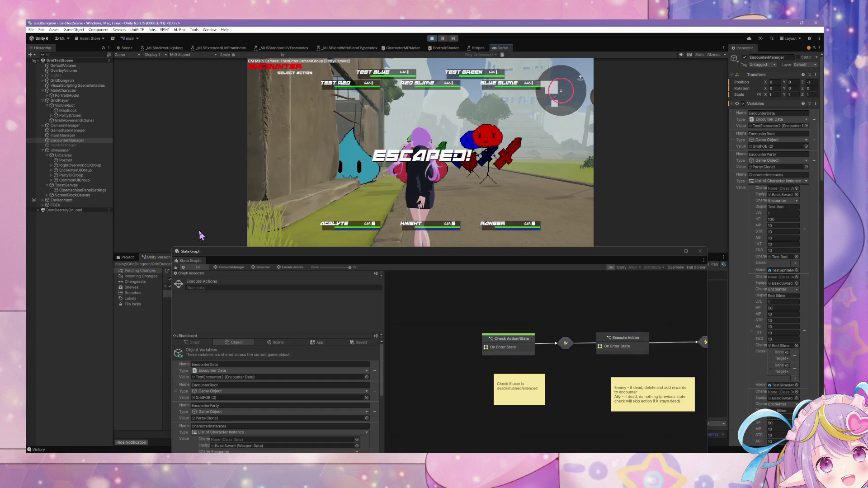
key("d")
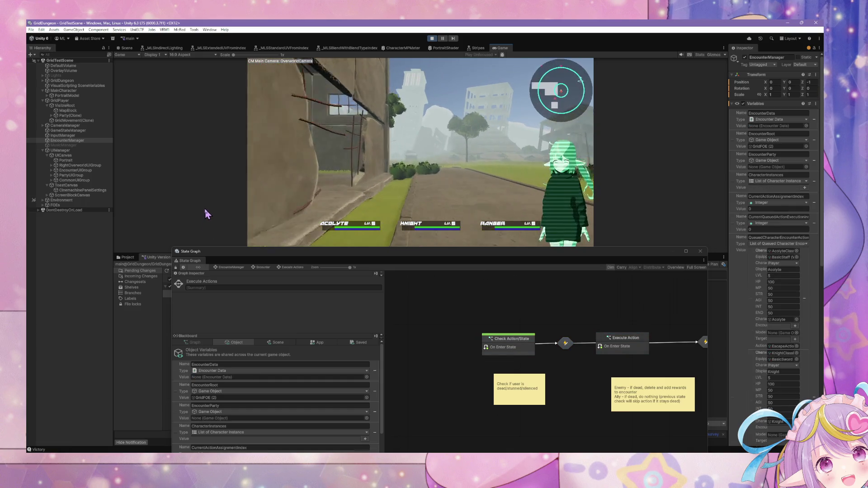
key("w")
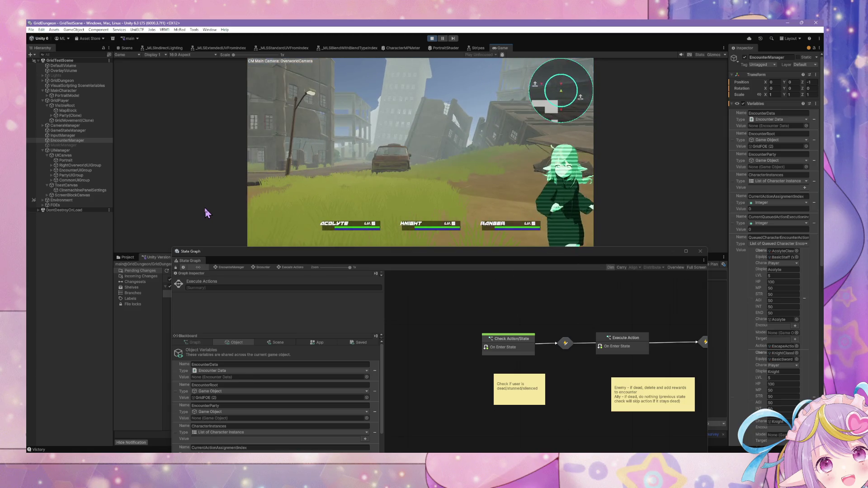
key("Down")
key("Down")
key("Down")
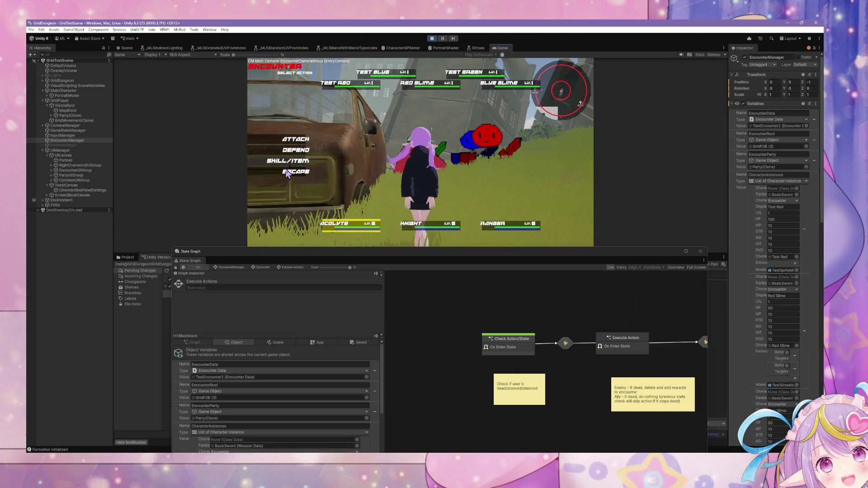
key("Return")
key("Return")
key("Return")
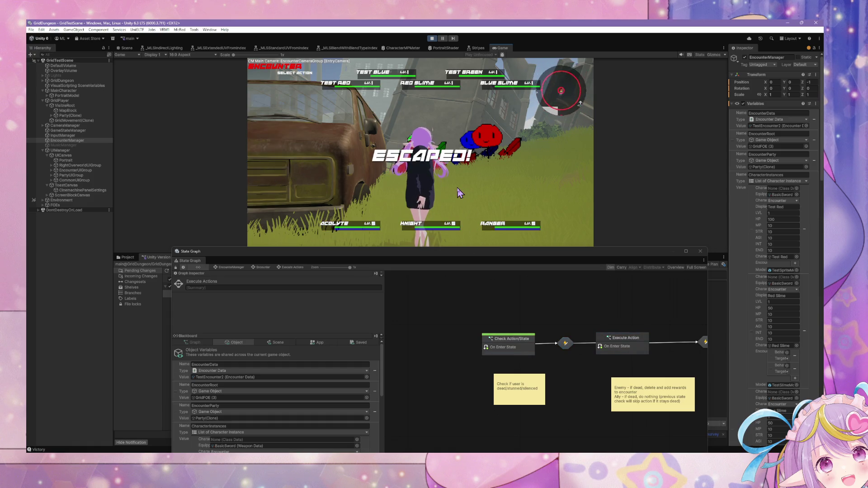
key("a")
key("w")
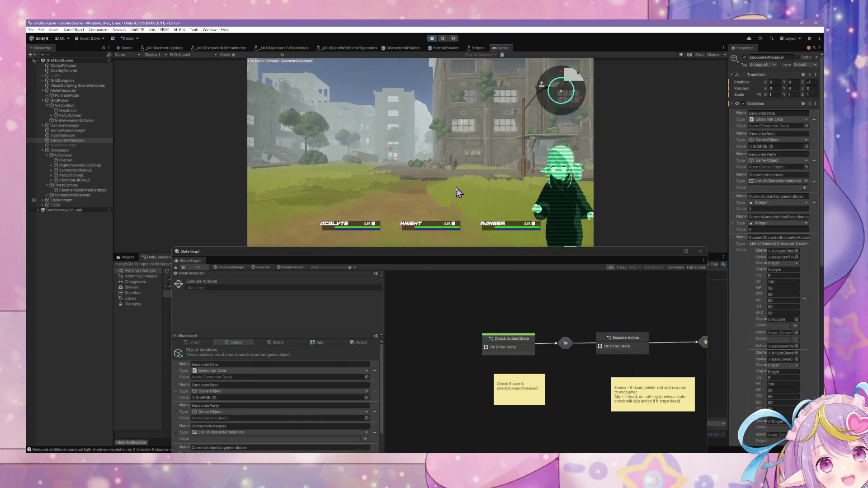
key("d")
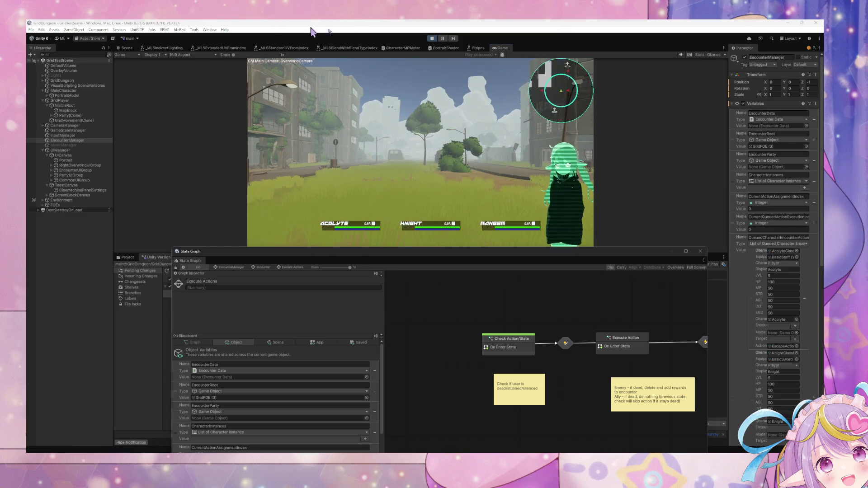
key("ctrl+p")
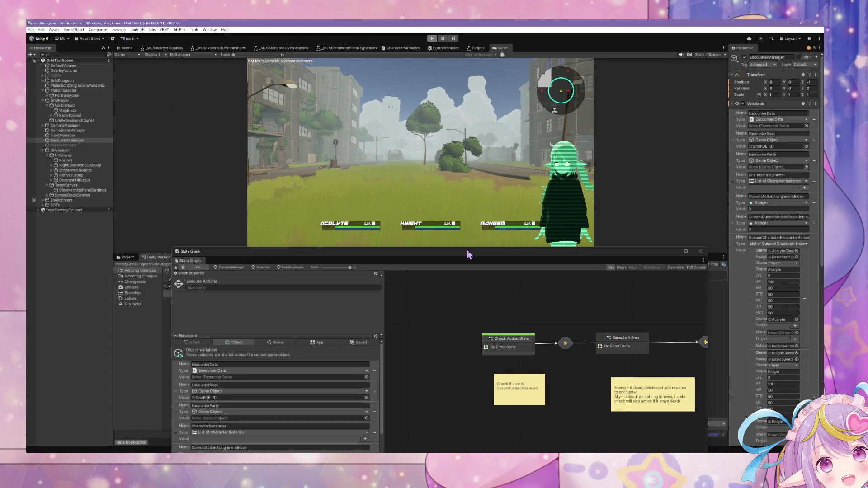
Enlarge the Game view and dock the State Graph window along the bottom centre.
mouse_move(455, 252)
left_mouse_down()
mouse_move(402, 138)
mouse_move(448, 79)
left_mouse_up()
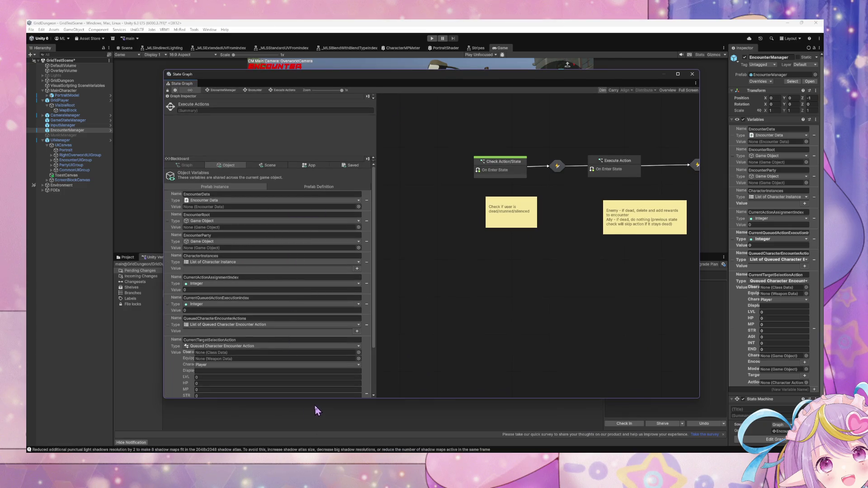
mouse_move(316, 400)
left_mouse_down()
mouse_move(316, 368)
mouse_move(322, 420)
mouse_move(325, 357)
mouse_move(326, 406)
left_mouse_up()
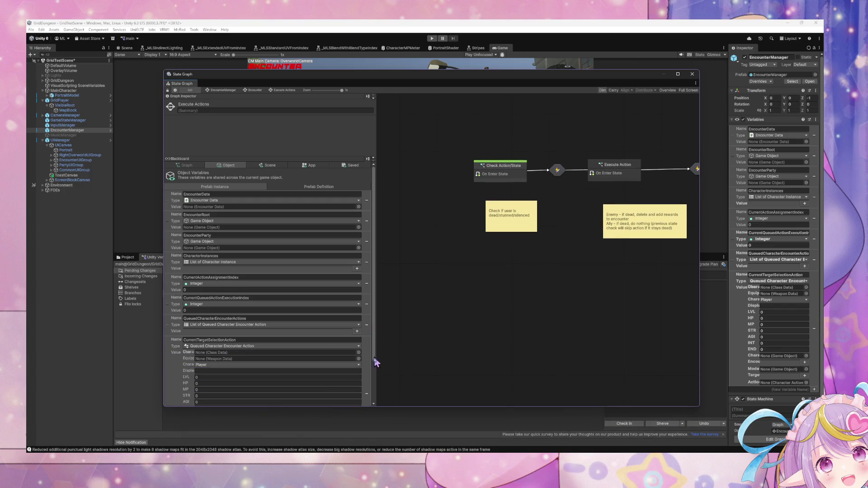
mouse_move(374, 356)
left_mouse_down()
mouse_move(378, 403)
mouse_move(381, 350)
mouse_move(386, 400)
mouse_move(384, 360)
mouse_move(378, 389)
left_mouse_up()
mouse_move(330, 79)
left_mouse_down()
mouse_move(341, 203)
mouse_move(396, 291)
mouse_move(387, 292)
mouse_move(424, 191)
mouse_move(411, 112)
mouse_move(410, 255)
left_mouse_up()
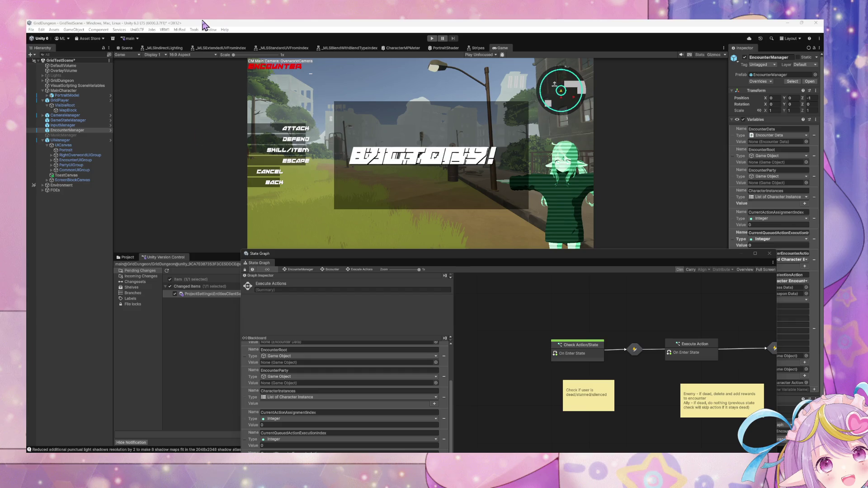
left_click(307, 273)
left_click_drag(216, 260, 208, 352)
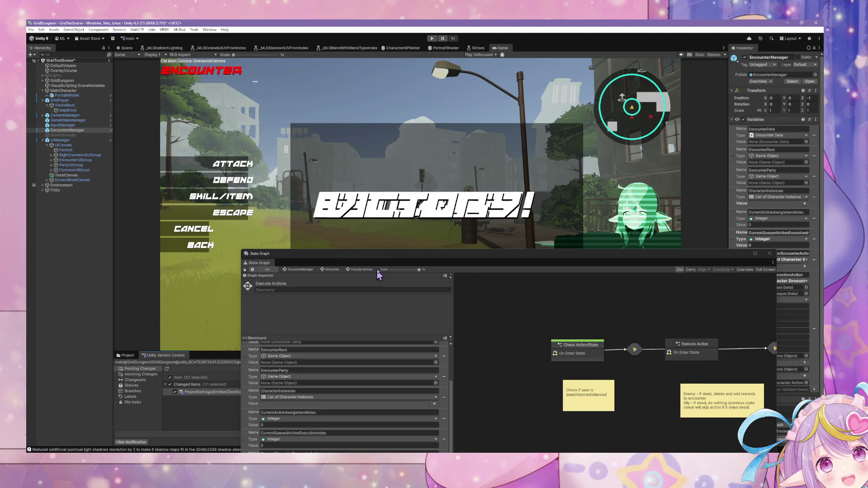
left_click_drag(393, 254, 252, 353)
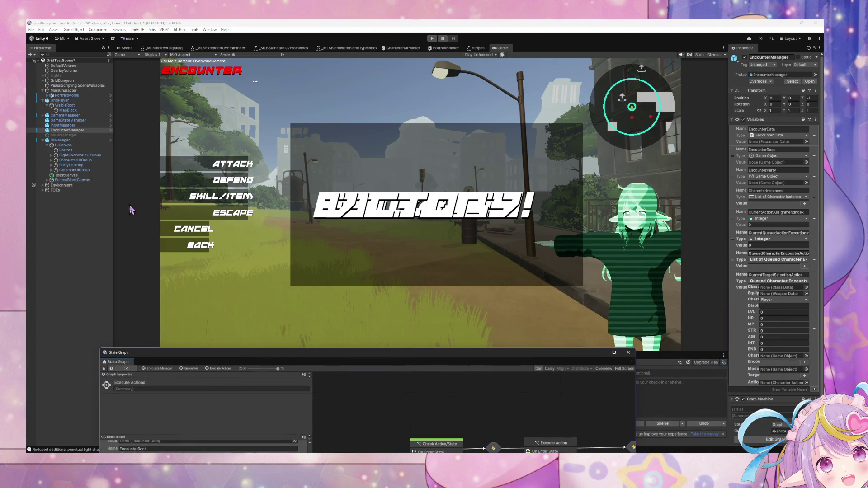
left_click_drag(235, 358, 394, 362)
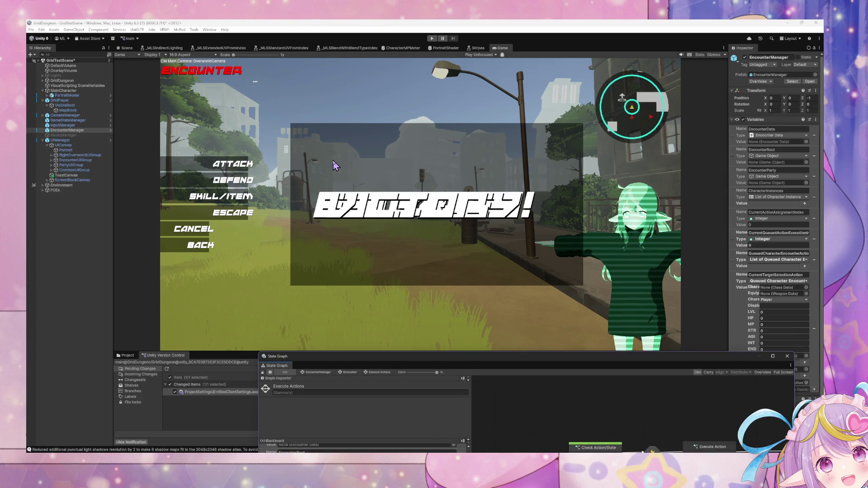
Expand RightOverworldUIGroup and EncounterUIGroup, inspecting Minimap, EncounterTitle and the Actions buttons.
left_click(57, 176)
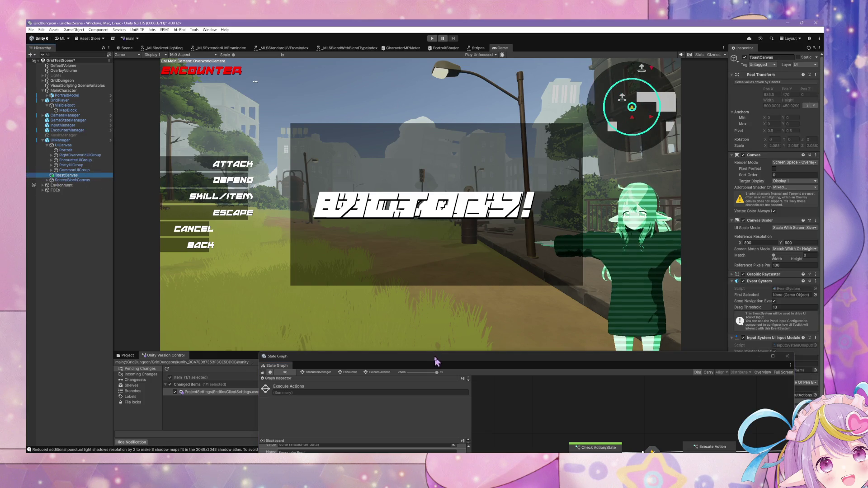
mouse_move(434, 364)
left_mouse_down()
mouse_move(416, 171)
mouse_move(385, 149)
mouse_move(465, 210)
mouse_move(487, 320)
mouse_move(427, 356)
mouse_move(388, 365)
left_mouse_up()
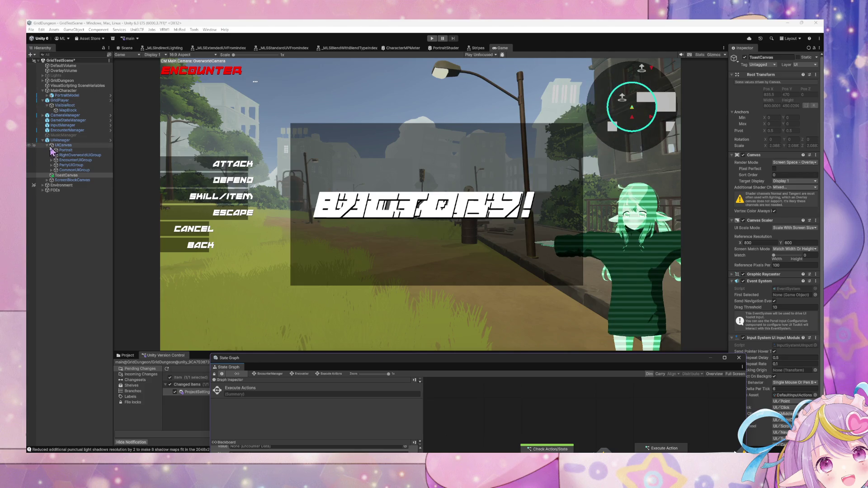
left_click(81, 156)
left_click(52, 155)
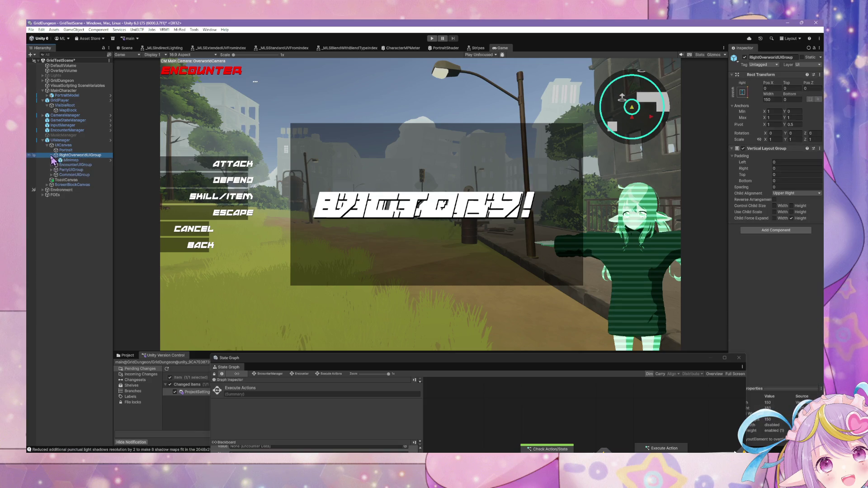
left_click(71, 160)
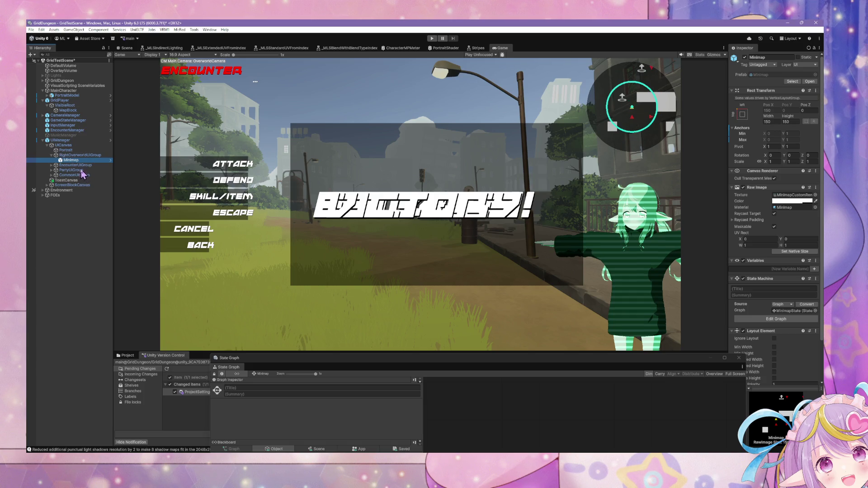
left_click(52, 166)
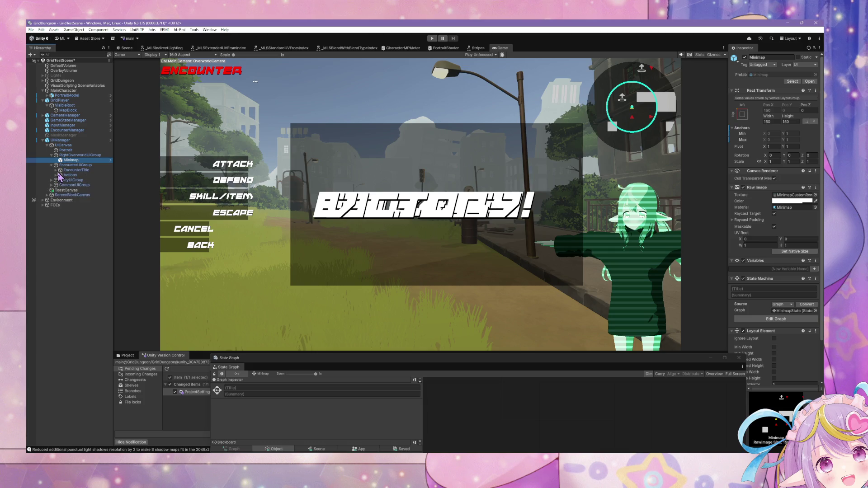
left_click(75, 170)
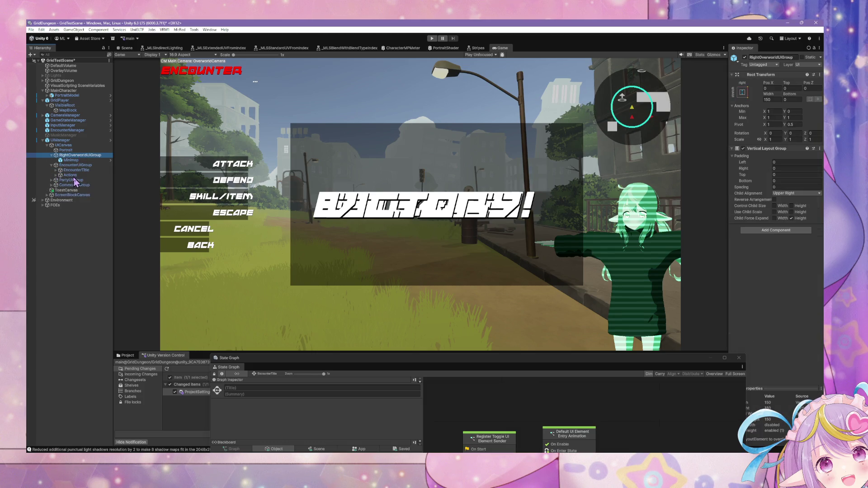
left_click(57, 176)
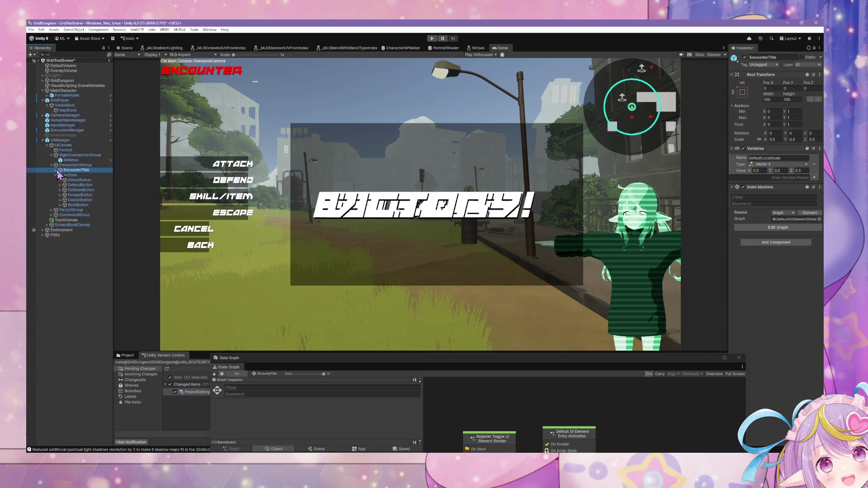
left_click(57, 175)
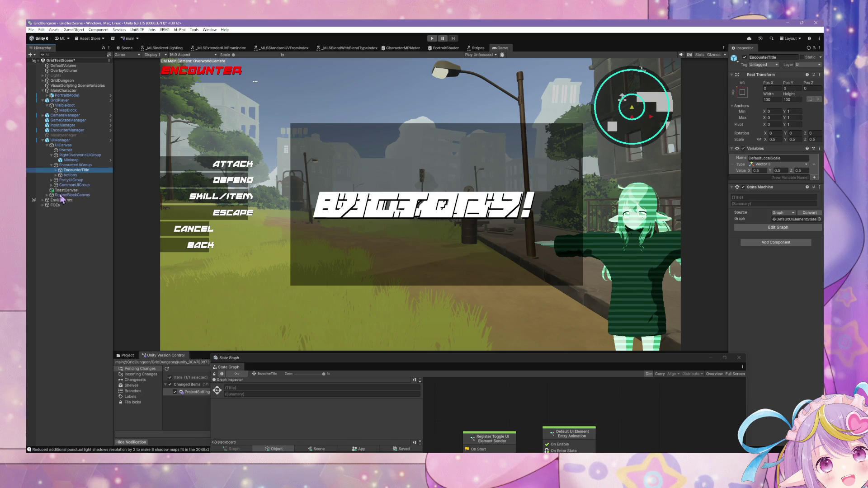
Expand PartyUIGroup and select MiddleUIColumn, revealing its TopPartyUI and BottomPartyUI children.
left_click(52, 180)
left_click(55, 185)
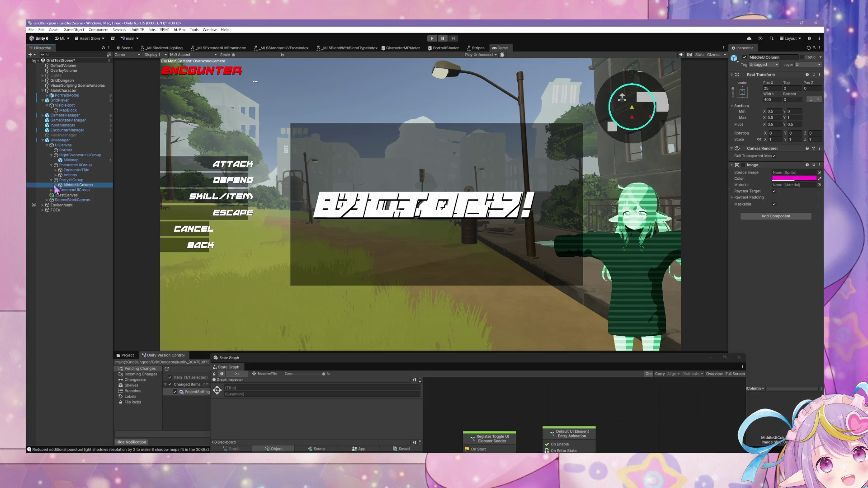
left_click(56, 185)
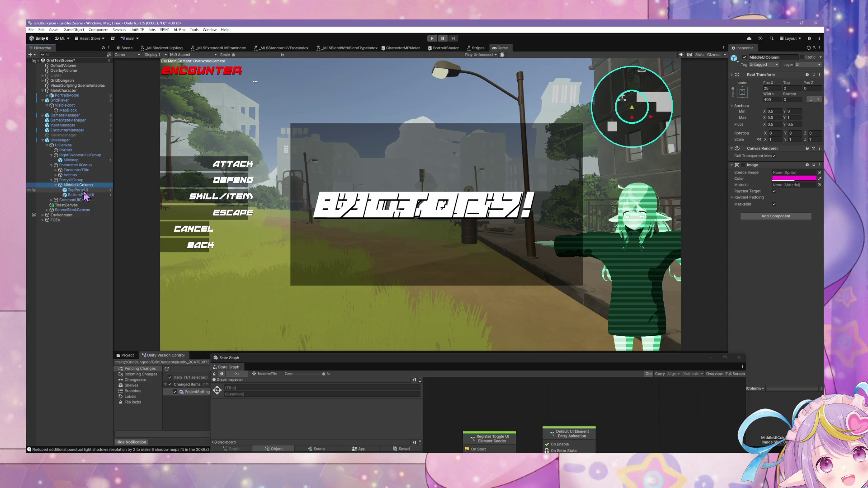
left_click(302, 272)
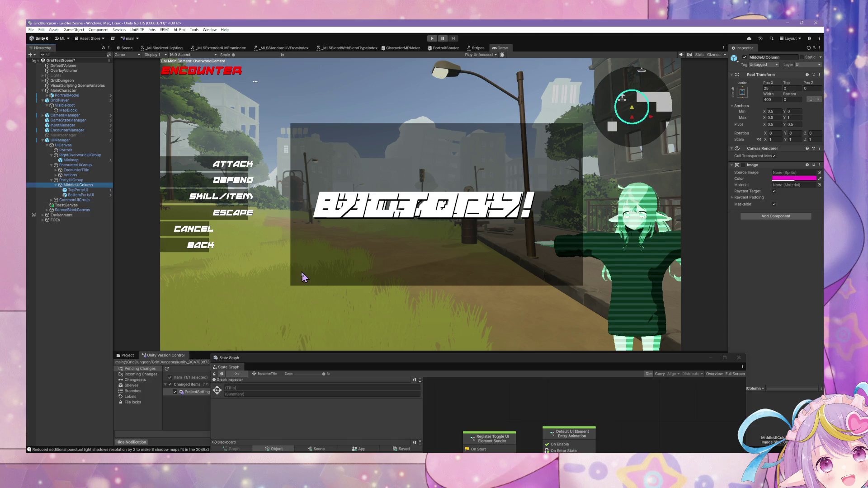
Open EncounterManager's state graph and drill into the Encounter state's Execute Actions subgraph.
left_click_drag(390, 362, 310, 161)
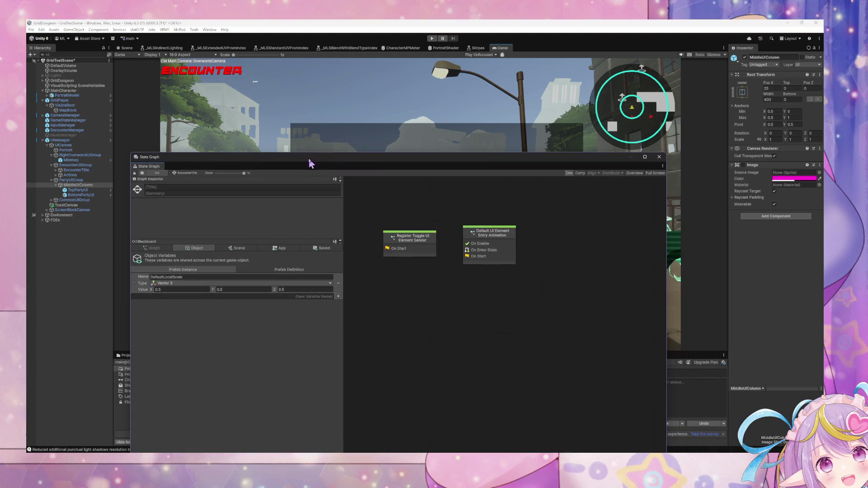
left_click(67, 130)
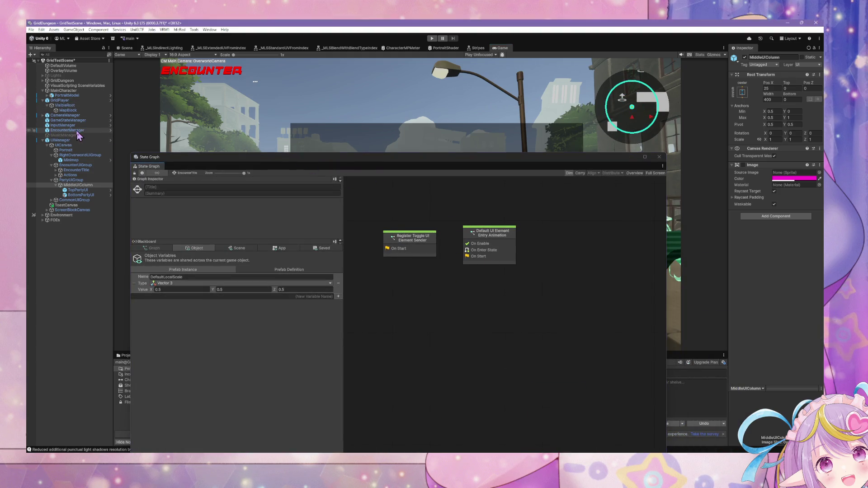
double_click(496, 328)
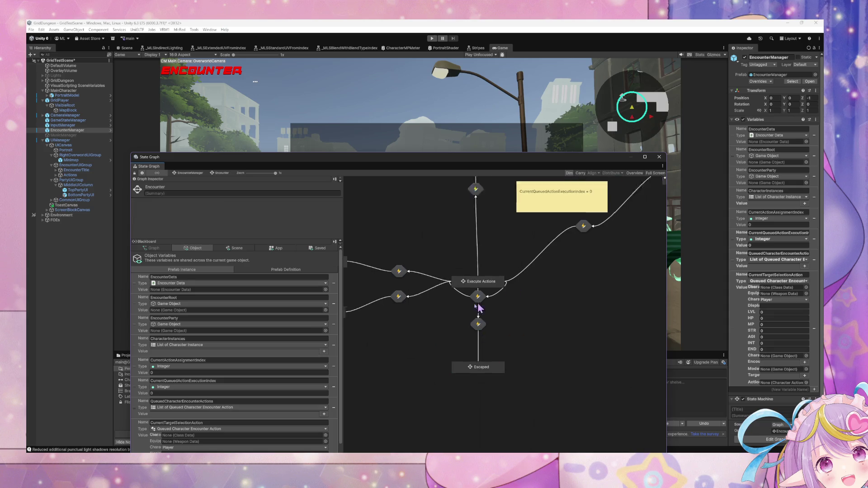
left_click_drag(591, 292, 595, 405)
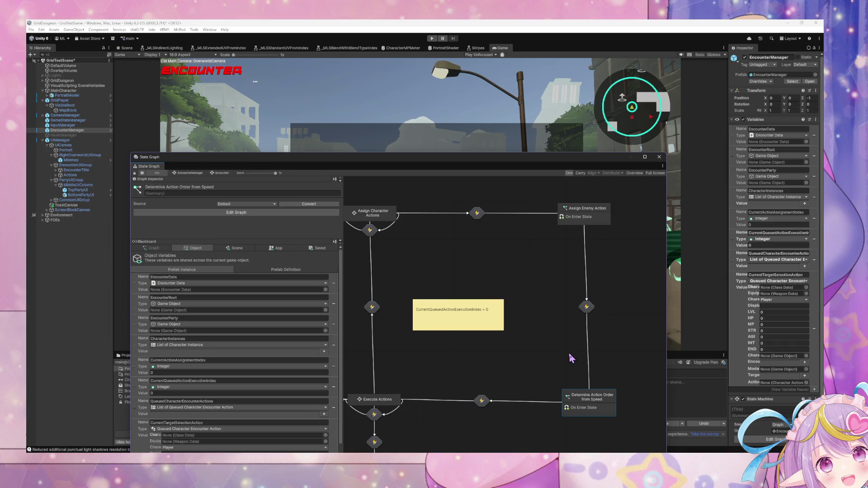
double_click(384, 401)
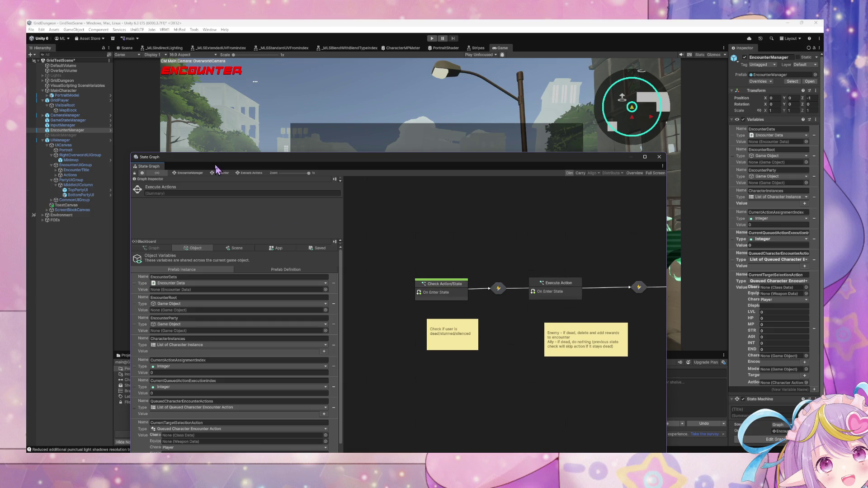
Shrink the State Graph window and move it to the lower part of the screen.
mouse_move(222, 164)
left_mouse_down()
mouse_move(438, 254)
mouse_move(378, 314)
mouse_move(420, 283)
mouse_move(374, 289)
mouse_move(351, 230)
mouse_move(357, 207)
mouse_move(310, 132)
mouse_move(337, 86)
left_mouse_up()
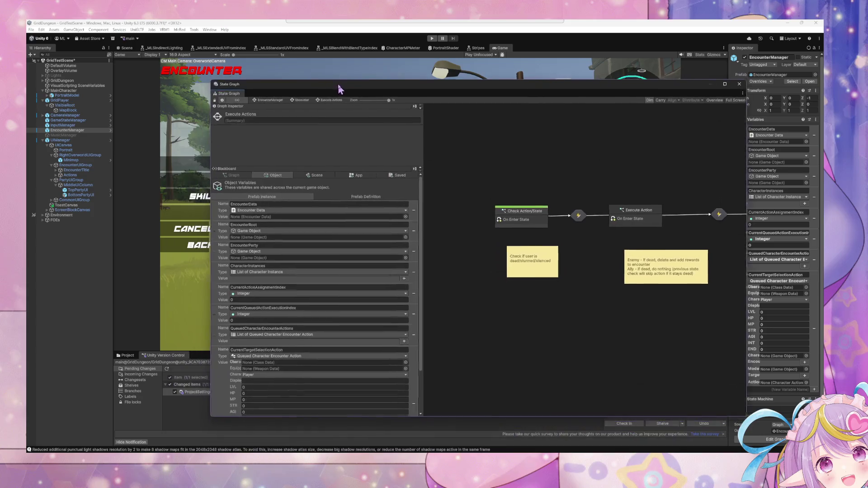
mouse_move(212, 75)
left_mouse_down()
mouse_move(290, 200)
mouse_move(291, 239)
left_mouse_up()
left_click_drag(504, 242, 416, 314)
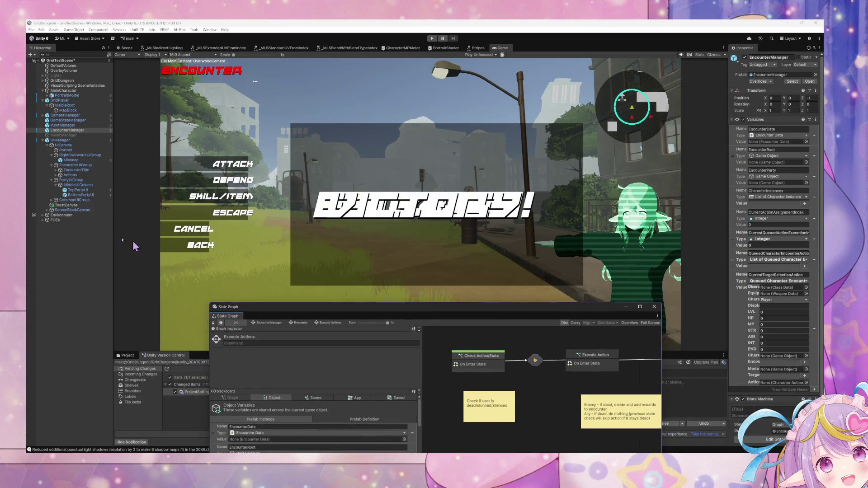
Add a UI Panel as a child of ToastCanvas.
right_click(67, 207)
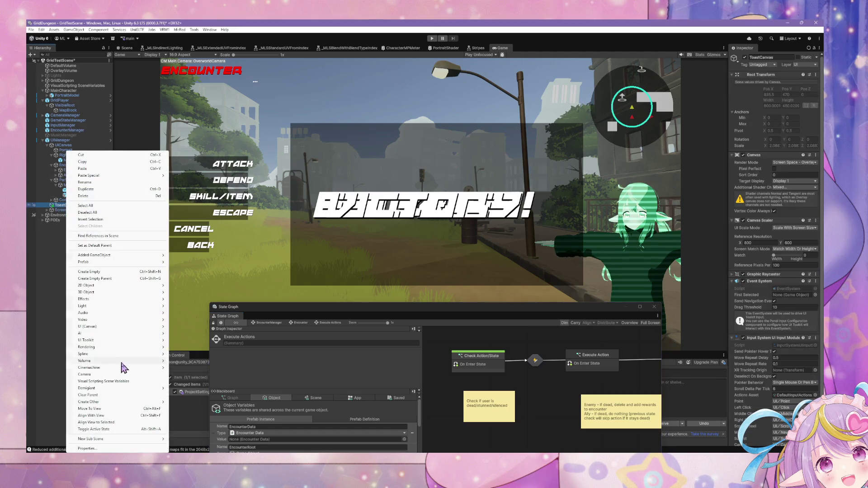
mouse_move(131, 292)
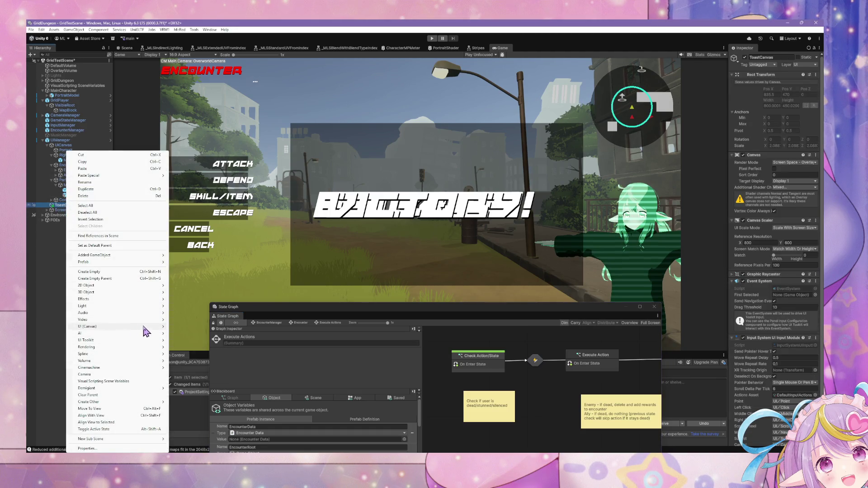
mouse_move(147, 328)
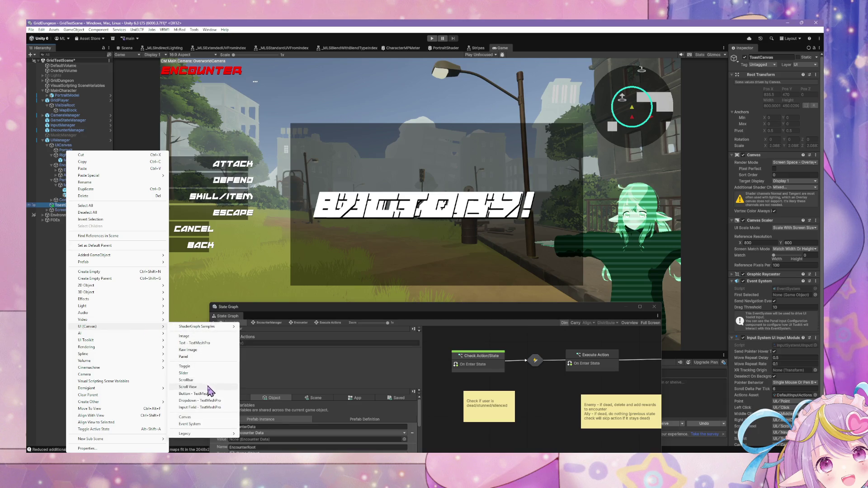
left_click(193, 357)
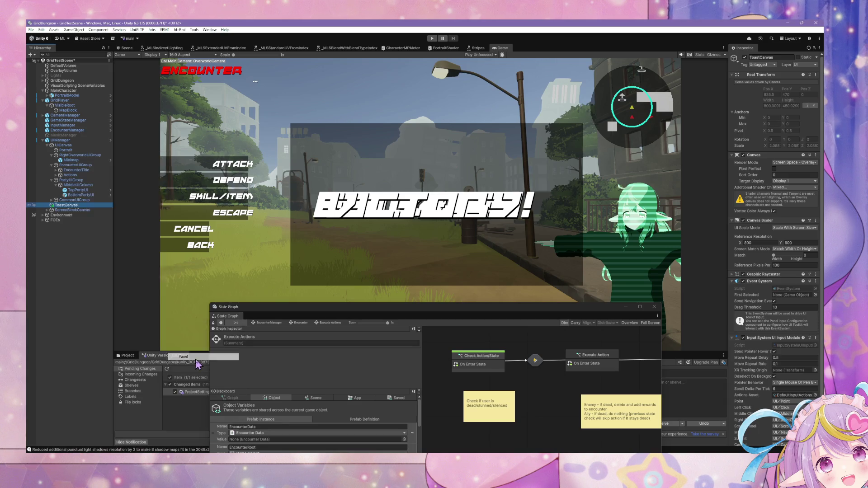
Frame the canvas in the Scene view and anchor the Panel centre horizontally, stretched vertically.
left_click(127, 48)
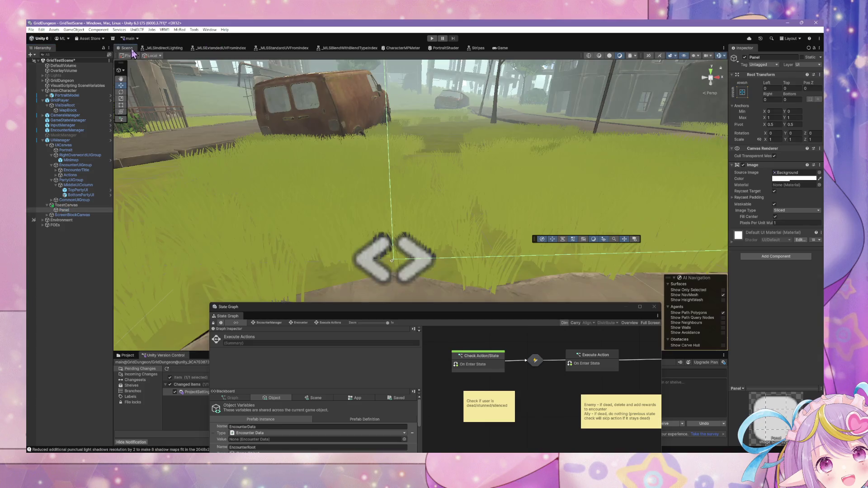
key("f")
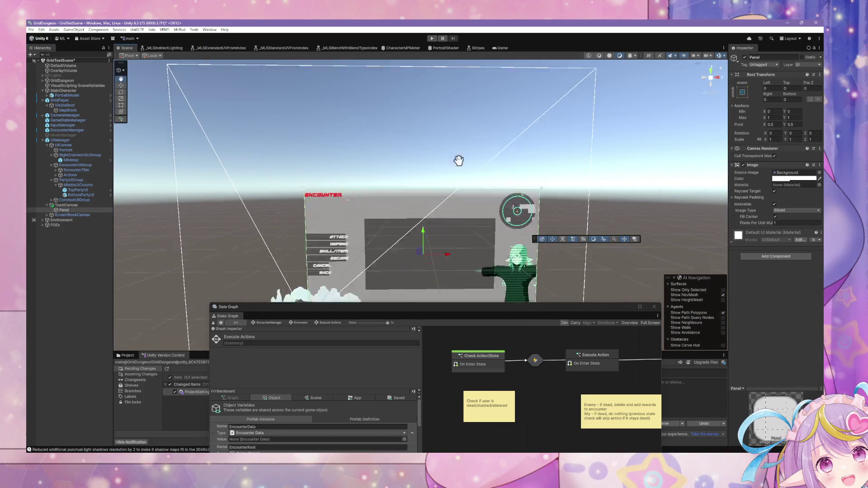
scroll(478, 156, "up", 5)
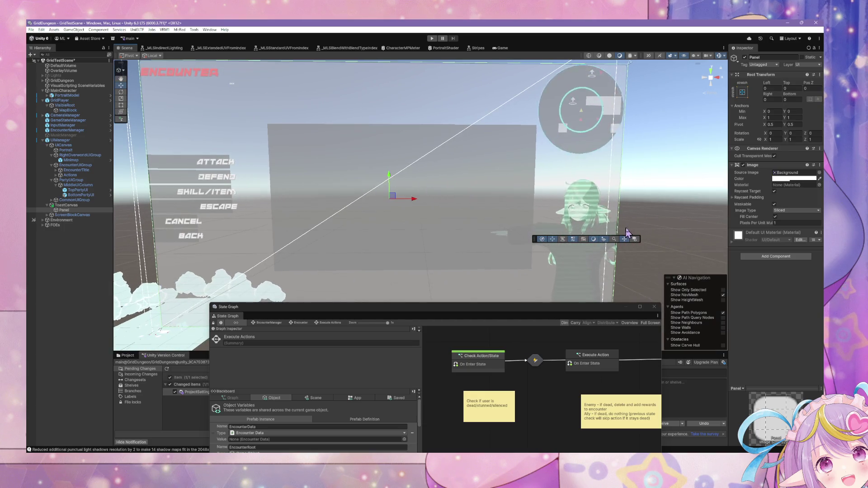
scroll(577, 212, "down", 2)
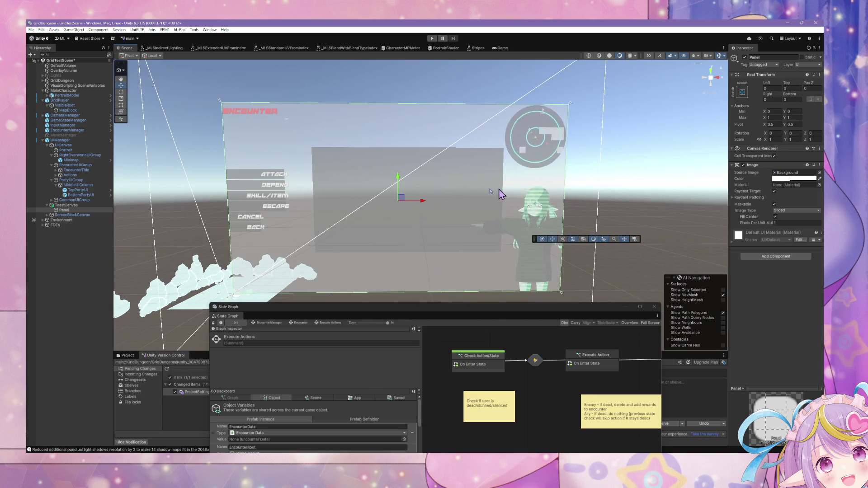
left_click(743, 92)
left_click(777, 185)
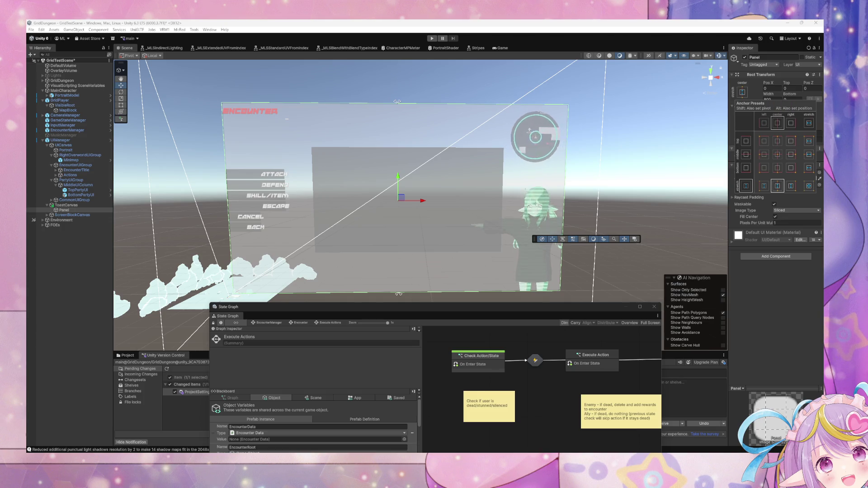
Adjust the Panel width, then anchor it stretched across the top with Height 100.
left_click(822, 129)
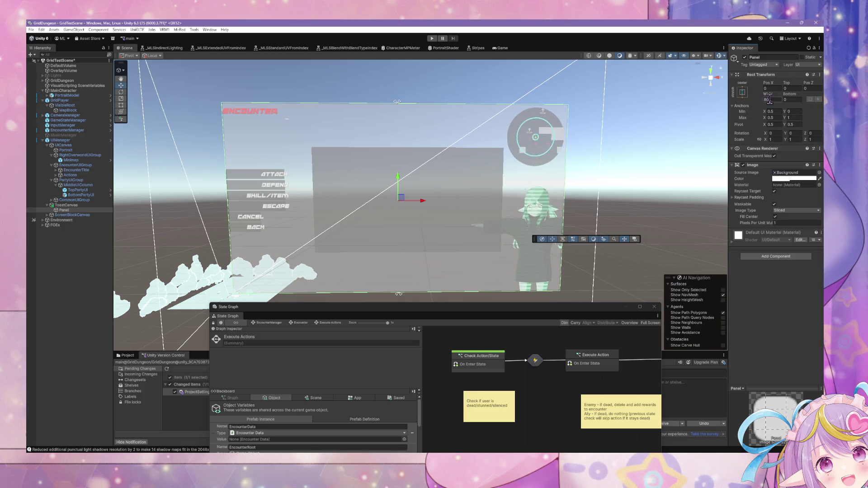
left_click_drag(769, 93, 768, 100)
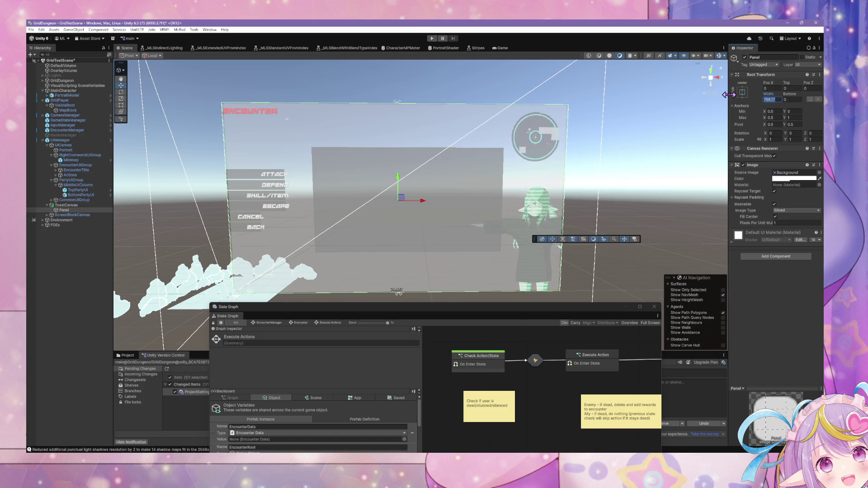
type("300")
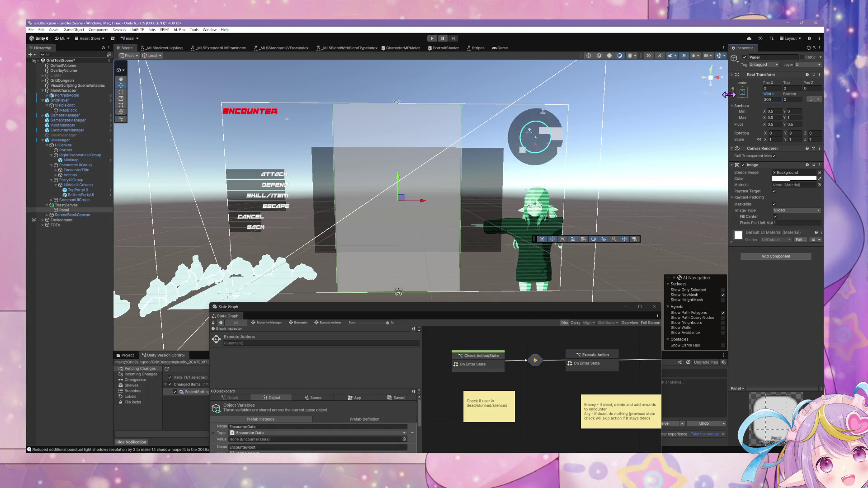
type("400")
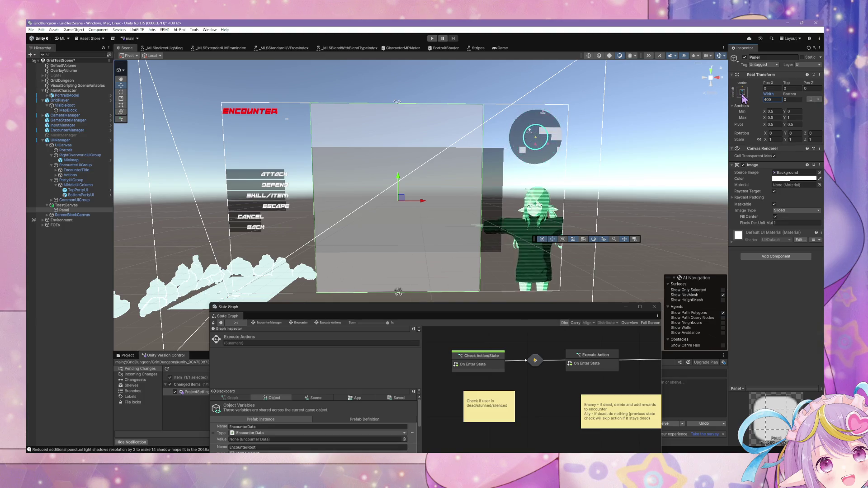
left_click(743, 93)
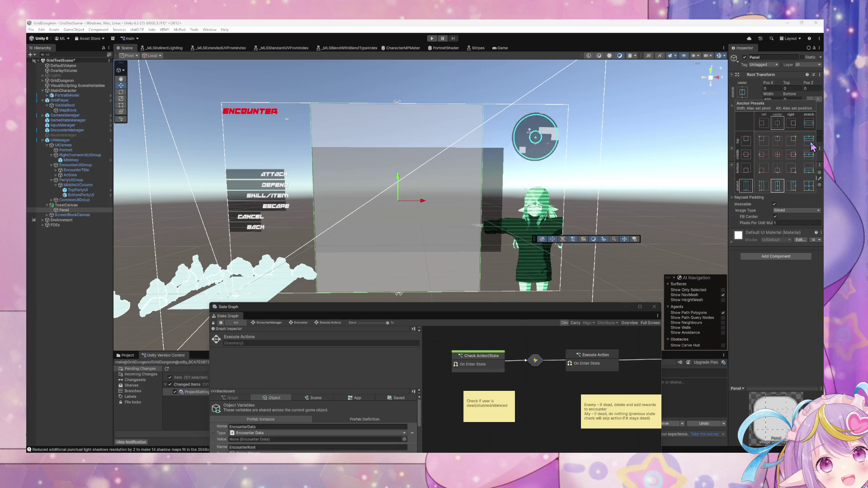
left_click(809, 141, "alt+shift")
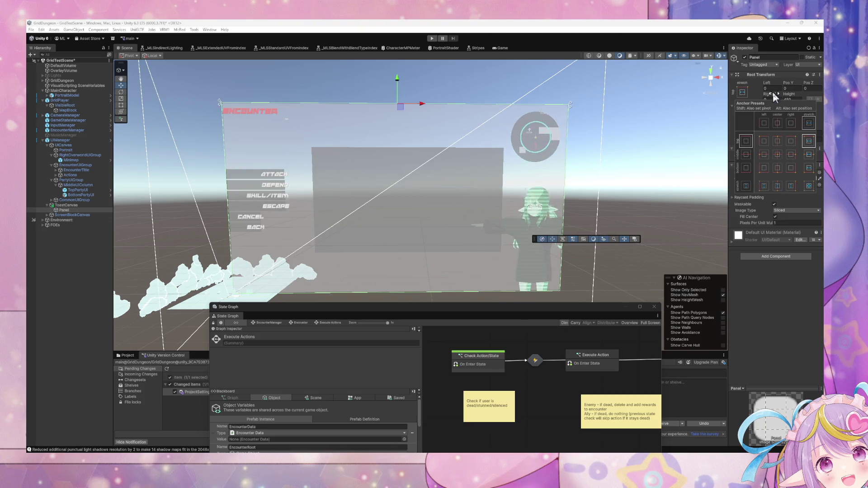
left_click(796, 99)
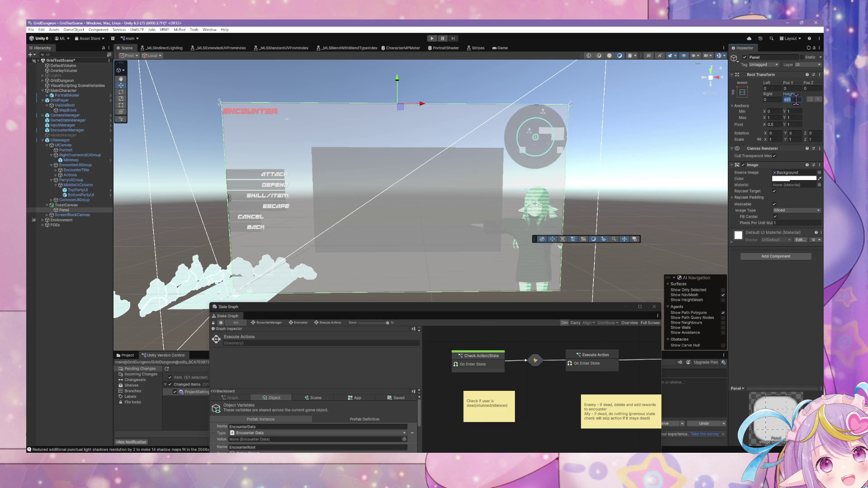
type("100")
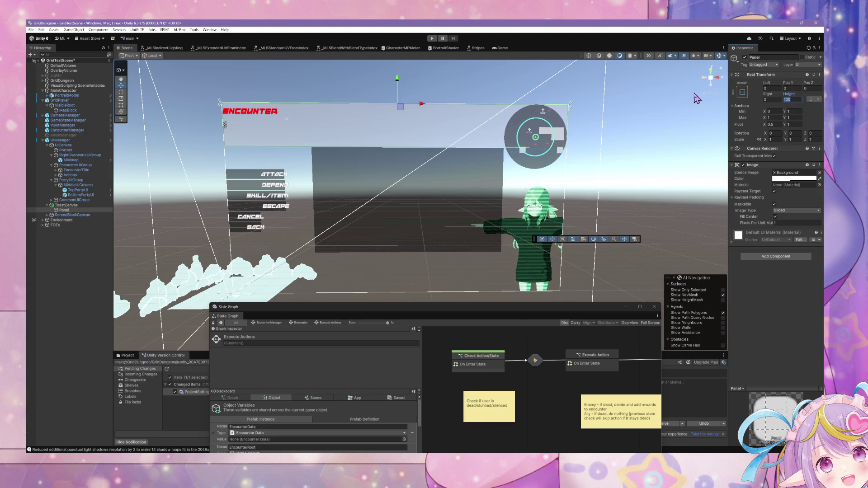
left_click_drag(788, 95, 786, 93)
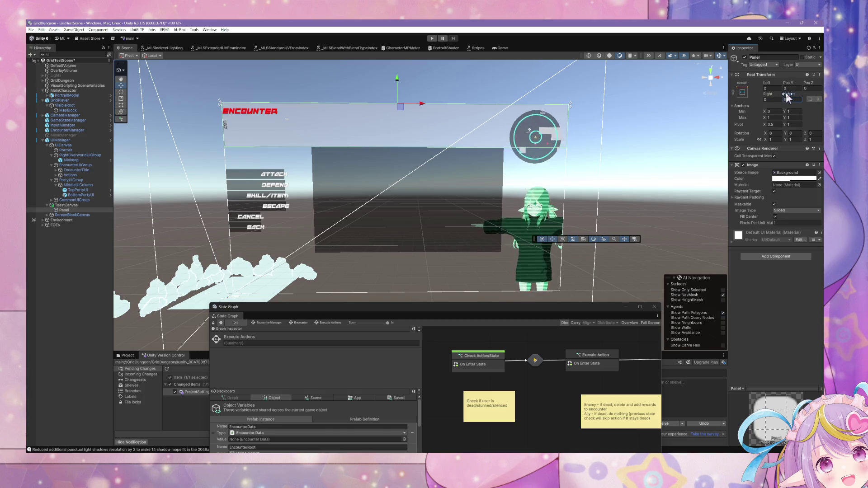
left_click(792, 99)
type("100")
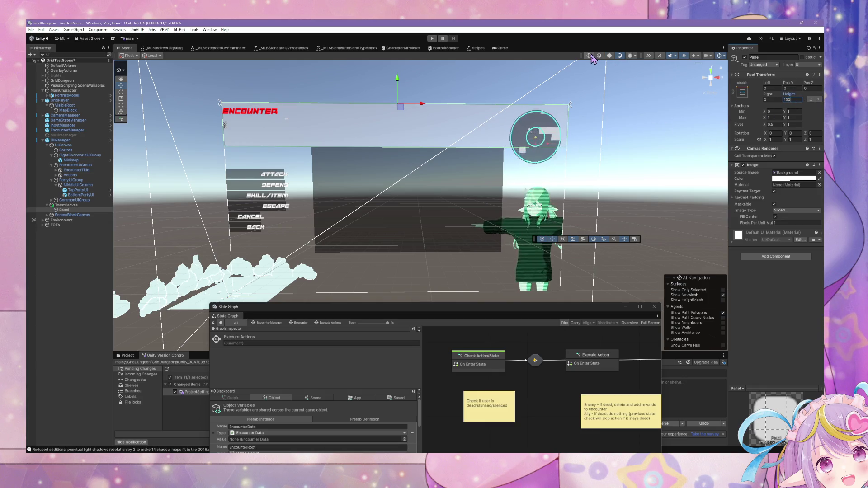
Orbit the Scene view to inspect the 100-high top strip, then bring up a floating console.
mouse_move(456, 149)
left_mouse_down()
mouse_move(450, 141)
mouse_move(453, 169)
mouse_move(455, 120)
mouse_move(467, 124)
mouse_move(484, 166)
left_mouse_up()
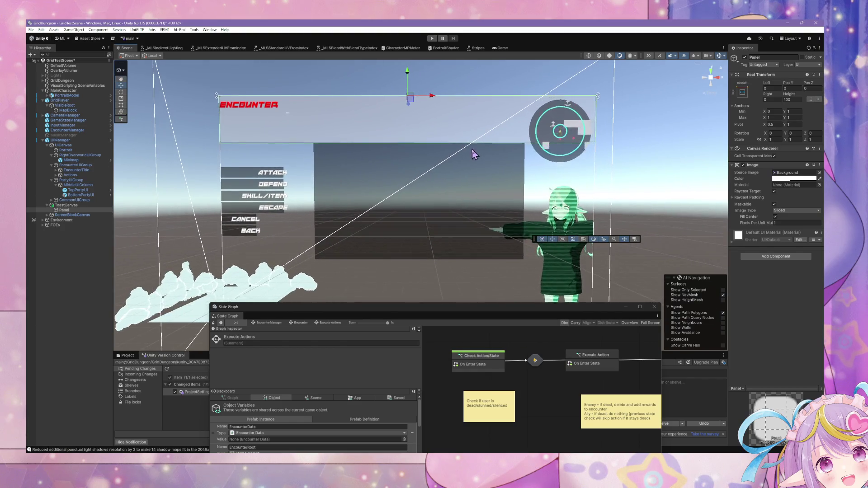
scroll(473, 148, "up", 3)
scroll(472, 148, "down", 3)
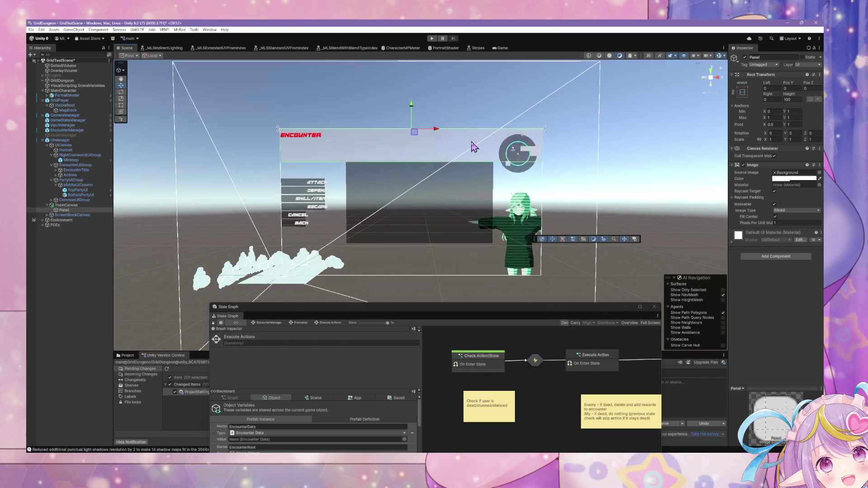
mouse_move(472, 148)
left_mouse_down()
mouse_move(444, 137)
mouse_move(460, 132)
mouse_move(397, 132)
mouse_move(498, 145)
mouse_move(512, 156)
mouse_move(502, 145)
mouse_move(507, 150)
left_mouse_up()
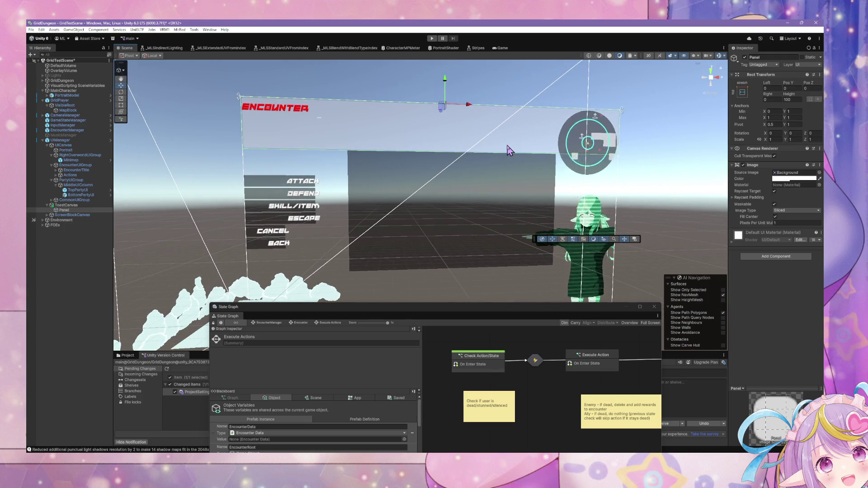
scroll(507, 149, "up", 4)
scroll(508, 145, "down", 5)
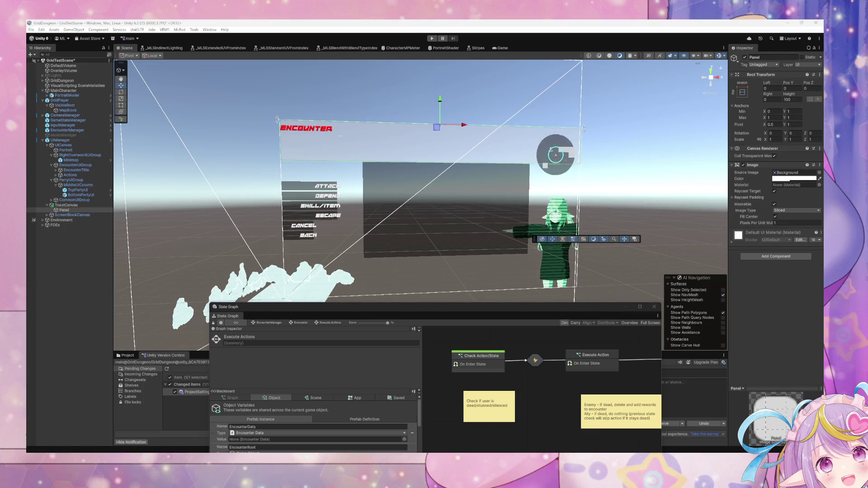
key("ctrl+shift+c")
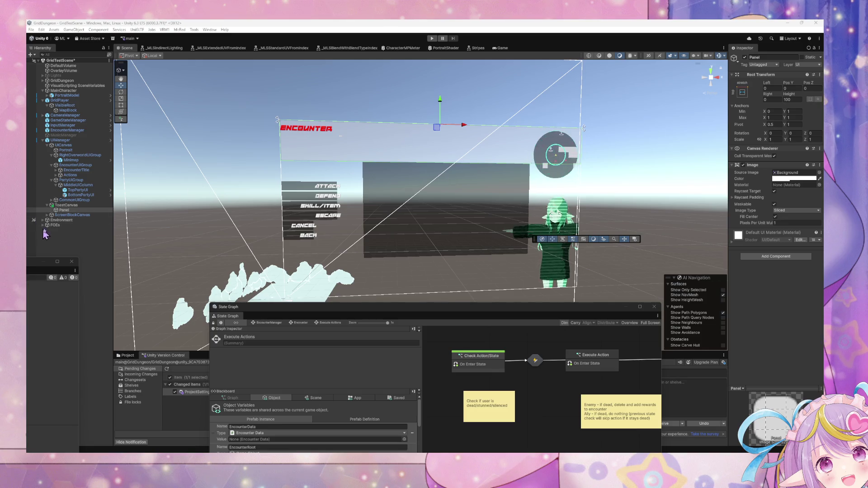
right_click(75, 212)
Anchor the Panel to the top centre with a width of 400.
left_click(819, 172)
key("Escape")
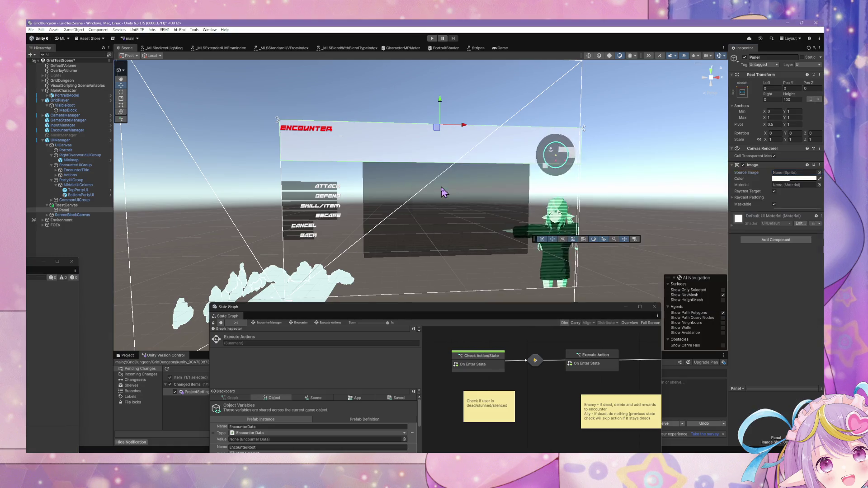
left_click_drag(582, 150, 582, 135)
left_click(787, 100)
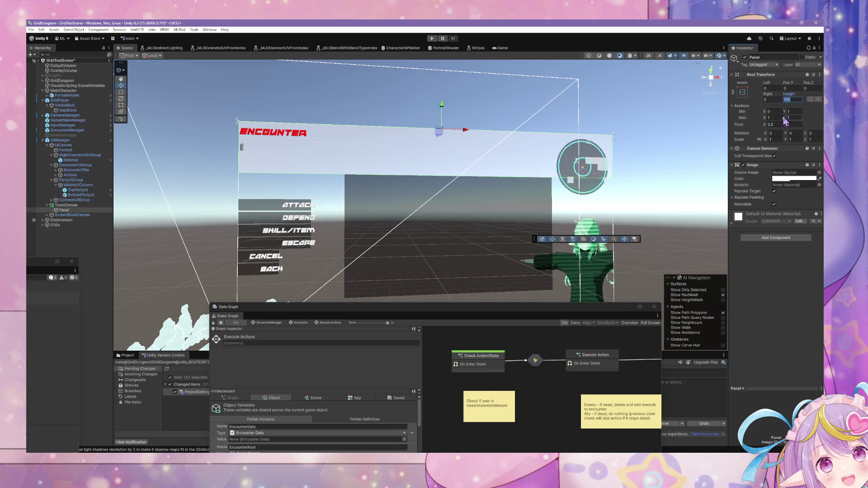
left_click(743, 92)
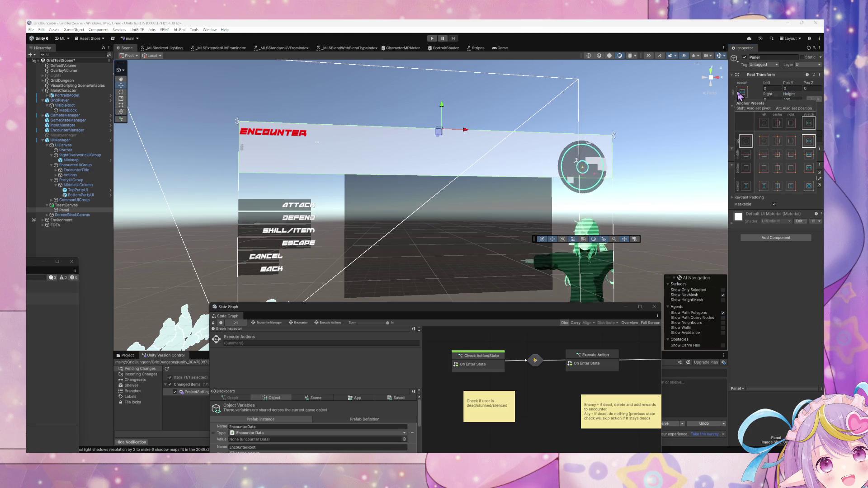
left_click(777, 140)
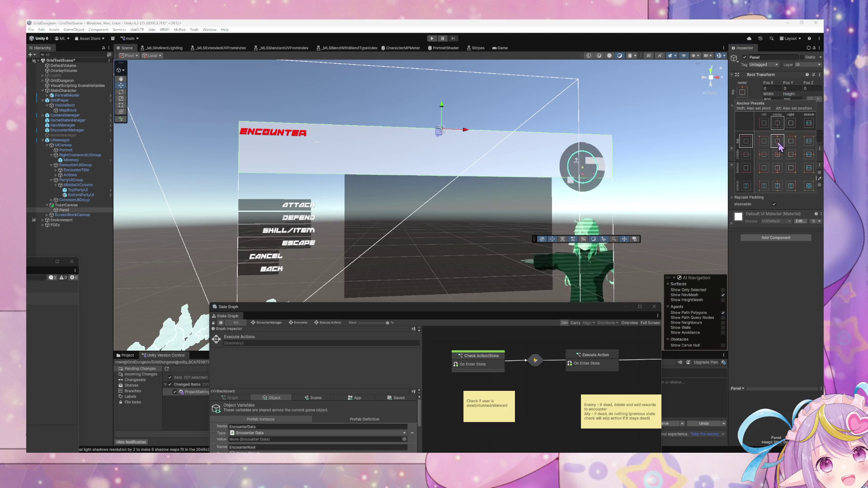
left_click(775, 99)
type("400")
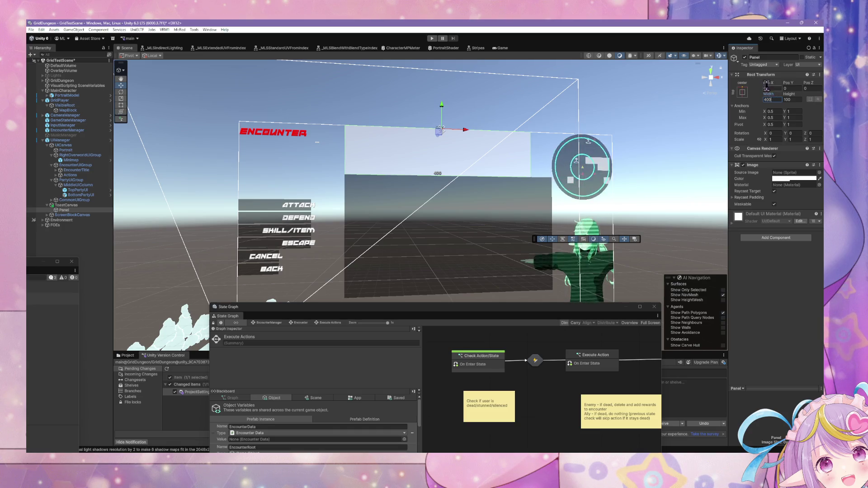
Alt-apply the centre/vertical-stretch anchor preset so the Panel spans the full height.
mouse_move(768, 82)
left_mouse_down()
mouse_move(792, 86)
mouse_move(783, 91)
left_mouse_up()
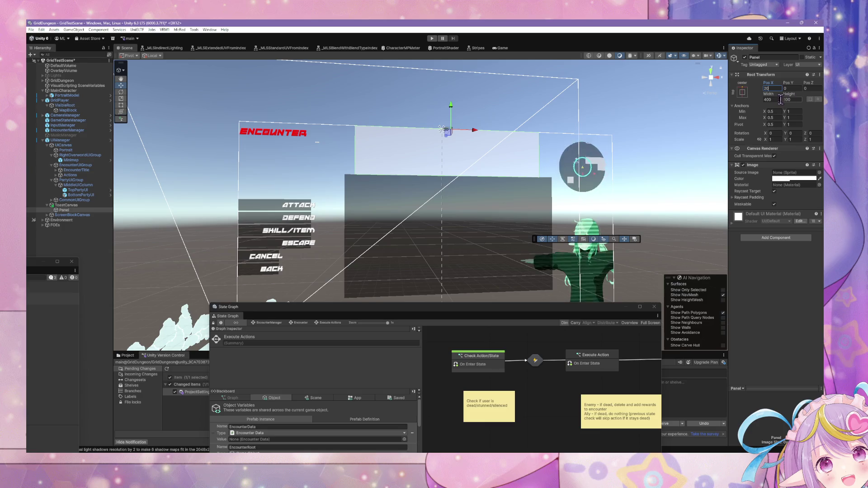
left_click(743, 92)
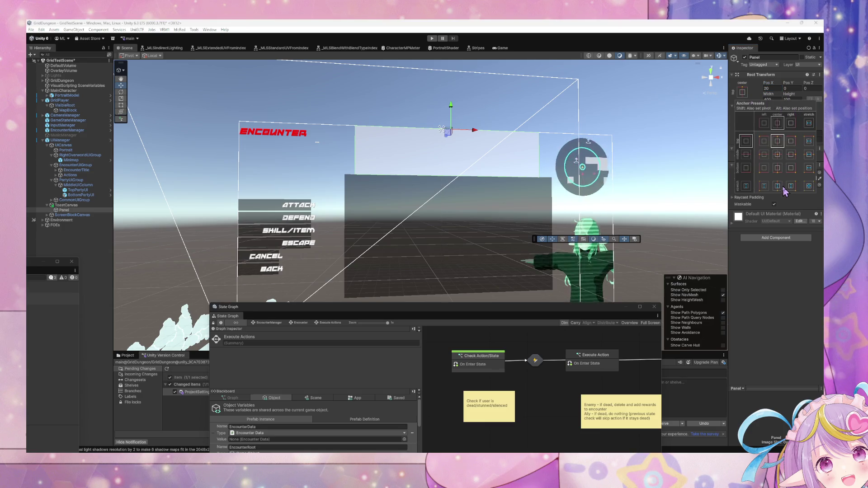
key("shift+alt")
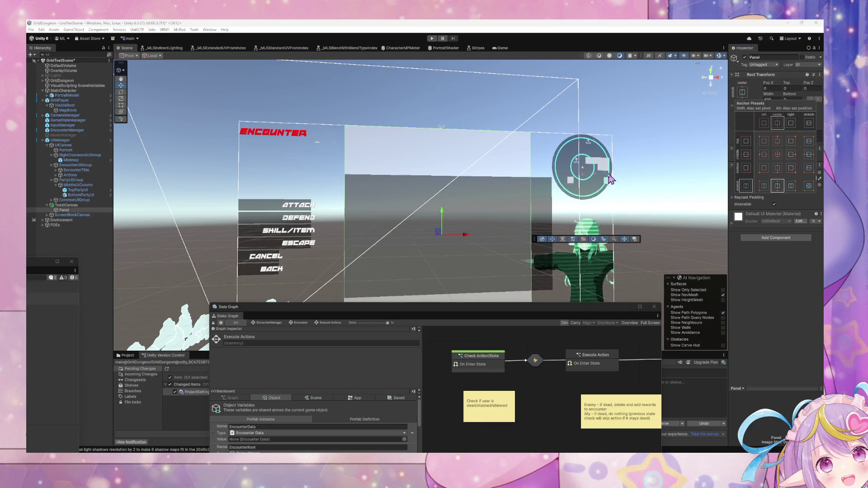
left_click(782, 190, "alt+shift")
mouse_move(517, 155)
left_mouse_down()
mouse_move(413, 140)
mouse_move(468, 166)
left_mouse_up()
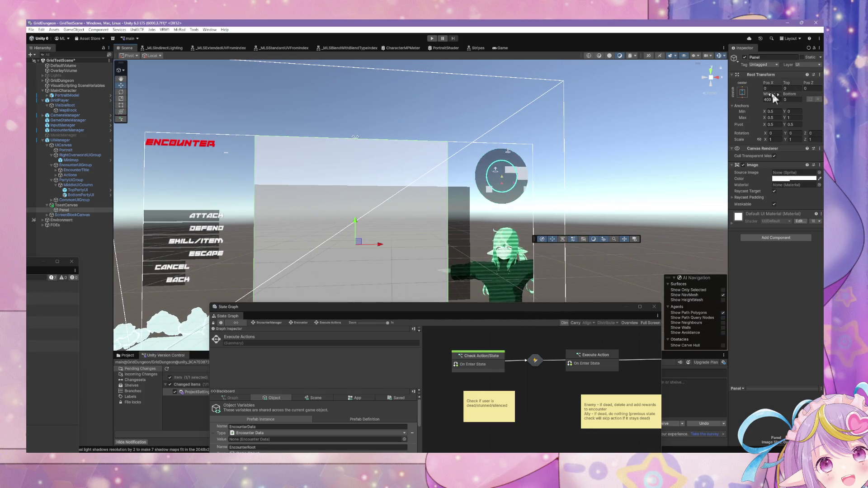
mouse_move(580, 128)
left_mouse_down()
mouse_move(528, 128)
mouse_move(552, 133)
left_mouse_up()
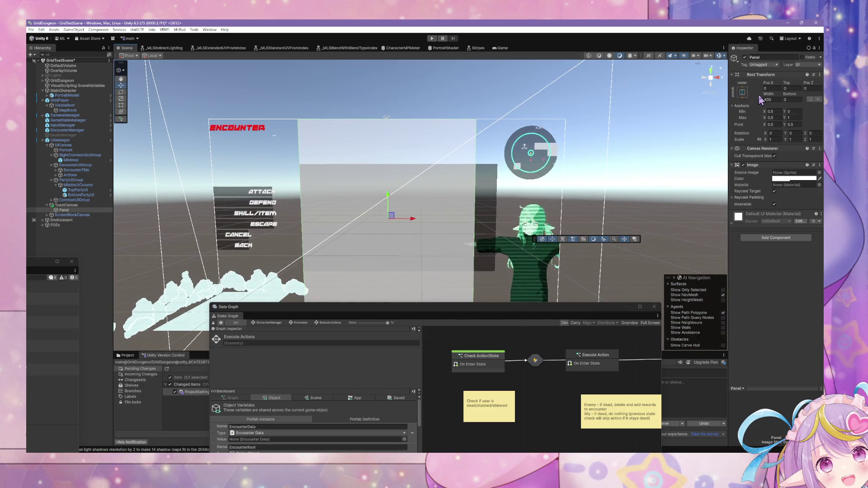
left_click_drag(495, 145, 520, 140)
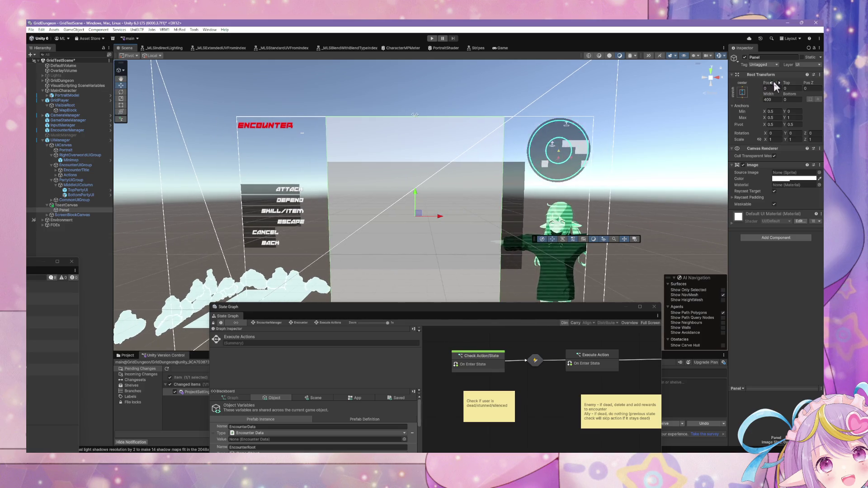
Set the Panel's Pos X to 25.
left_click_drag(769, 83, 783, 83)
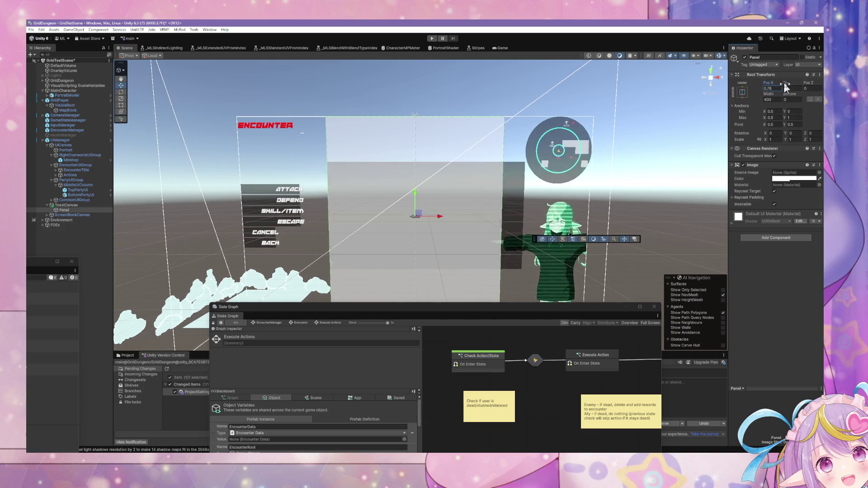
mouse_move(68, 95)
left_mouse_down()
mouse_move(751, 104)
mouse_move(777, 89)
left_mouse_up()
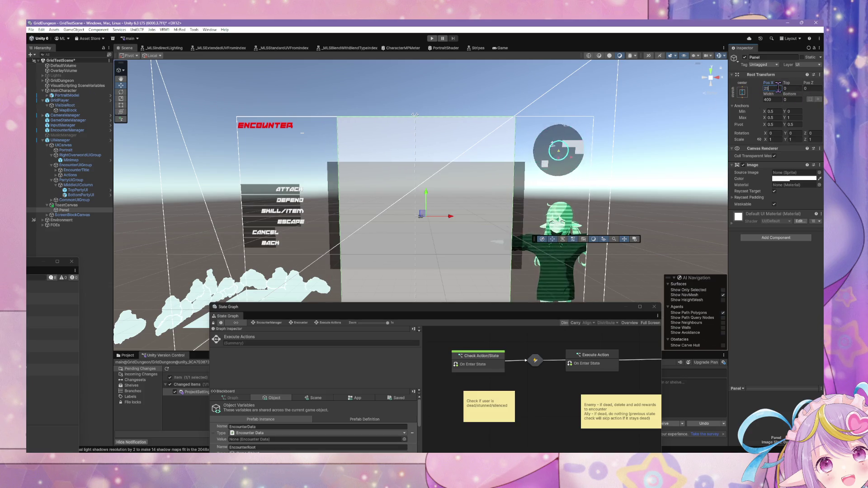
type("25")
key("Return")
left_click_drag(425, 184, 267, 220)
left_click(77, 211)
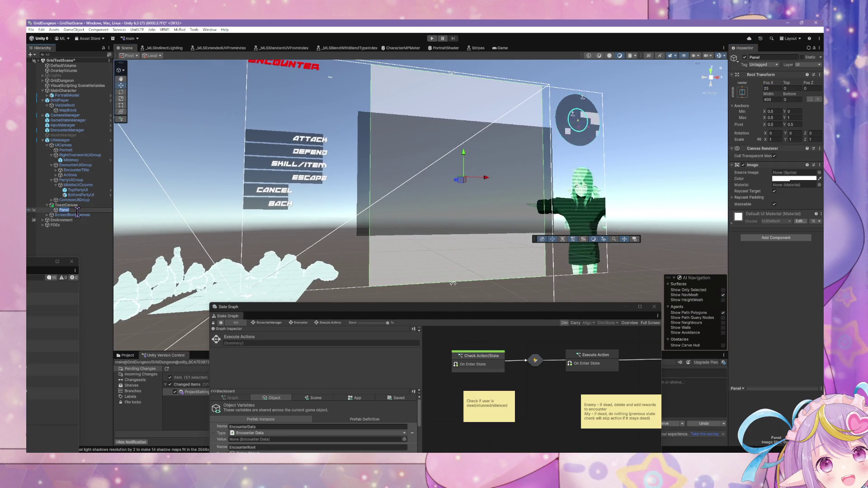
Rename the new toast canvas panel to ToastColumn and frame it in the Scene view.
type("Toas")
type("tCa")
key("Return")
key("f")
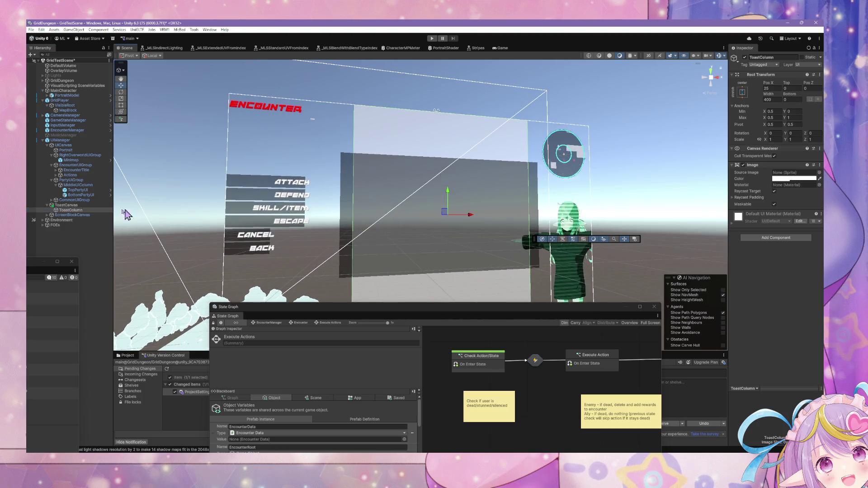
Rename it to MiddleUIColumn and compare it with the party group's MiddleUIColumn.
left_click(68, 210)
type("MiddleUI")
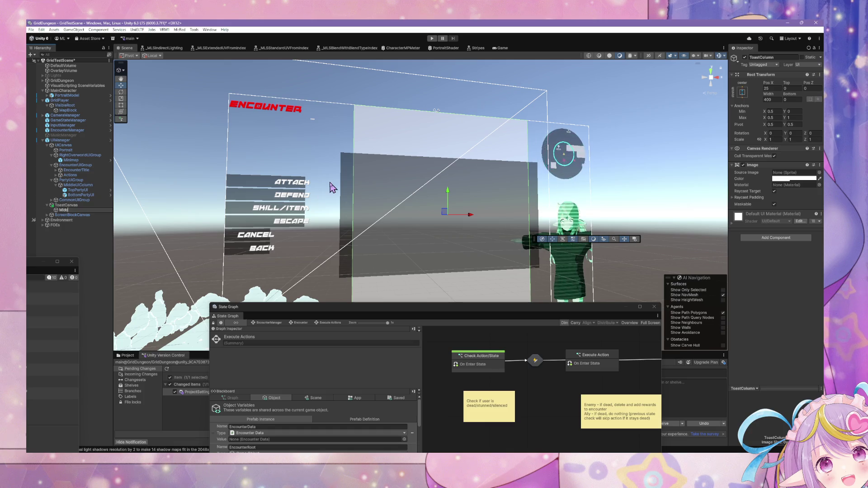
type("Column")
key("Return")
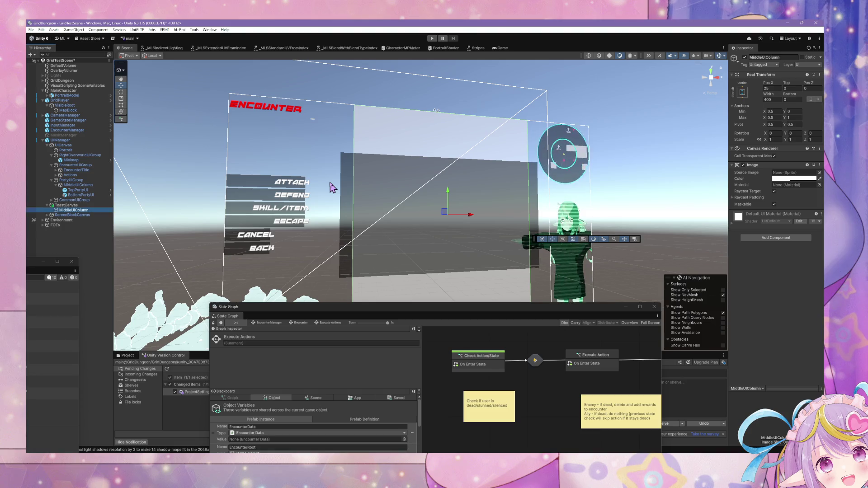
left_click(90, 186)
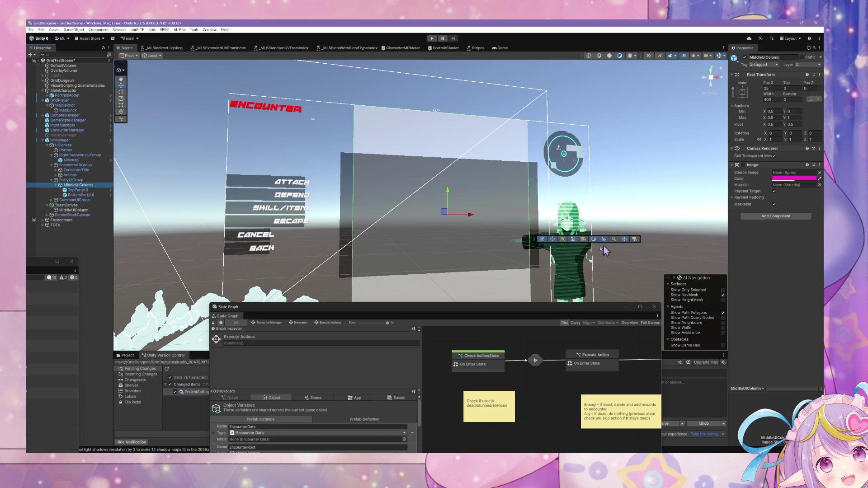
left_click(82, 211)
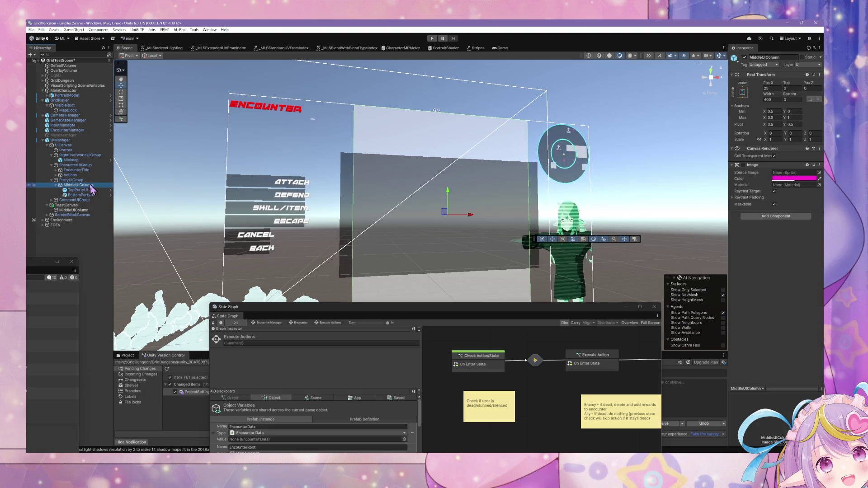
left_click(76, 211)
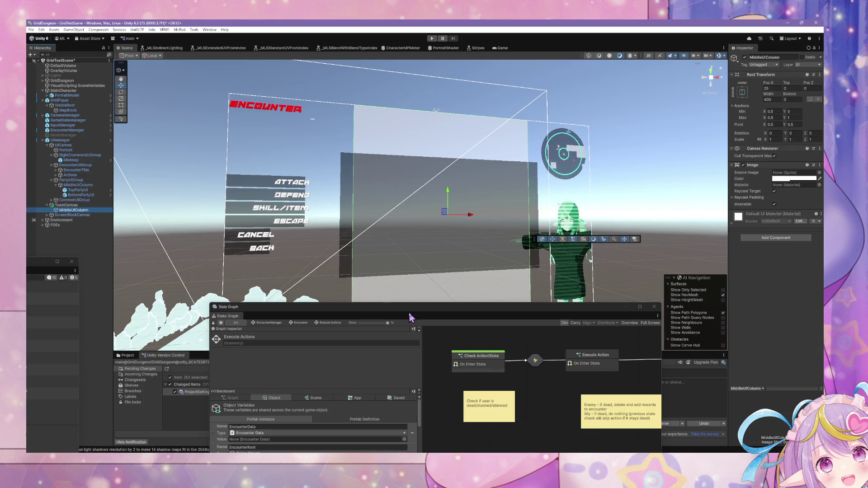
mouse_move(411, 315)
left_mouse_down()
mouse_move(419, 315)
mouse_move(418, 302)
left_mouse_up()
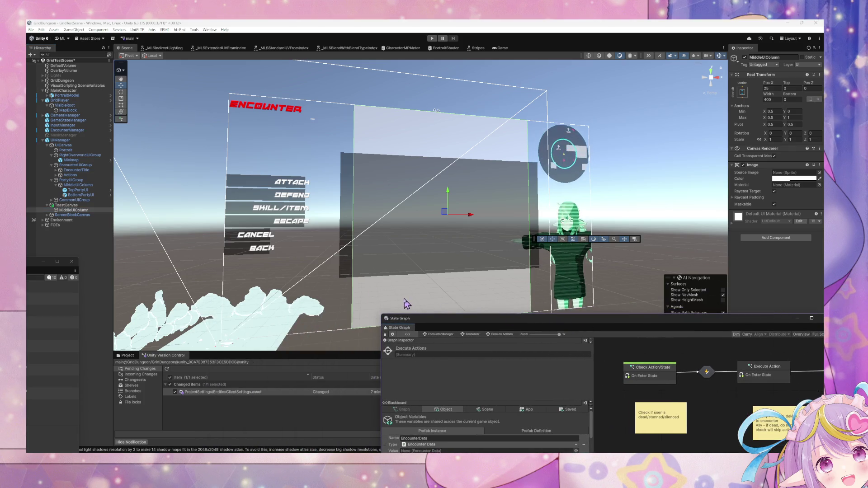
Zoom the Scene view in and out to inspect the MiddleUIColumn layout.
scroll(362, 253, "up", 3)
scroll(352, 235, "down", 3)
scroll(384, 240, "up", 5)
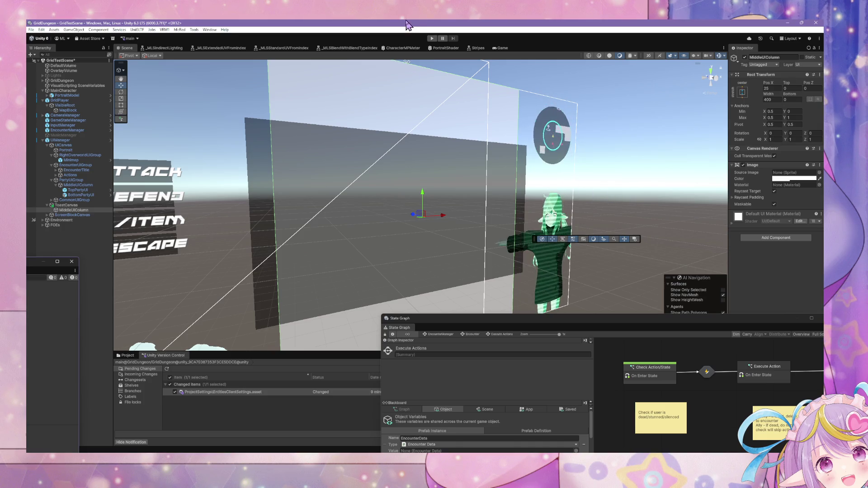
Rearrange the Scene view and State Graph window so the whole encounter UI is visible.
mouse_move(529, 85)
left_mouse_down()
mouse_move(506, 67)
mouse_move(536, 94)
left_mouse_up()
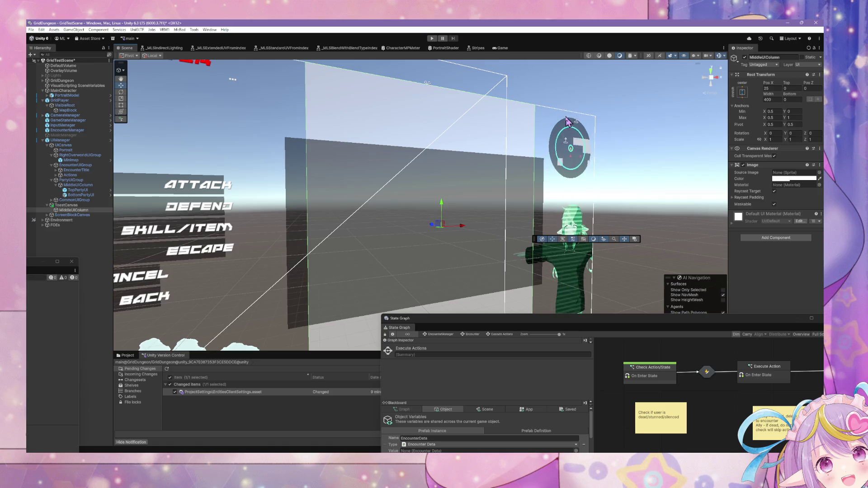
left_click_drag(568, 122, 520, 133)
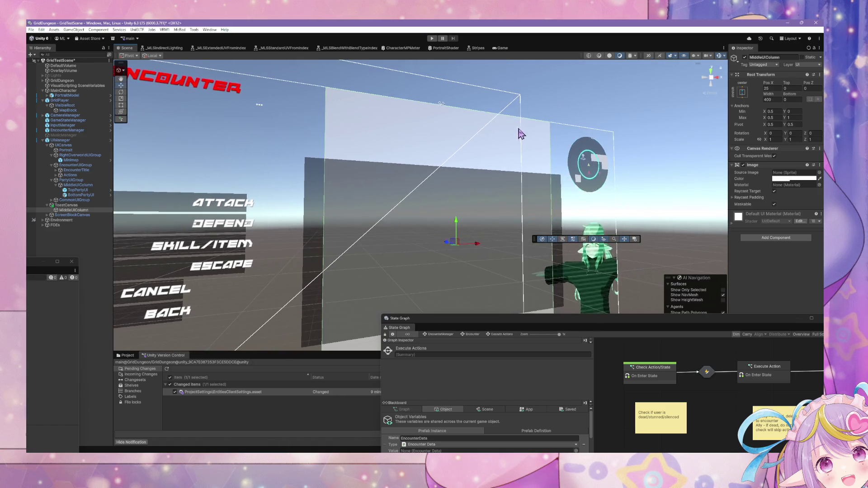
left_click_drag(452, 319, 229, 298)
mouse_move(477, 244)
left_mouse_down()
mouse_move(449, 238)
mouse_move(444, 311)
mouse_move(507, 299)
left_mouse_up()
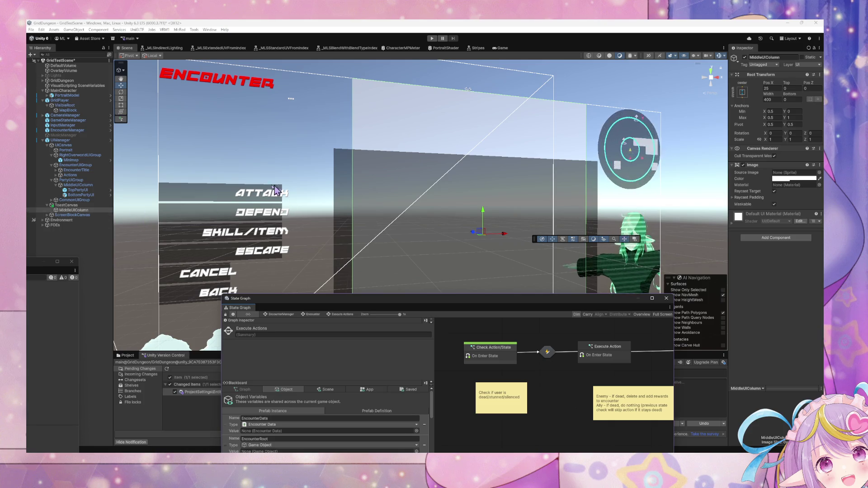
right_click(59, 209)
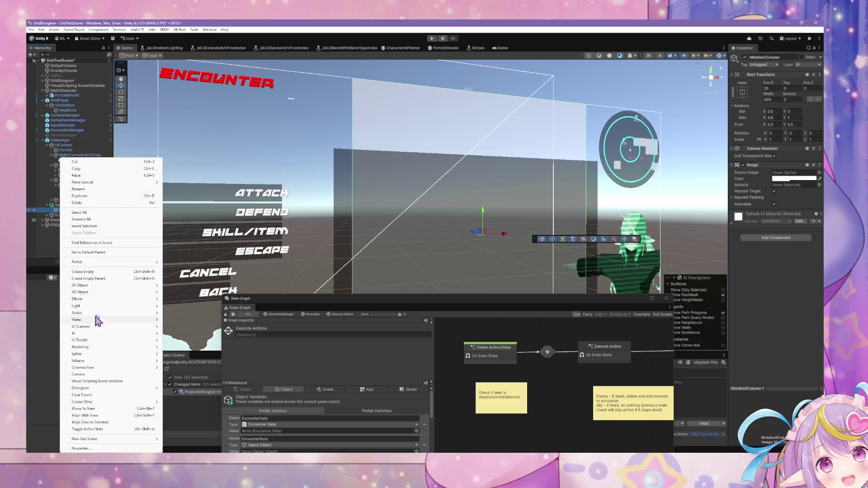
mouse_move(108, 326)
left_click(755, 261)
Add a Vertical Layout Group with Upper Center alignment and child force expand width/height off.
left_click(757, 238)
type("sc")
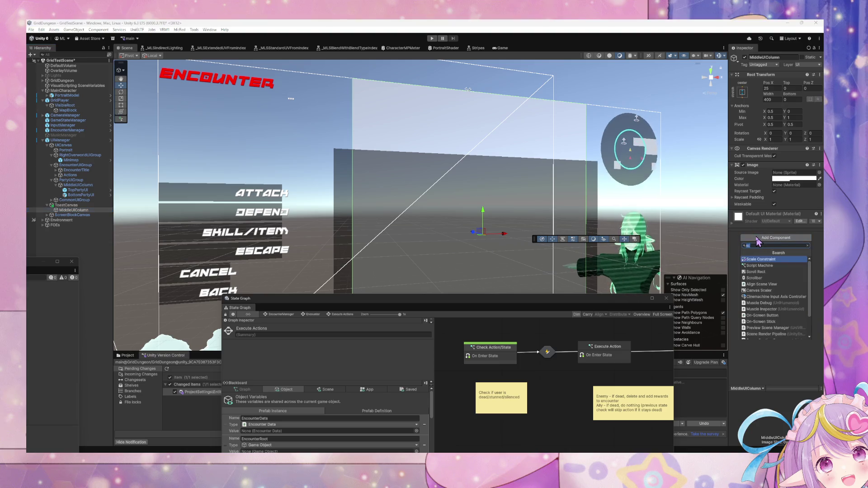
type("vert")
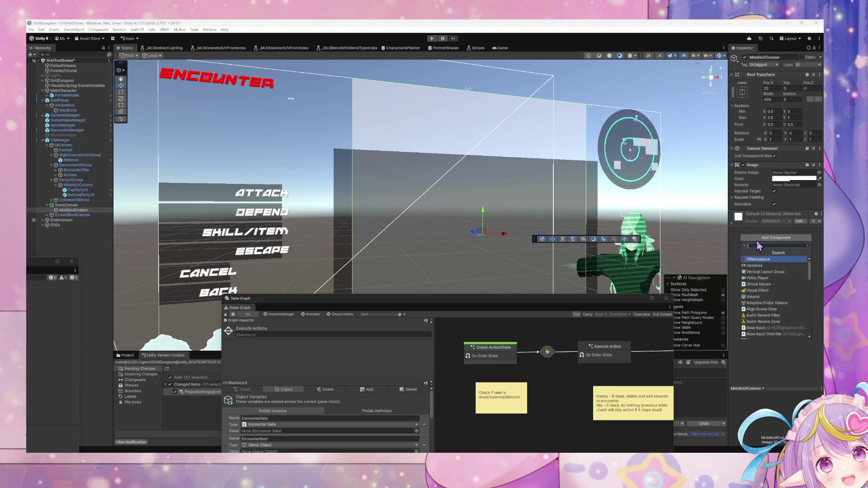
key("Return")
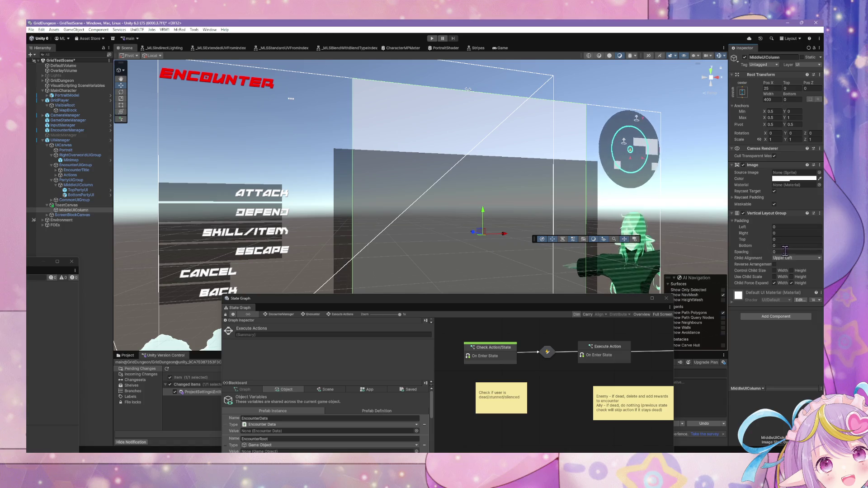
left_click(789, 258)
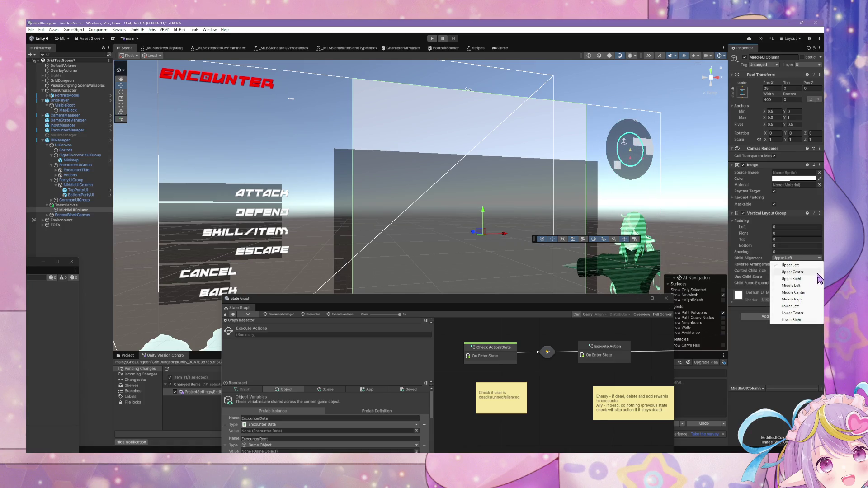
left_click(793, 271)
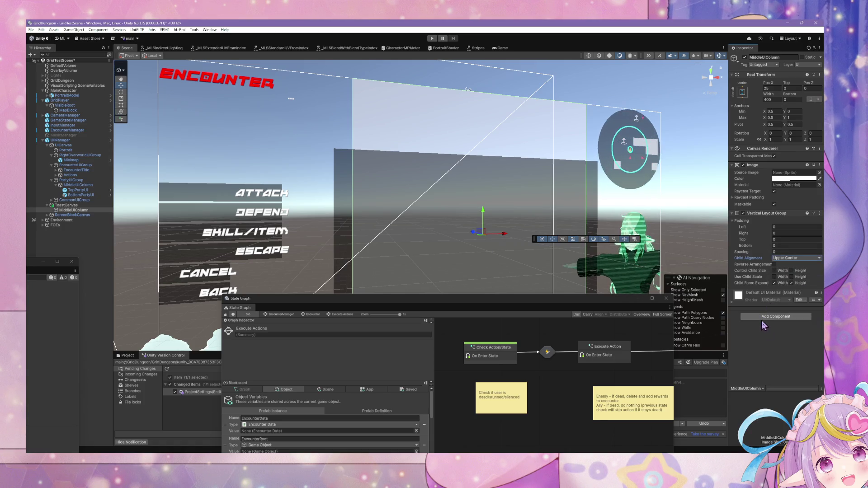
left_click(791, 283)
left_click(775, 283)
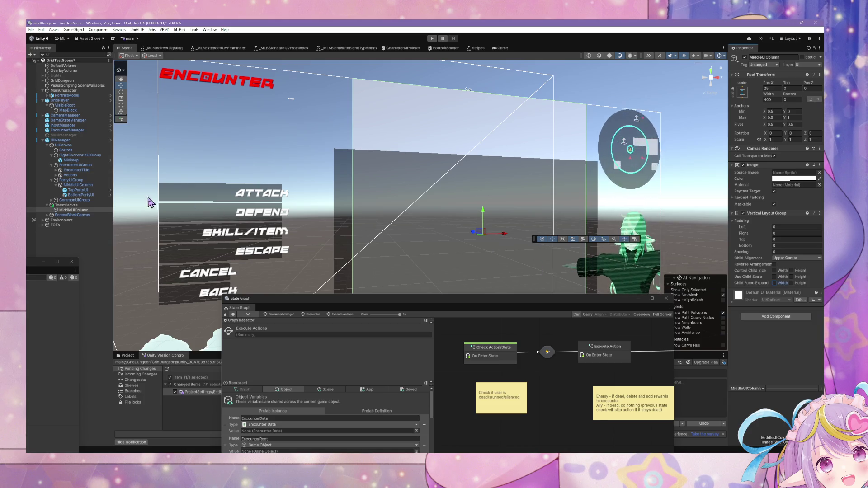
Bring up MiddleUIColumn's context menu to add a child UI element.
left_click(96, 211)
right_click(96, 211)
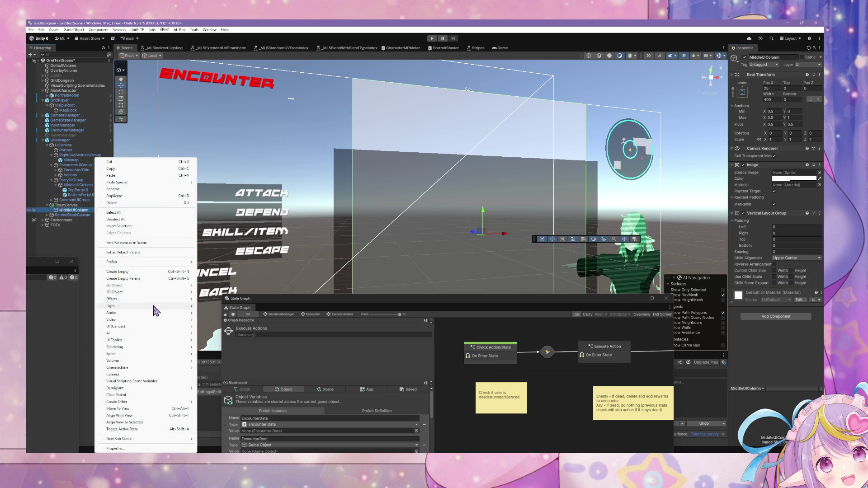
mouse_move(160, 328)
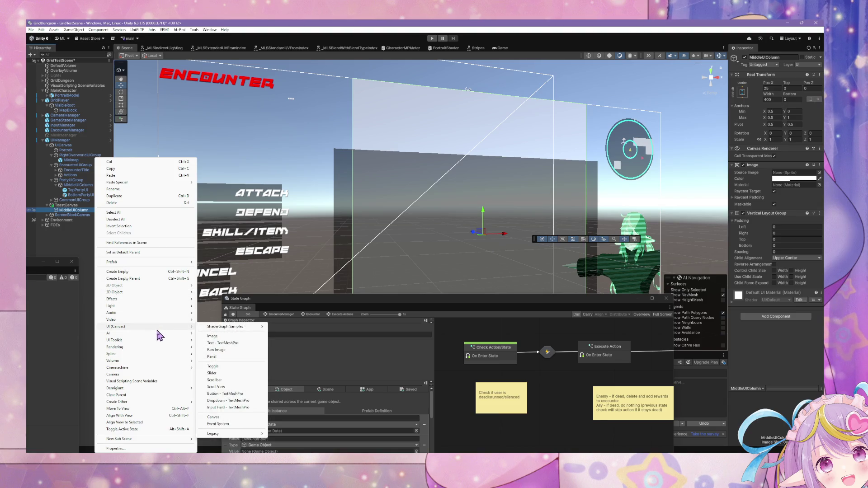